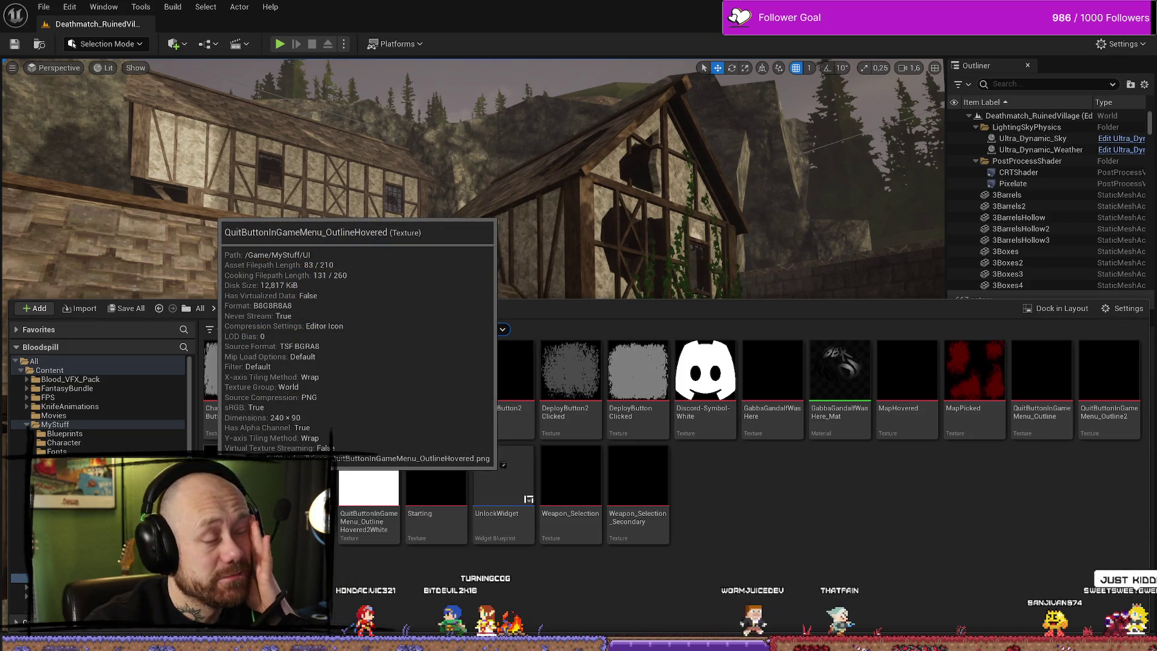
Open BPFunctionLibrary_Unlockable from the MyStuff > Blueprints folder in the Content Browser.
{"action": "left_click", "coordinate": [66, 424]}
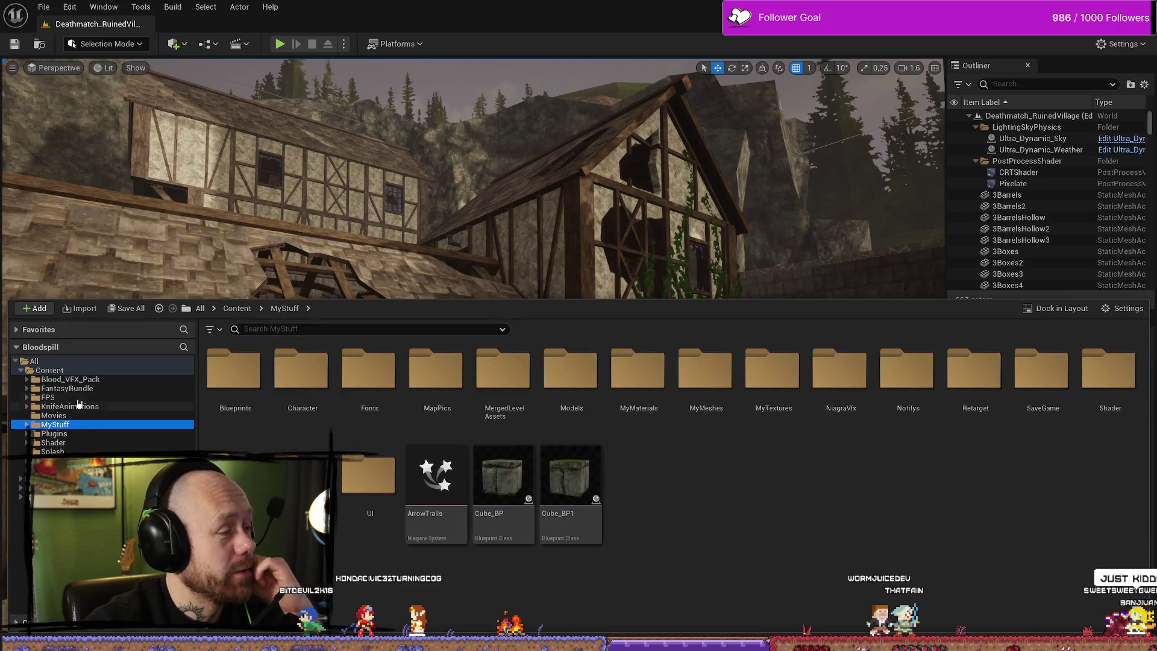
{"action": "left_click", "coordinate": [60, 397]}
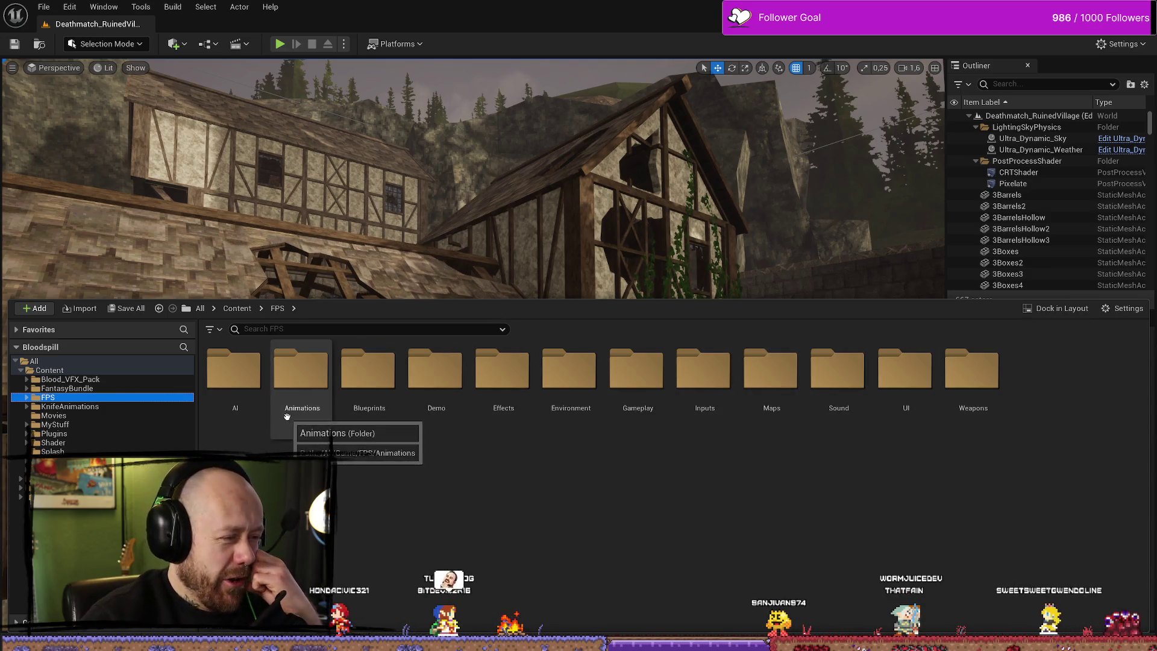
{"action": "left_click", "coordinate": [112, 425]}
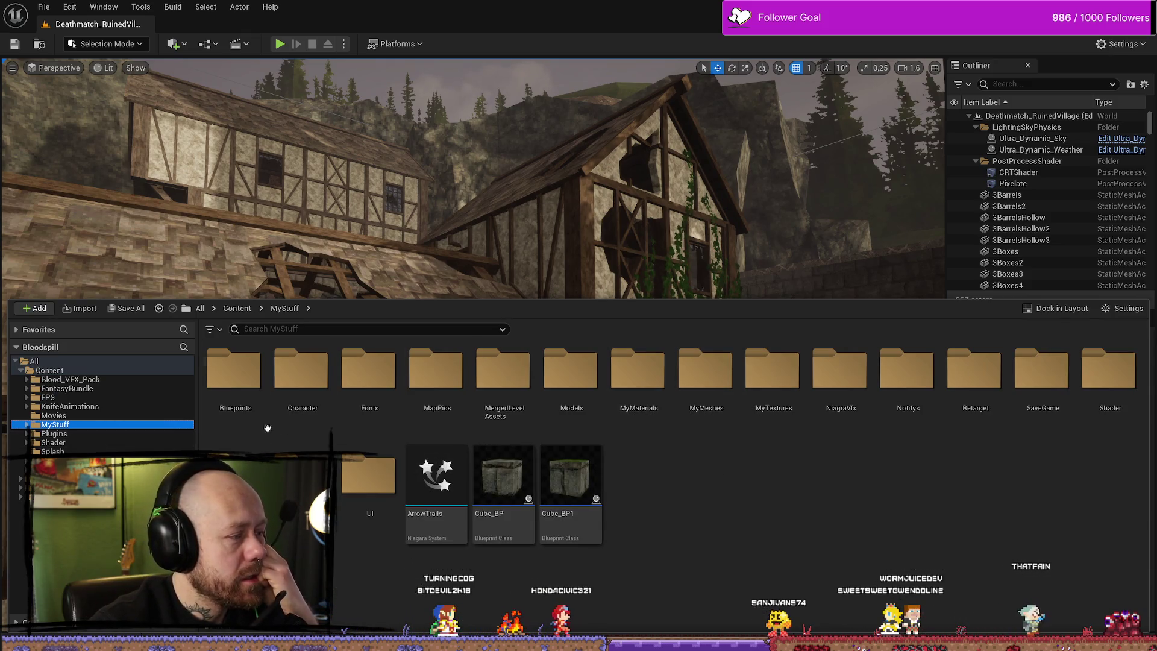
{"action": "double_click", "coordinate": [235, 374]}
{"action": "double_click", "coordinate": [256, 396]}
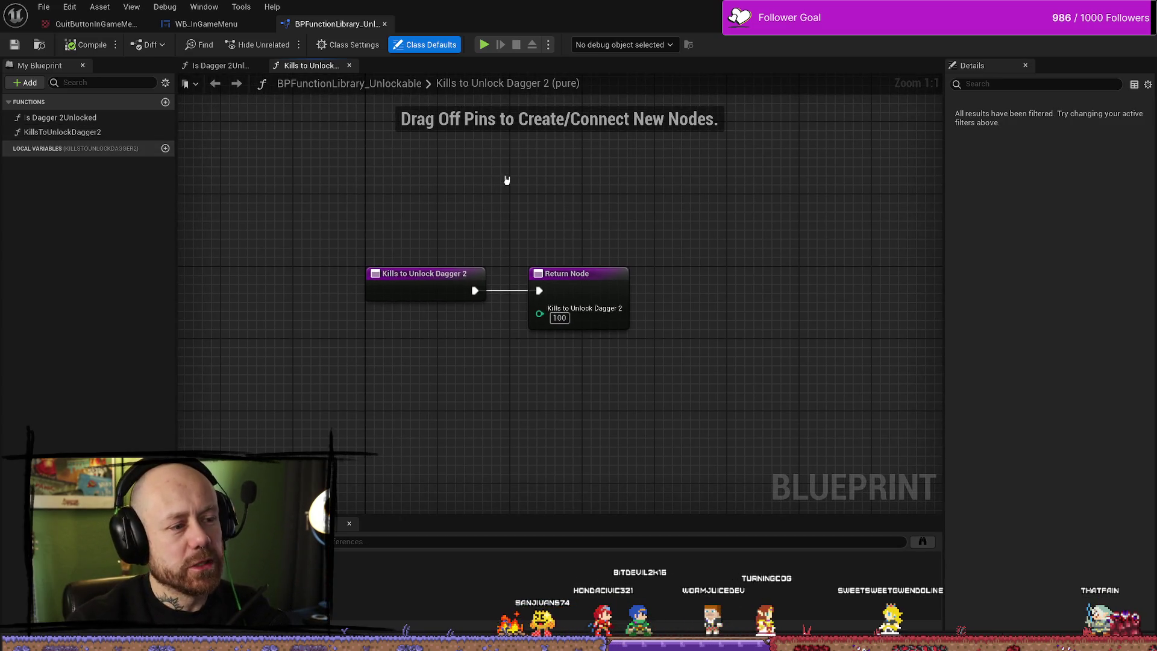
Inspect the Is Dagger 2Unlocked and Kills to Unlock Dagger 2 graphs, then view the QuitButtonInGameMenu texture.
{"action": "left_click", "coordinate": [103, 117]}
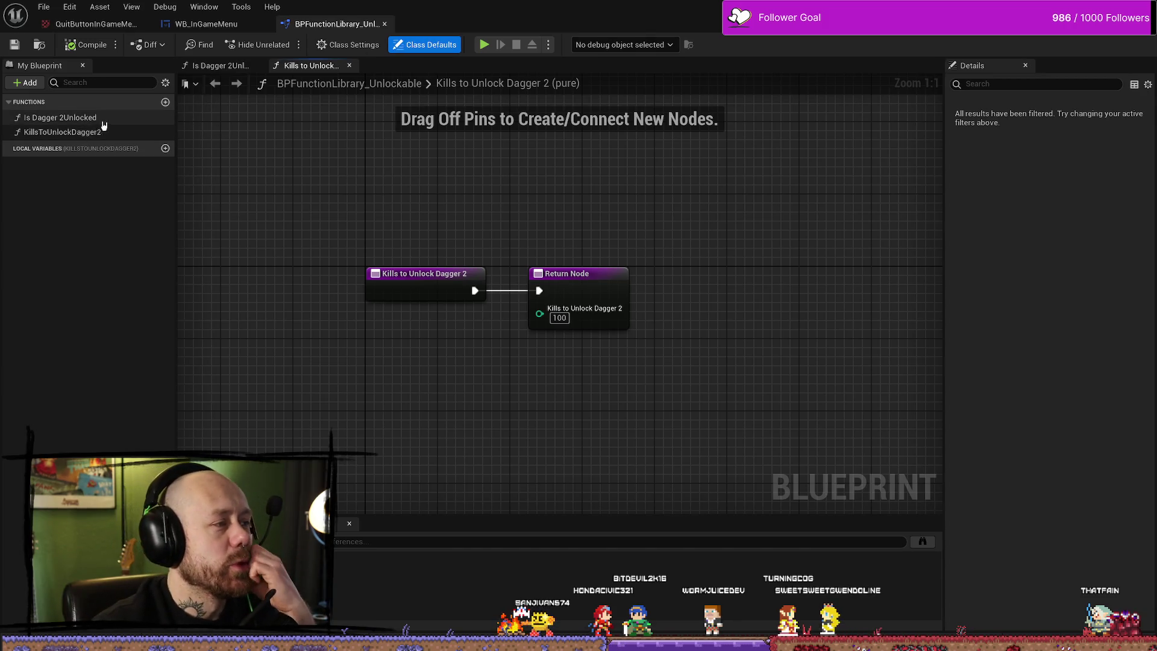
{"action": "double_click", "coordinate": [106, 121]}
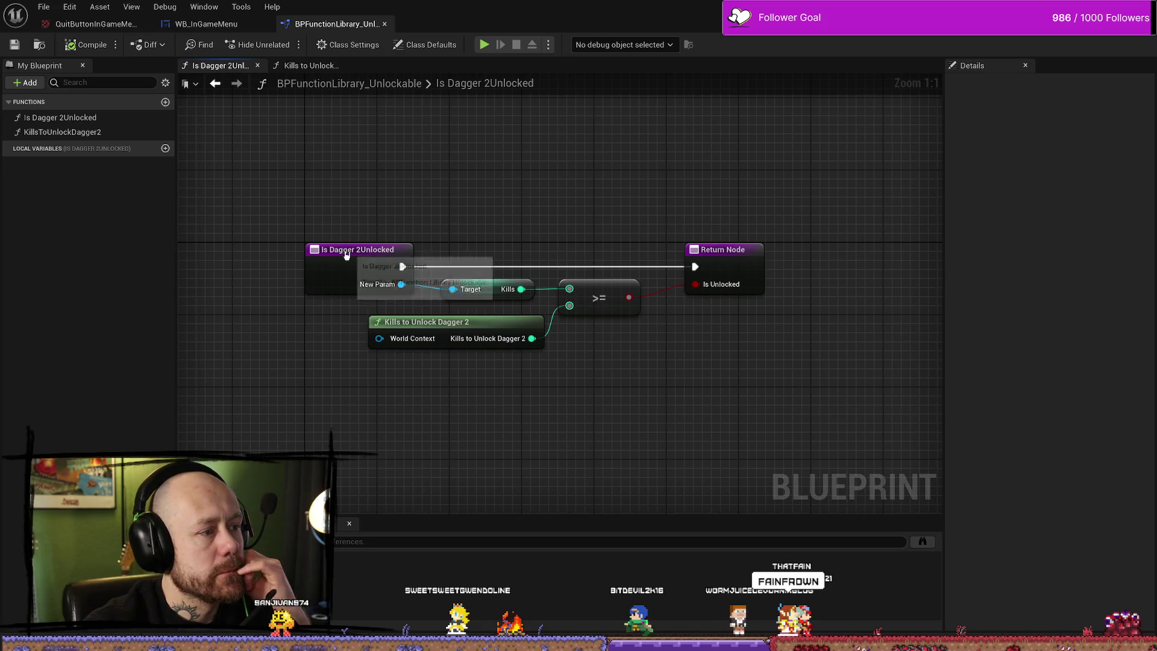
{"action": "left_click", "coordinate": [374, 271]}
{"action": "mouse_move", "coordinate": [608, 202]}
{"action": "left_mouse_down"}
{"action": "mouse_move", "coordinate": [508, 374]}
{"action": "mouse_move", "coordinate": [603, 205]}
{"action": "mouse_move", "coordinate": [449, 387]}
{"action": "mouse_move", "coordinate": [604, 181]}
{"action": "mouse_move", "coordinate": [482, 392]}
{"action": "mouse_move", "coordinate": [596, 171]}
{"action": "mouse_move", "coordinate": [453, 468]}
{"action": "mouse_move", "coordinate": [584, 109]}
{"action": "mouse_move", "coordinate": [530, 432]}
{"action": "mouse_move", "coordinate": [584, 206]}
{"action": "mouse_move", "coordinate": [473, 205]}
{"action": "left_mouse_up"}
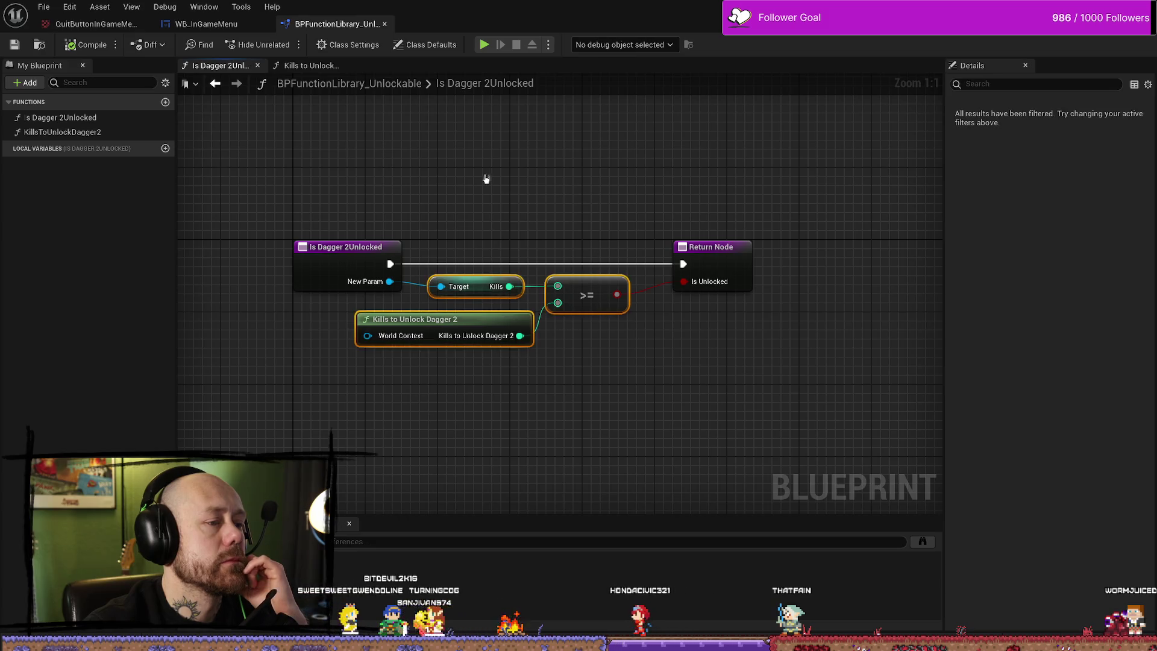
{"action": "double_click", "coordinate": [72, 132]}
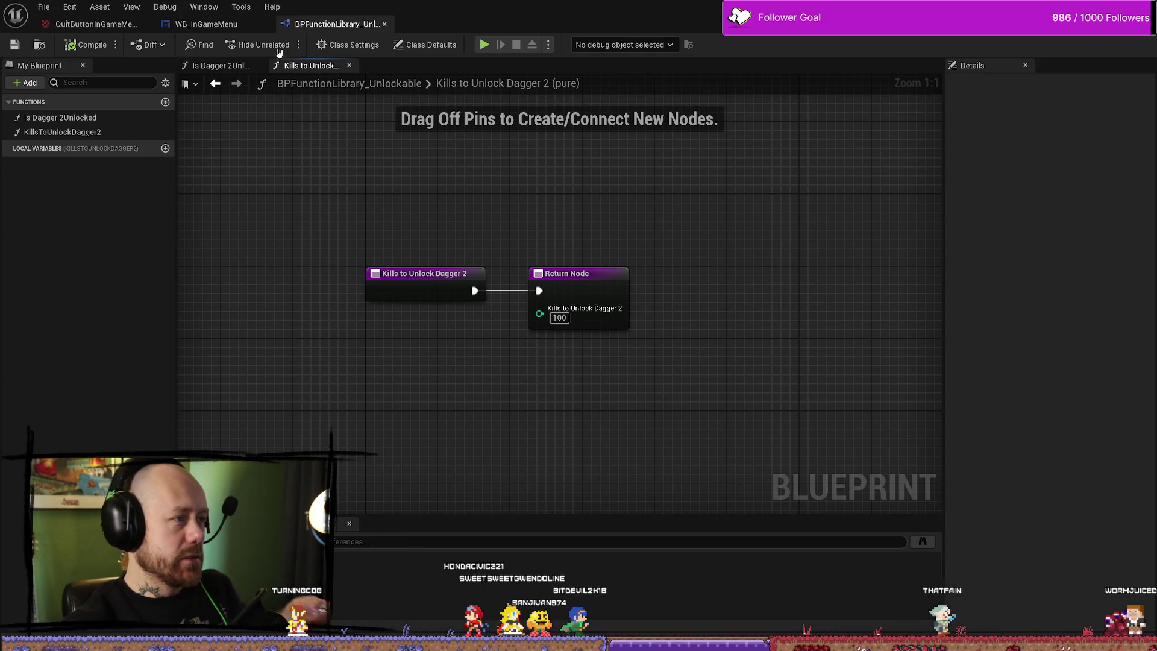
{"action": "left_click", "coordinate": [96, 23]}
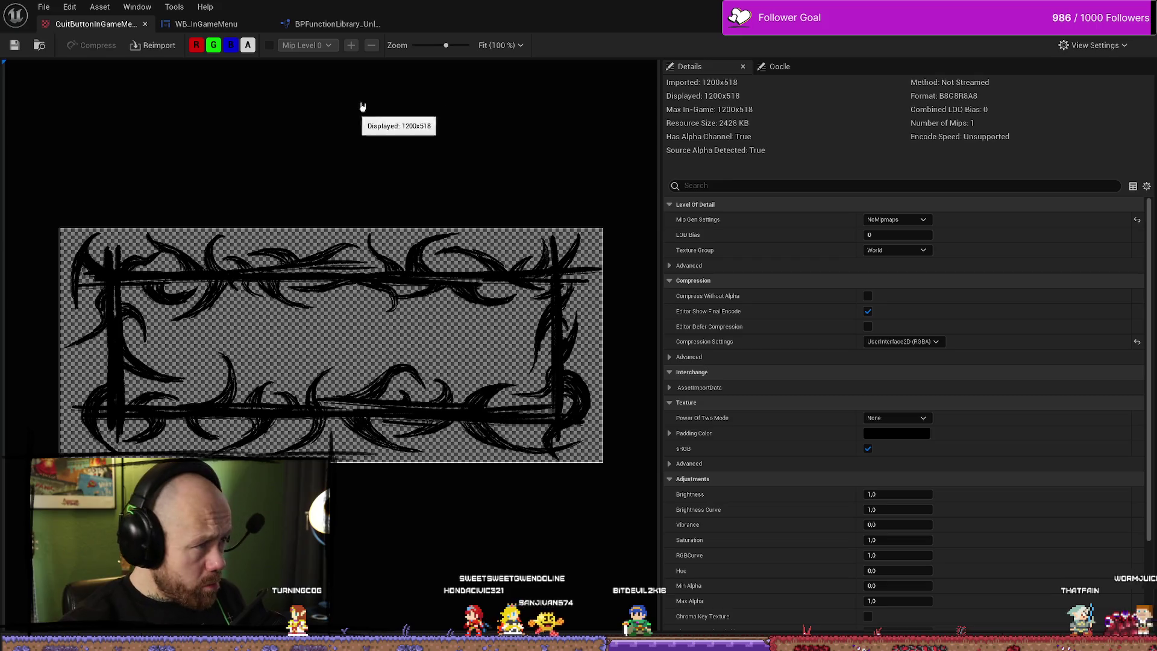
In WB_InGameMenu, set the YES button's Hovered image to QuitButtonInGameMenu_OutlineHovered2.
{"action": "left_click", "coordinate": [228, 24]}
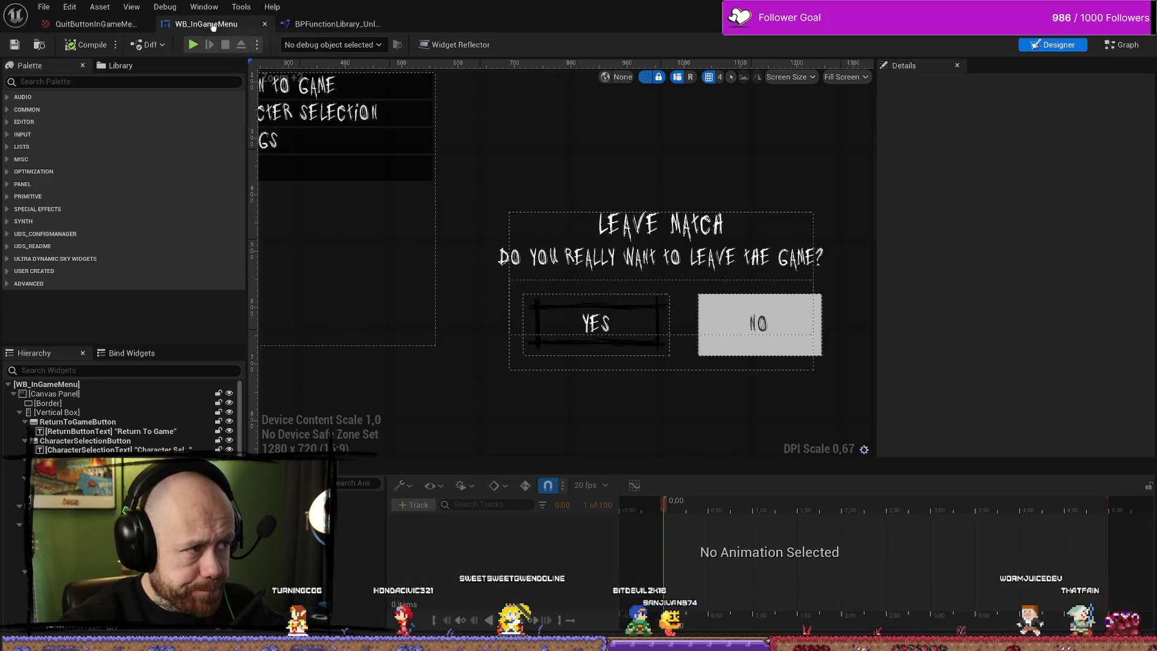
{"action": "left_click", "coordinate": [621, 319]}
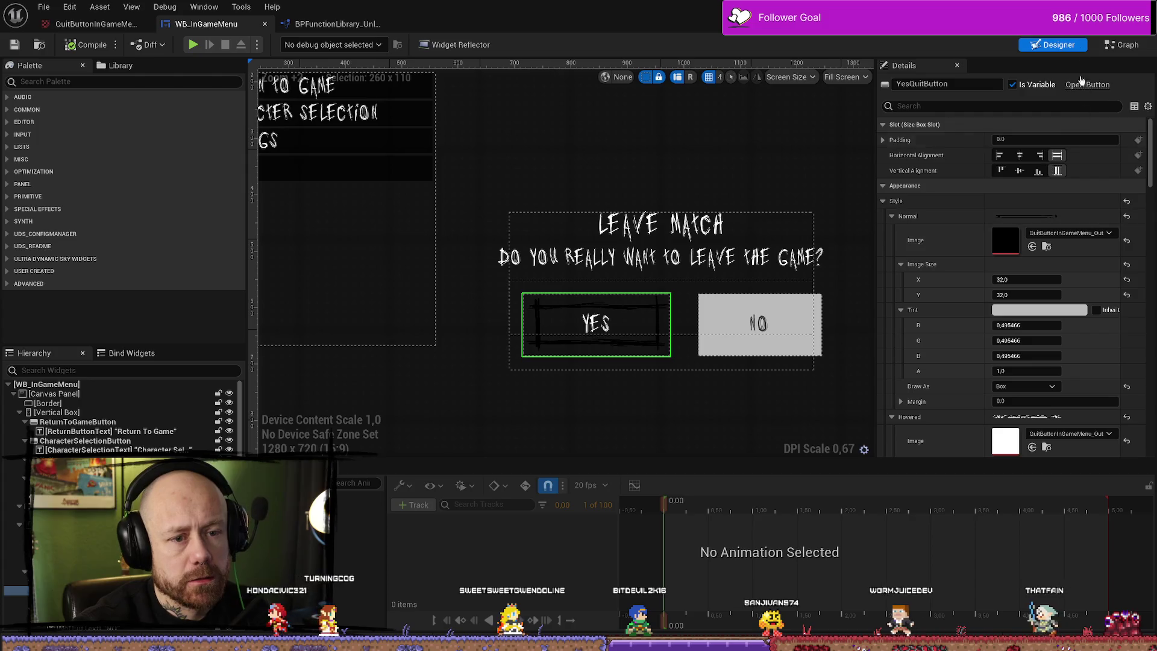
{"action": "scroll", "coordinate": [1018, 301], "scroll_direction": "down", "scroll_amount": 2}
{"action": "scroll", "coordinate": [1018, 301], "scroll_direction": "down", "scroll_amount": 2}
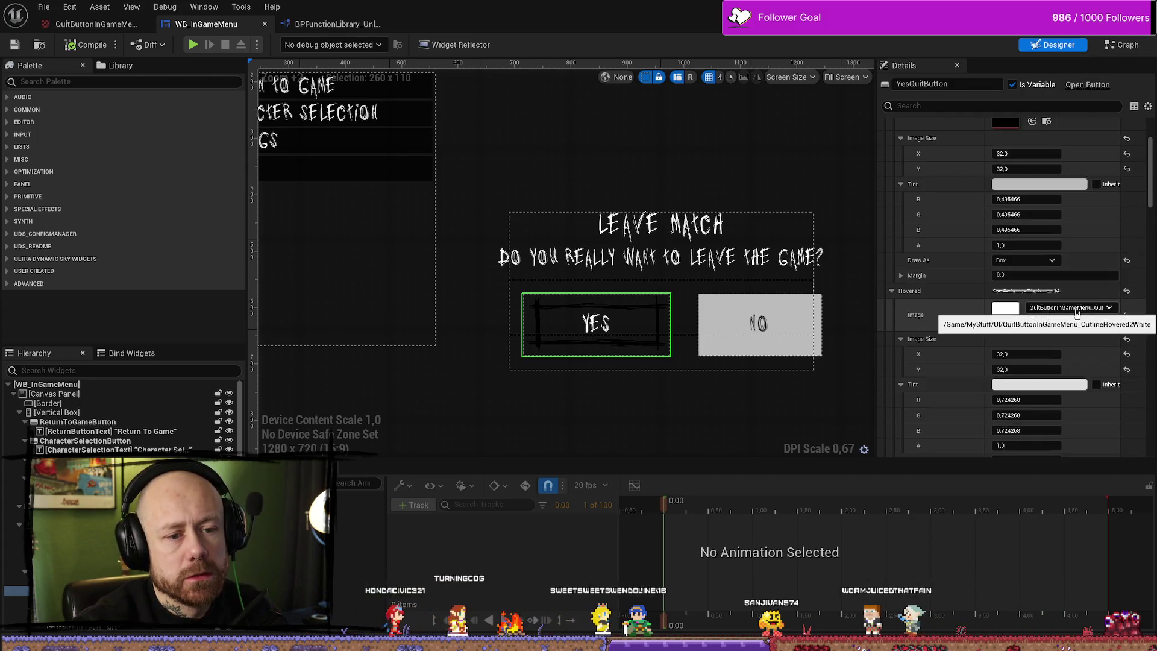
{"action": "left_click", "coordinate": [1069, 307]}
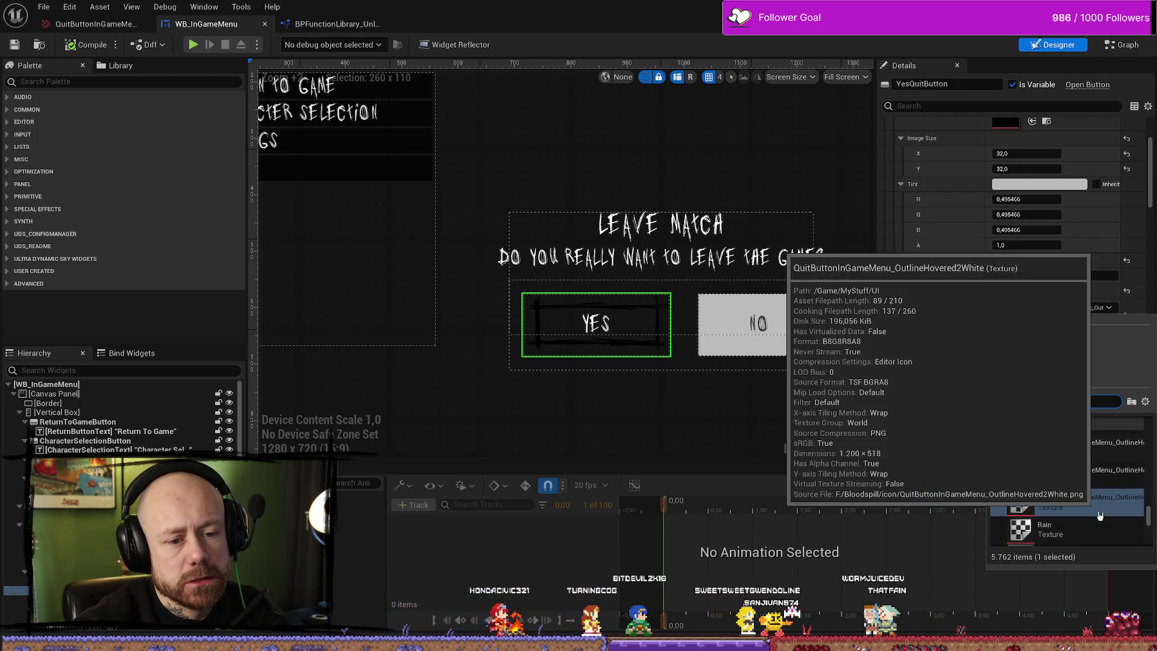
{"action": "left_click", "coordinate": [1079, 474]}
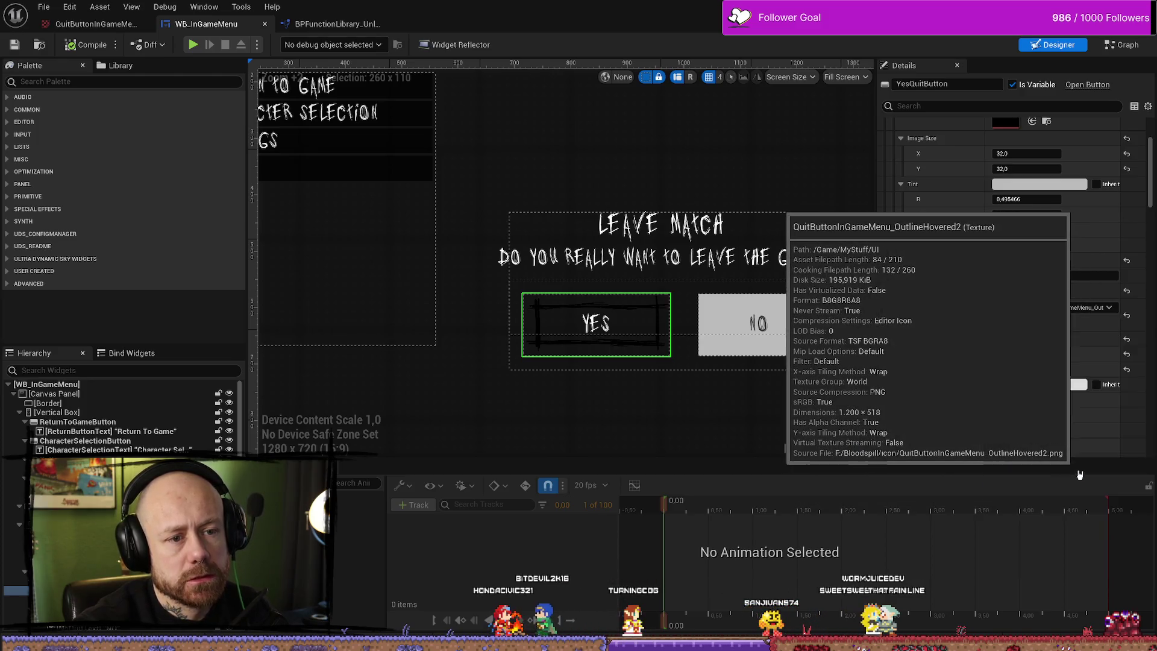
Compile the in-game menu widget and return to the level editor.
{"action": "left_click", "coordinate": [115, 44]}
{"action": "left_click", "coordinate": [96, 53]}
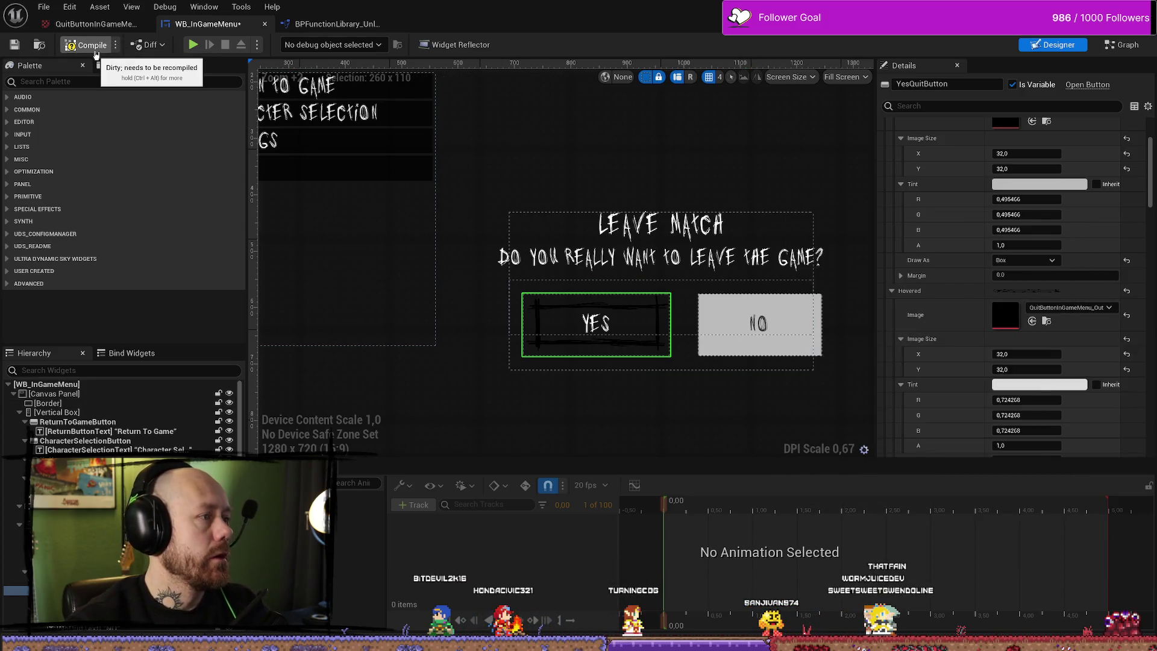
{"action": "left_click", "coordinate": [94, 49]}
{"action": "key", "text": "alt+Tab"}
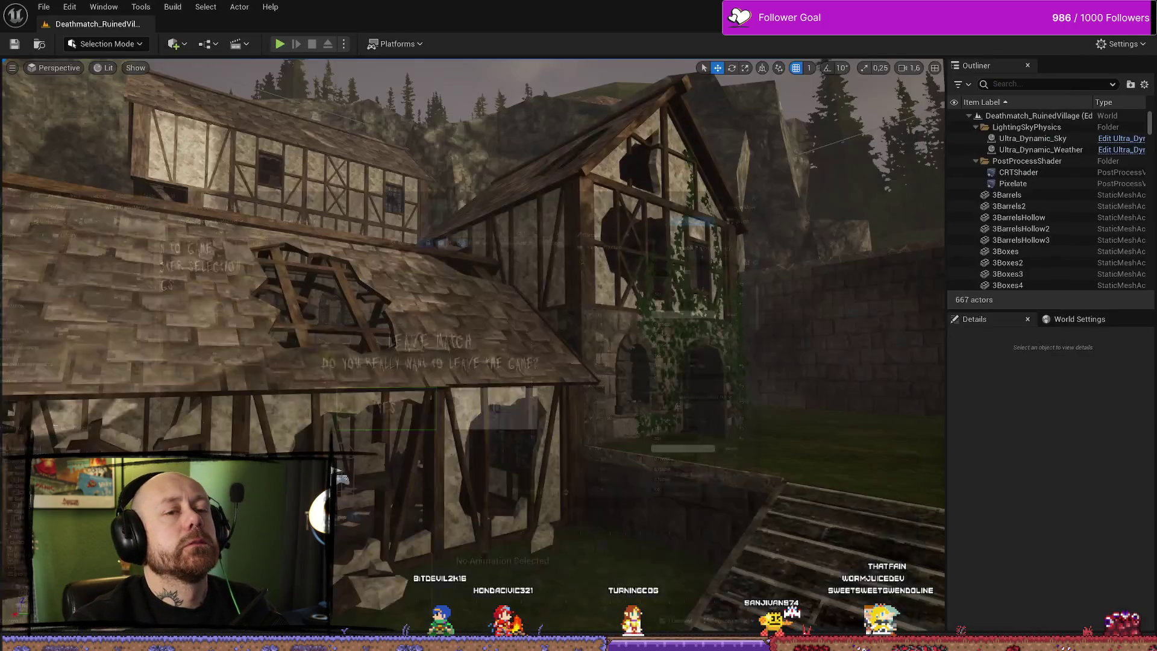
Play the level, choose Quit from the pause menu to see Leave Match, then stop.
{"action": "left_click", "coordinate": [280, 45]}
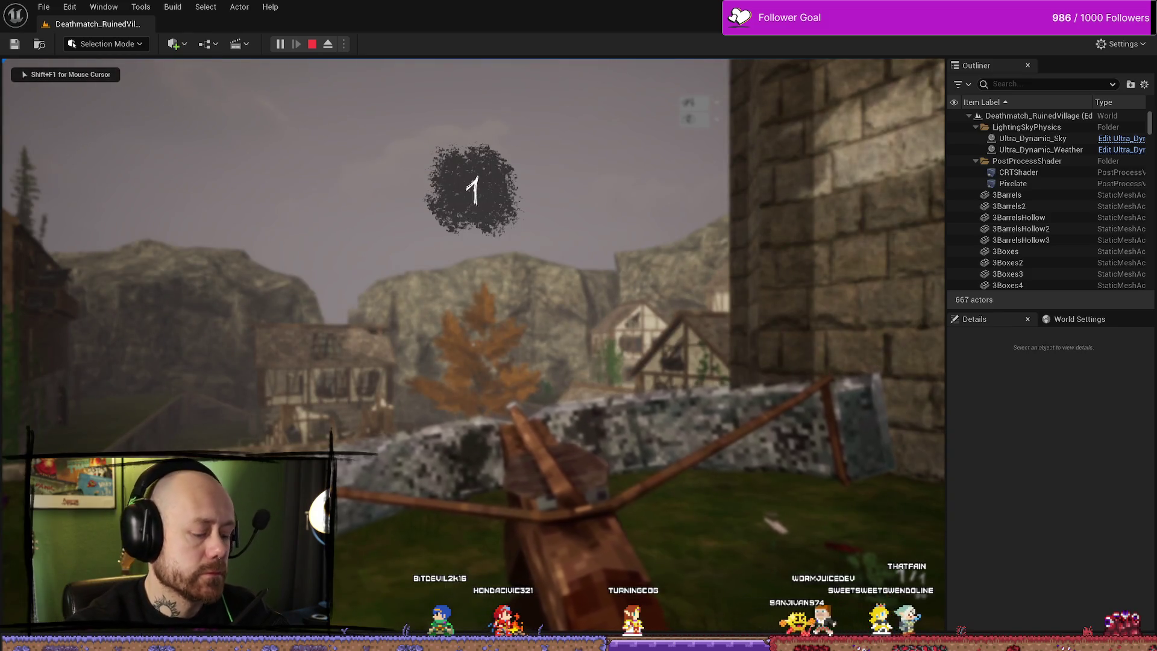
{"action": "key", "text": "Escape"}
{"action": "left_click", "coordinate": [204, 248]}
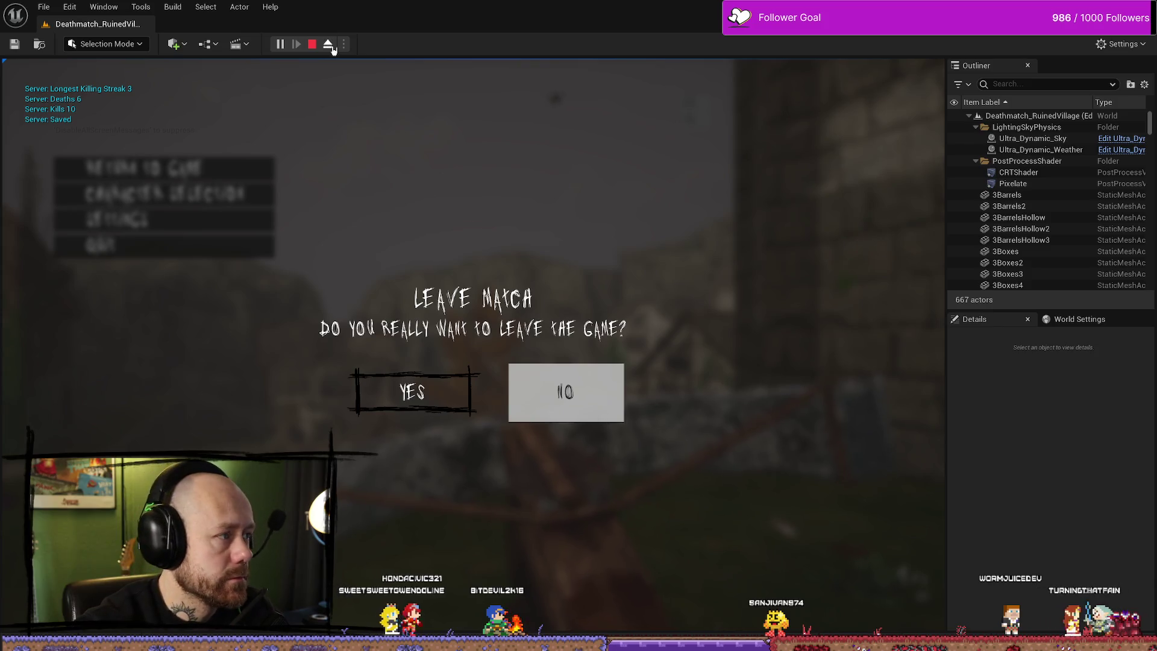
{"action": "key", "text": "Escape"}
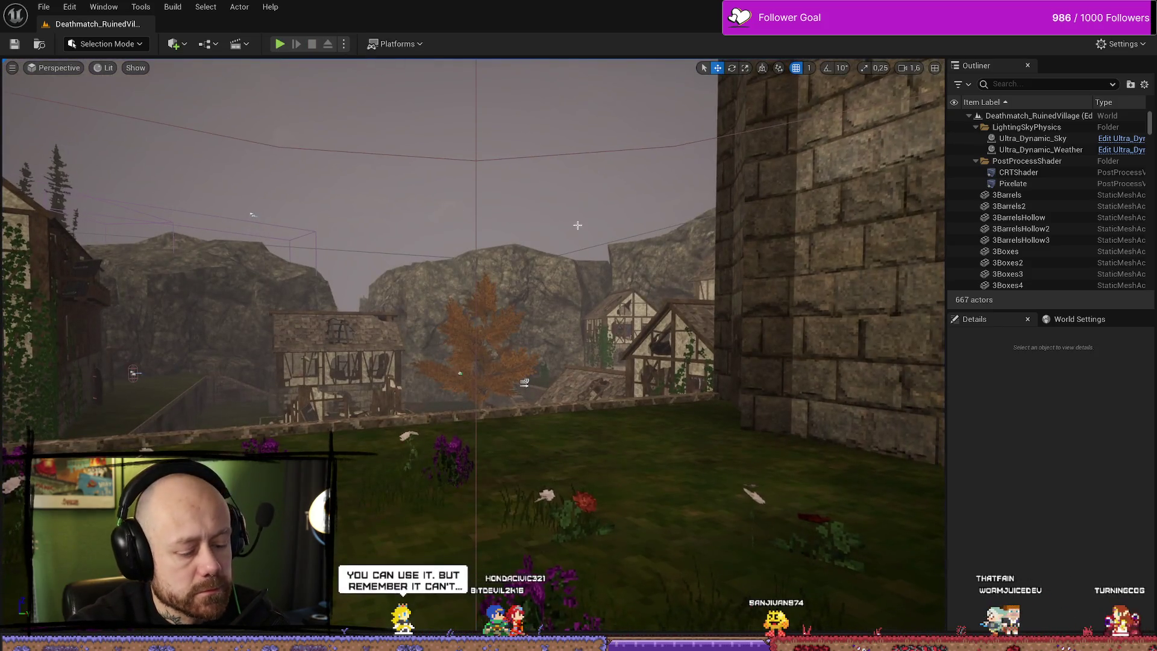
Replay in the full-screen viewport, deploy with the crossbow, and test the Quit dialog again.
{"action": "key", "text": "F11"}
{"action": "key", "text": "alt+p"}
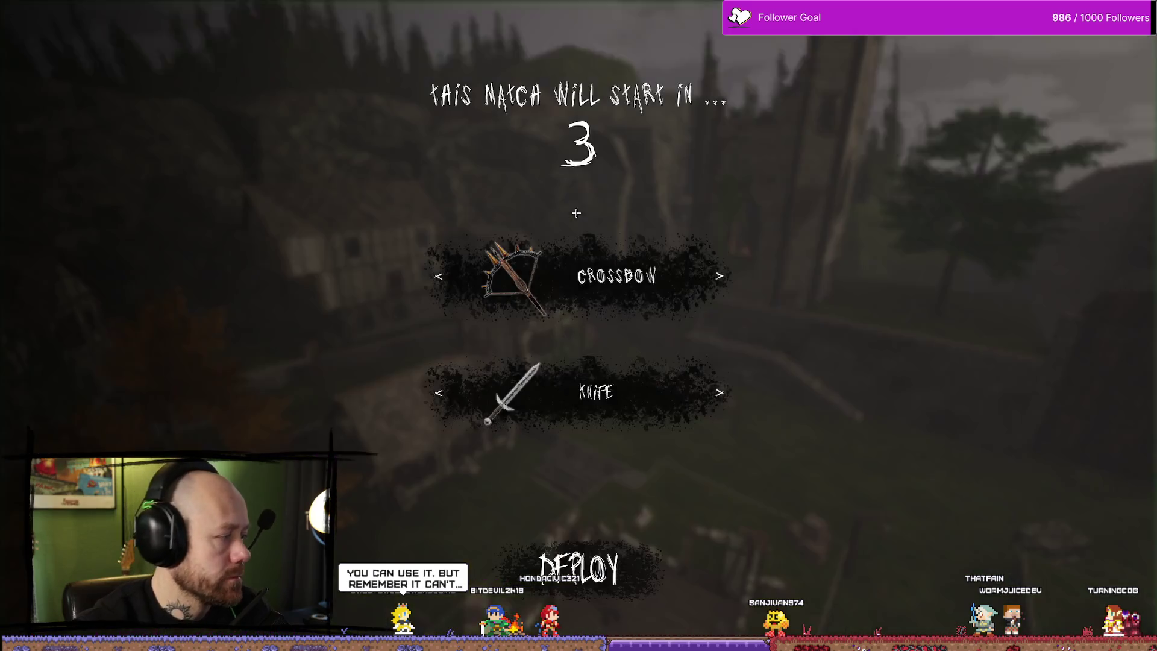
{"action": "left_click", "coordinate": [576, 566]}
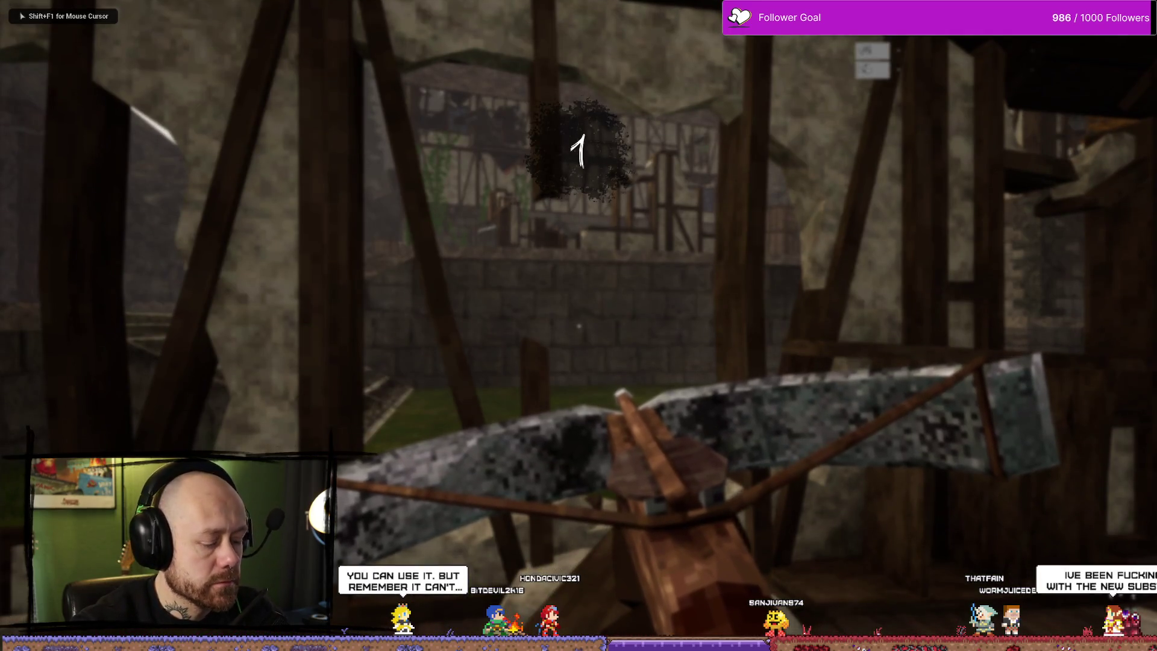
{"action": "key", "text": "Escape"}
{"action": "left_click", "coordinate": [295, 183]}
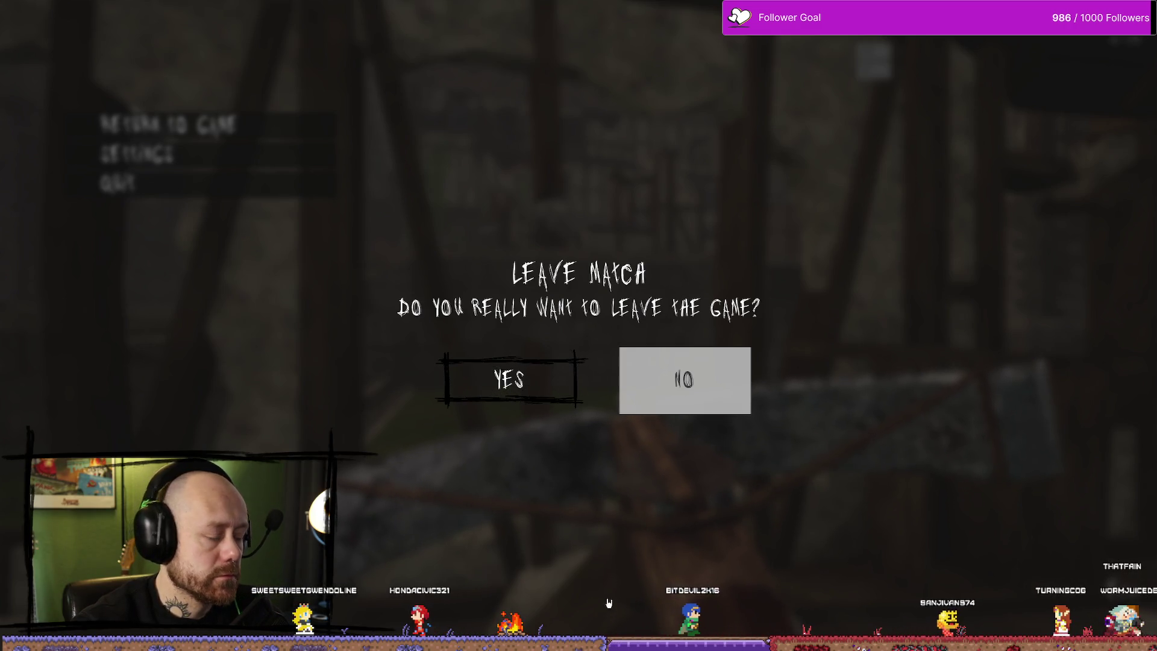
{"action": "key", "text": "Escape"}
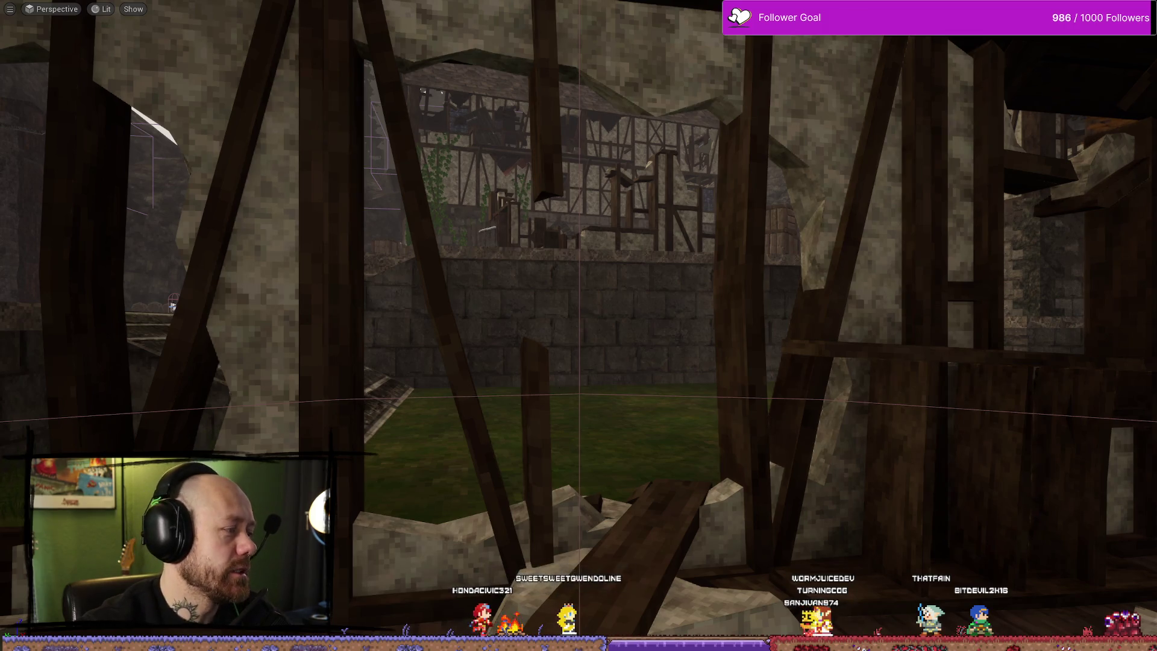
{"action": "key", "text": "ctrl+space"}
Browse the MyStuff, Character, FantasyBundle and Blood_VFX_Pack folders in the Content Drawer.
{"action": "left_click", "coordinate": [55, 424]}
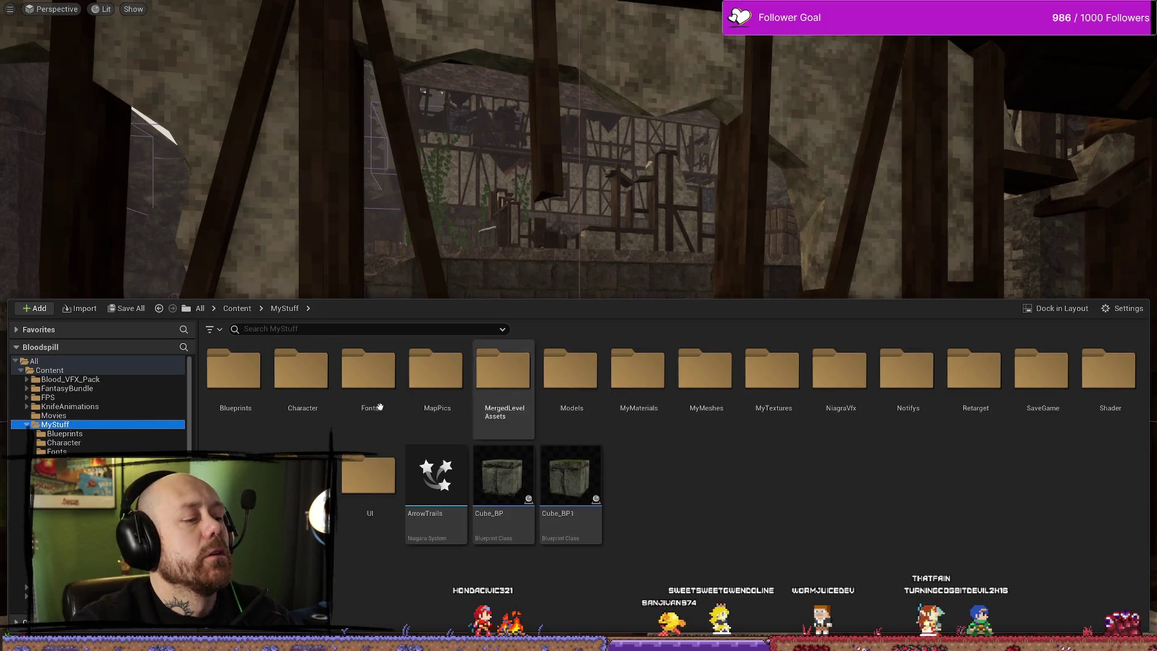
{"action": "double_click", "coordinate": [301, 374]}
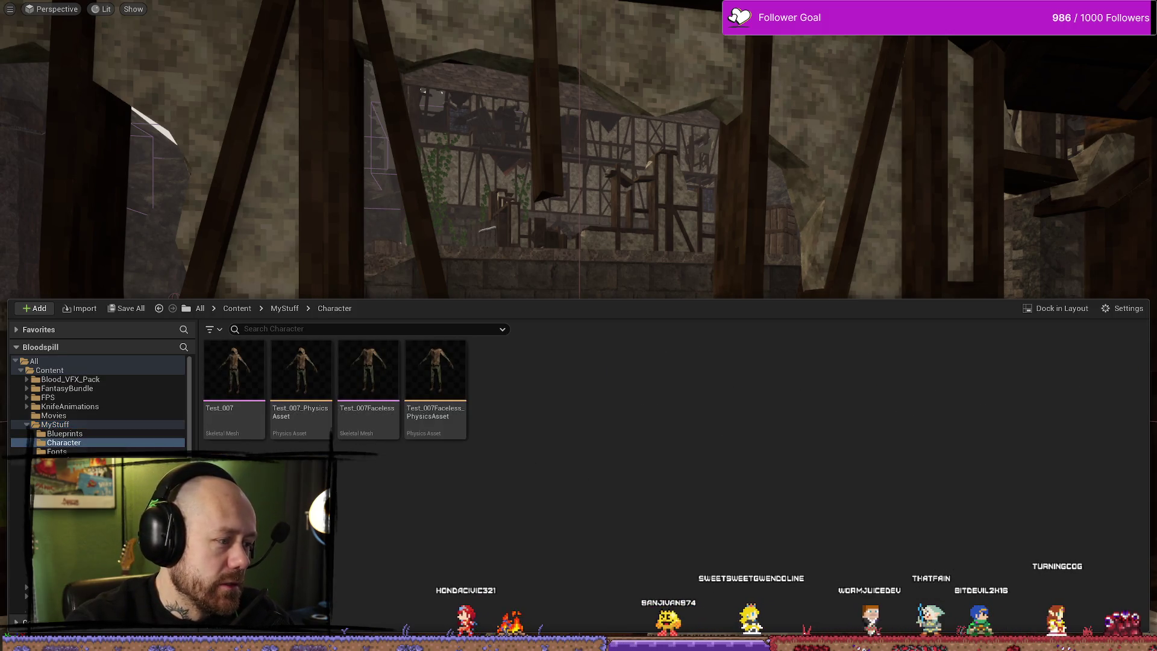
{"action": "double_click", "coordinate": [55, 424]}
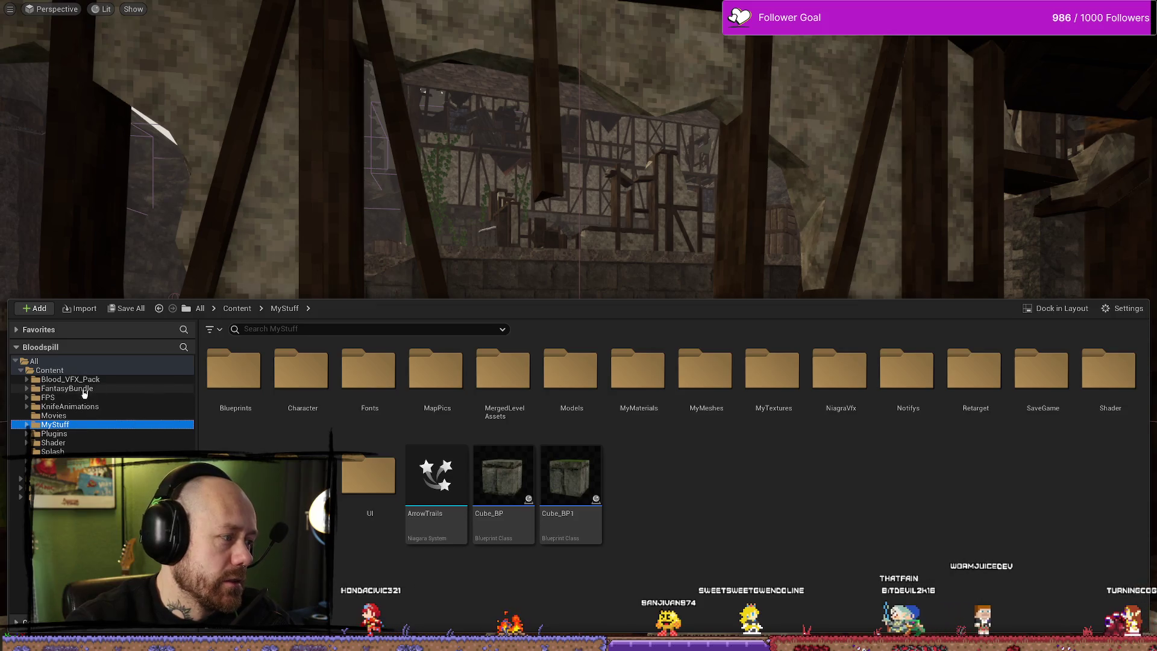
{"action": "left_click", "coordinate": [84, 389]}
{"action": "left_click", "coordinate": [69, 379]}
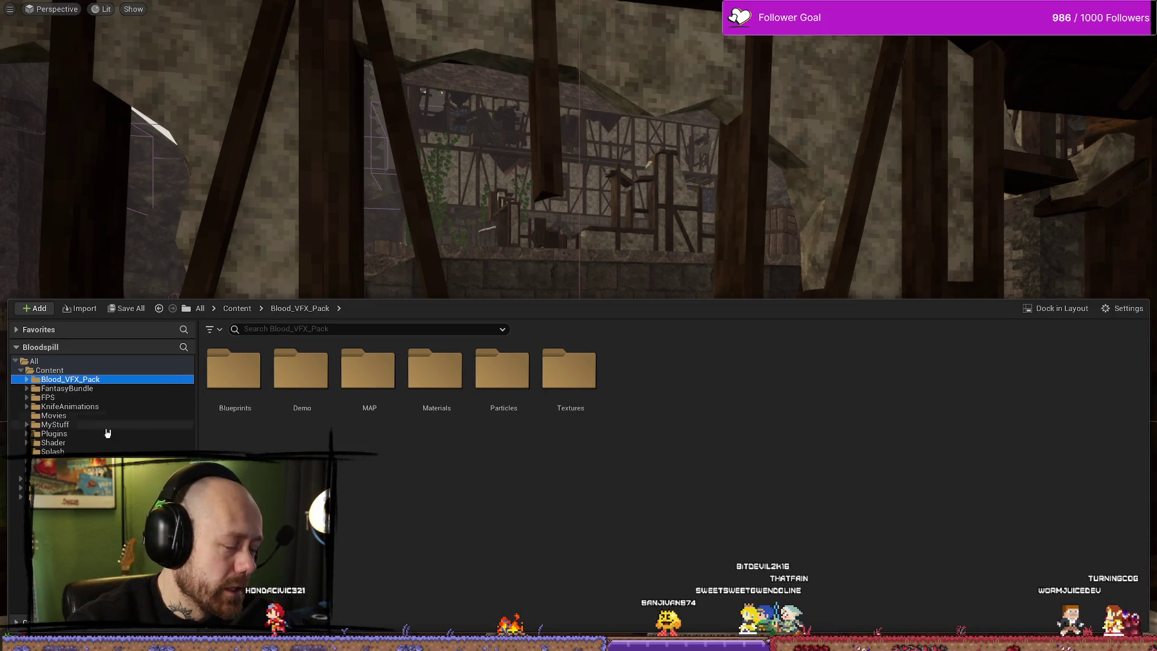
{"action": "left_click", "coordinate": [61, 368]}
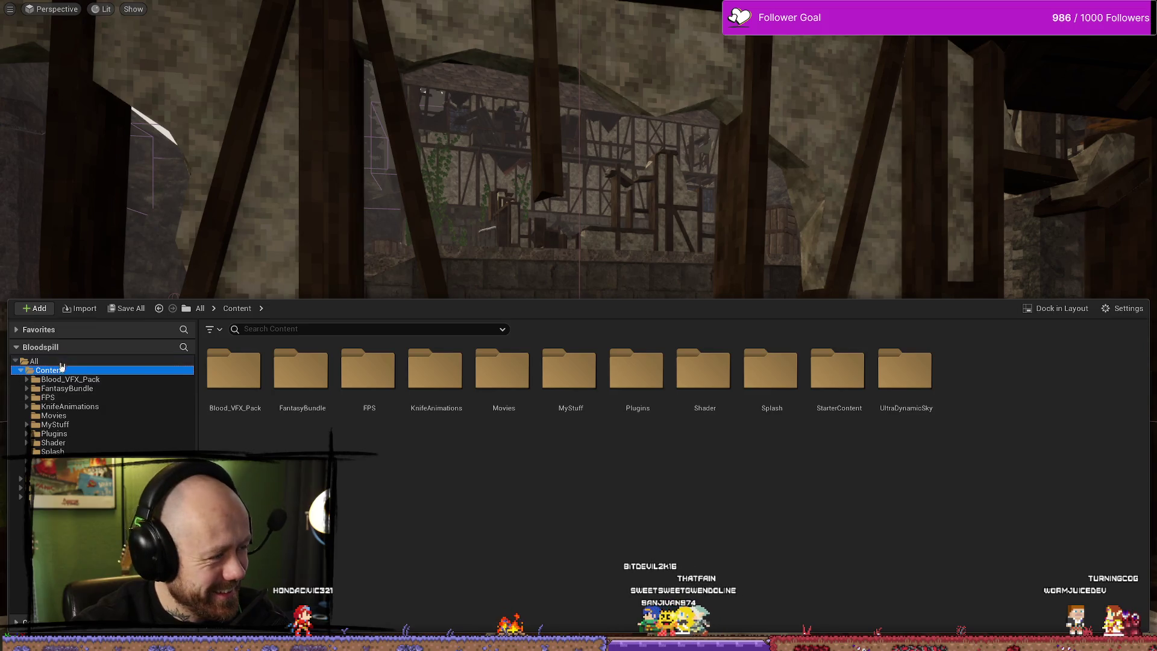
Filter the FPS folder by 'chara' and open BP_PlayerCharacter.
{"action": "left_click", "coordinate": [120, 398]}
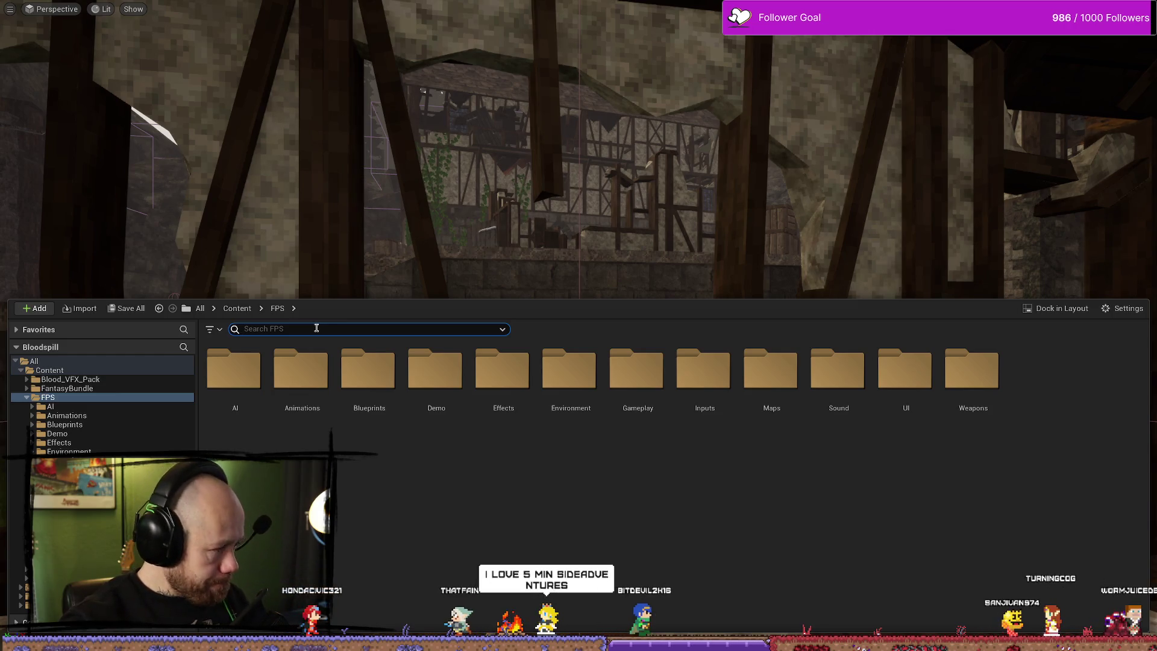
{"action": "type", "text": "chara"}
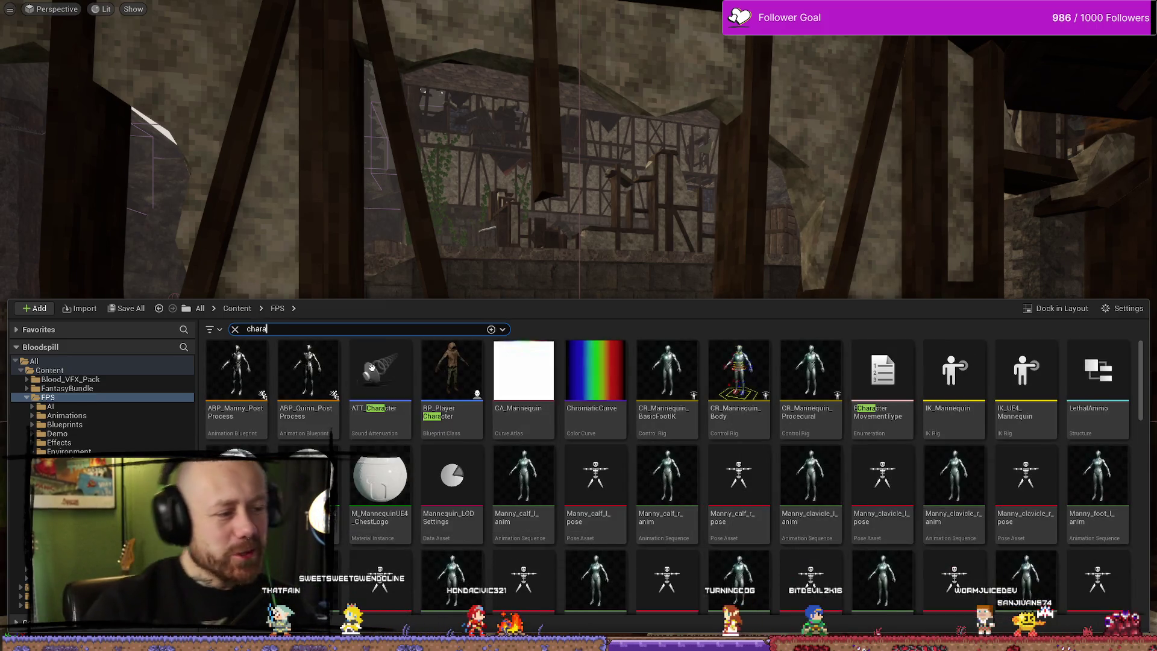
{"action": "double_click", "coordinate": [477, 364]}
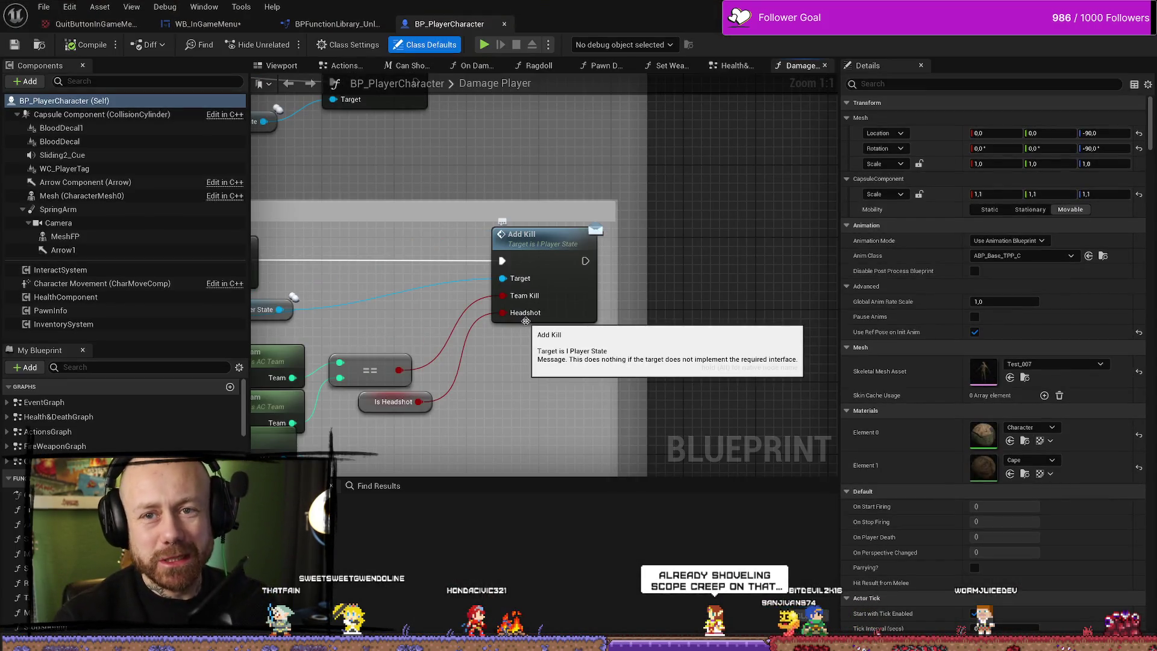
Switch to the WB_InGameMenu widget and save it via File > Save.
{"action": "scroll", "coordinate": [525, 321], "scroll_direction": "down", "scroll_amount": 4}
{"action": "scroll", "coordinate": [521, 266], "scroll_direction": "up", "scroll_amount": 4}
{"action": "scroll", "coordinate": [521, 266], "scroll_direction": "down", "scroll_amount": 3}
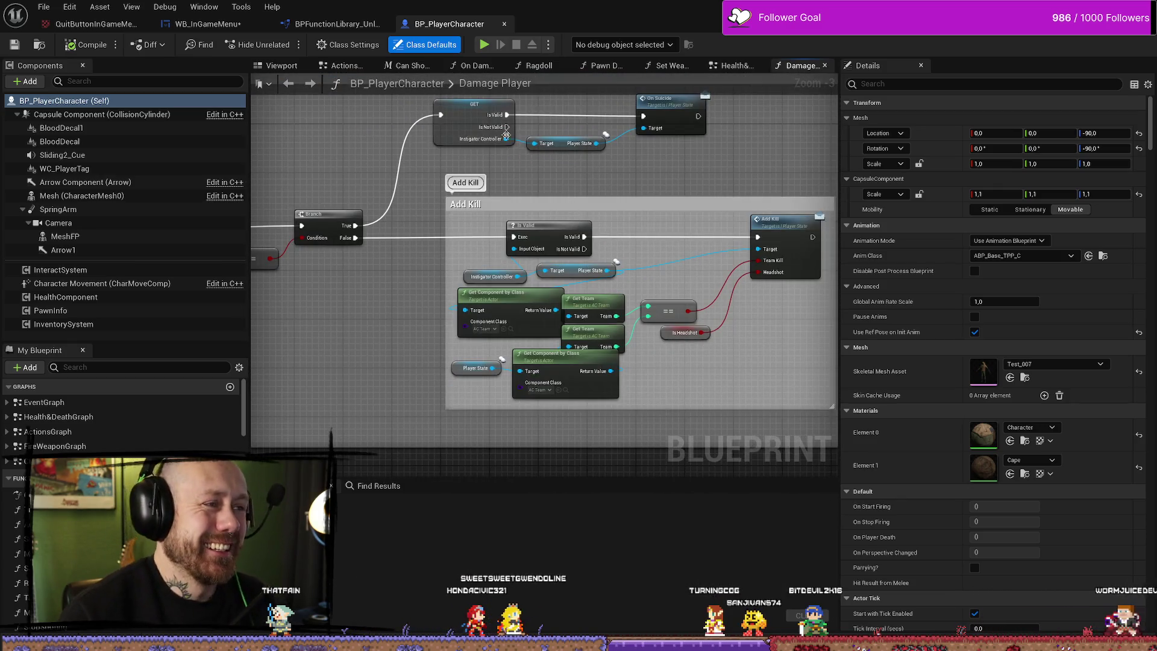
{"action": "left_click", "coordinate": [204, 23]}
{"action": "left_click", "coordinate": [42, 6]}
{"action": "left_click", "coordinate": [41, 6]}
{"action": "left_click", "coordinate": [41, 5]}
{"action": "left_click", "coordinate": [90, 79]}
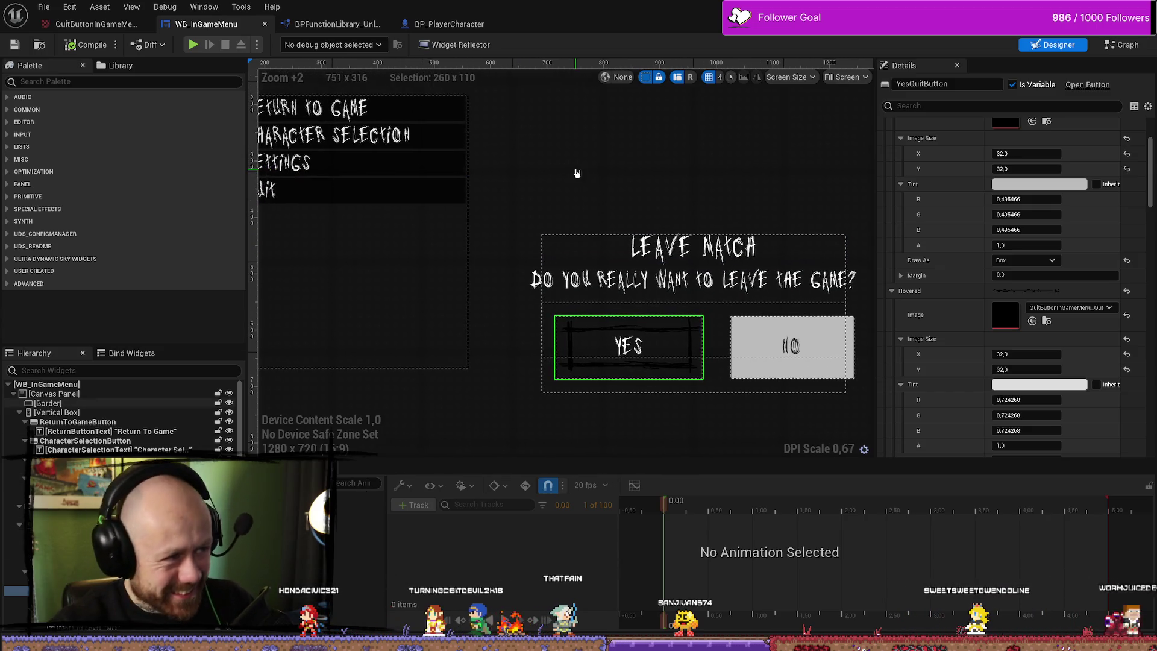
Review the Damage Player graph's Update Kill Feed, Handle Death and Add Kill nodes.
{"action": "left_click", "coordinate": [449, 24]}
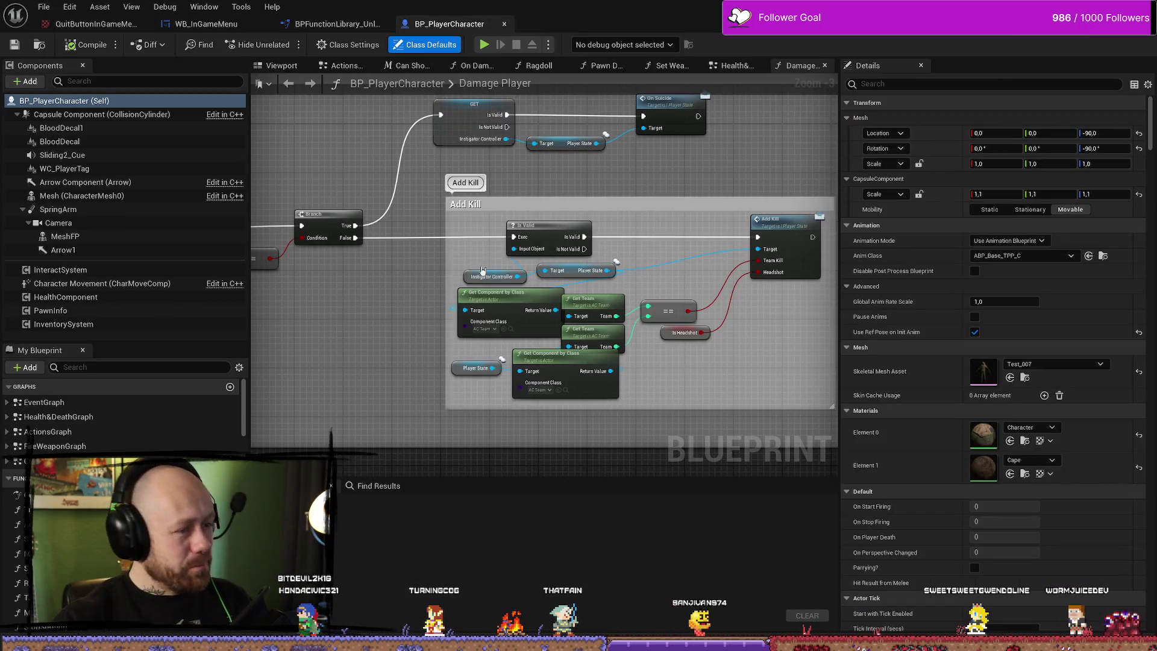
{"action": "mouse_move", "coordinate": [404, 314]}
{"action": "left_mouse_down"}
{"action": "mouse_move", "coordinate": [450, 395]}
{"action": "mouse_move", "coordinate": [462, 350]}
{"action": "left_mouse_up"}
{"action": "scroll", "coordinate": [462, 350], "scroll_direction": "down", "scroll_amount": 3}
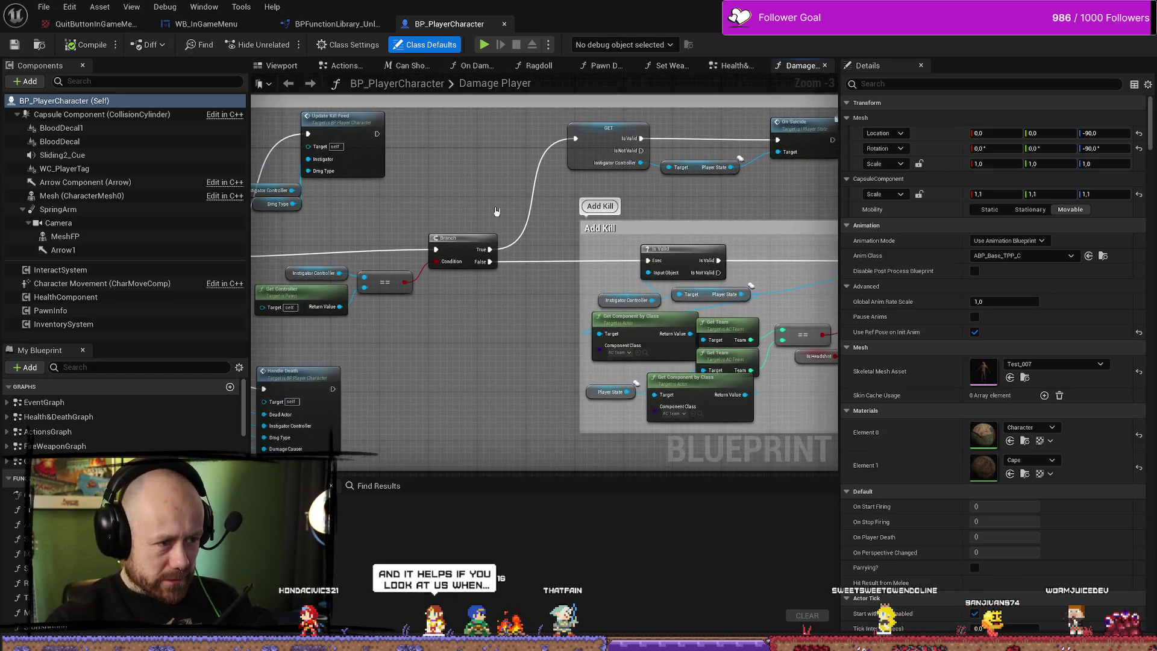
{"action": "scroll", "coordinate": [433, 275], "scroll_direction": "up", "scroll_amount": 4}
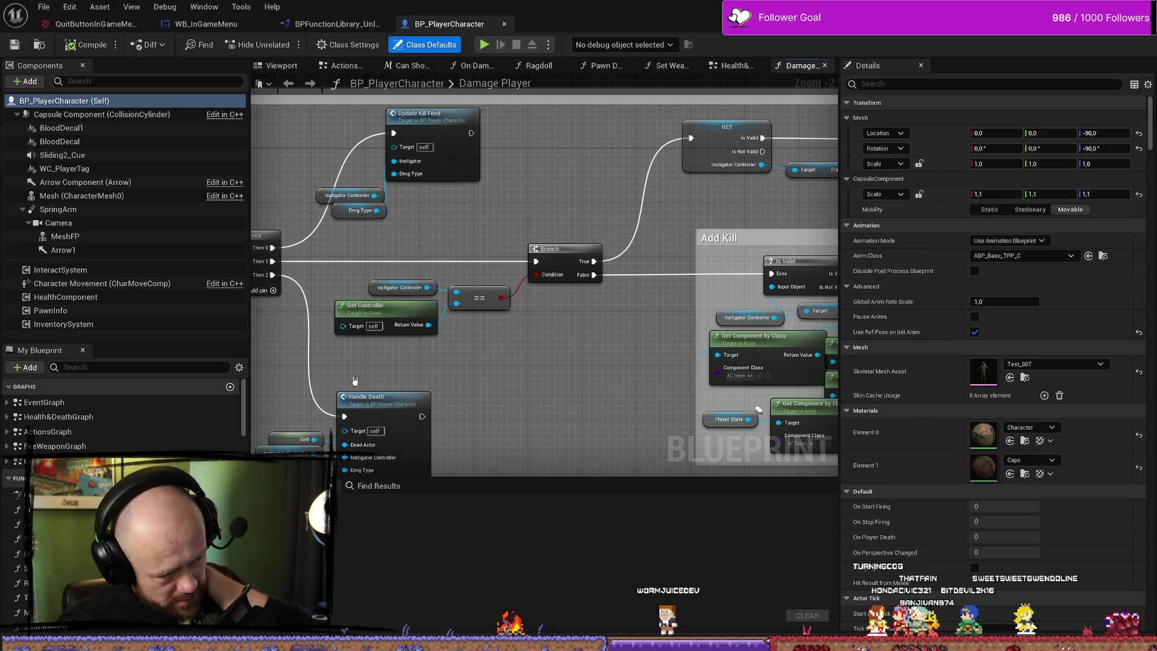
{"action": "left_click_drag", "start_coordinate": [559, 378], "coordinate": [611, 358]}
{"action": "scroll", "coordinate": [611, 358], "scroll_direction": "down", "scroll_amount": 5}
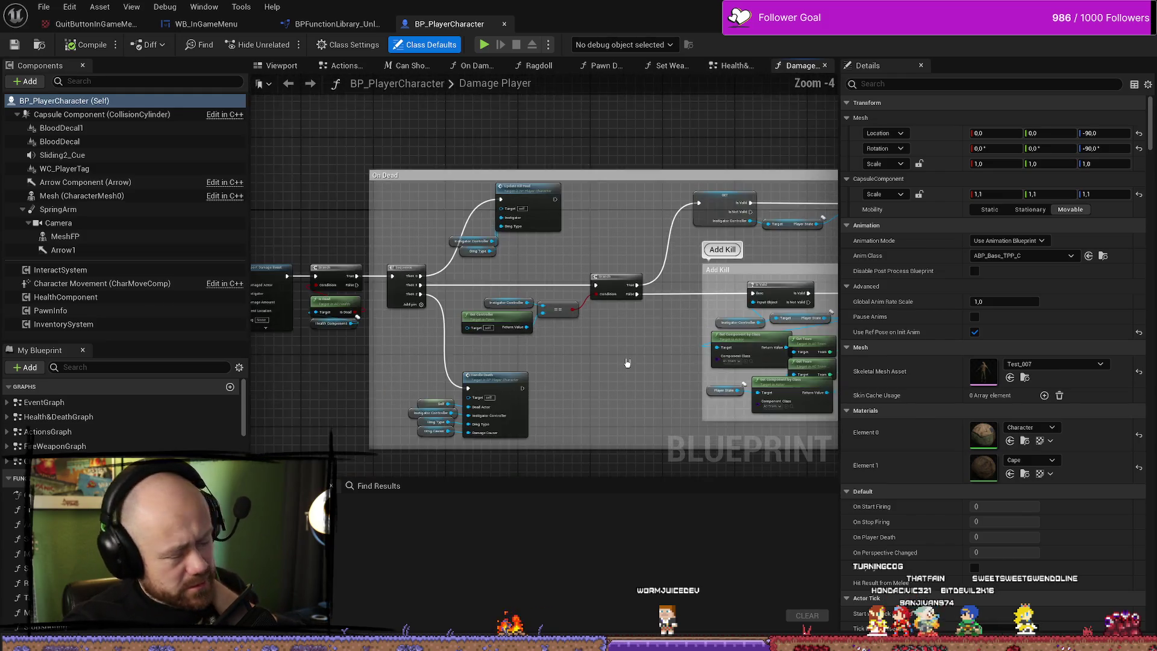
{"action": "scroll", "coordinate": [625, 379], "scroll_direction": "up", "scroll_amount": 5}
{"action": "scroll", "coordinate": [625, 378], "scroll_direction": "down", "scroll_amount": 5}
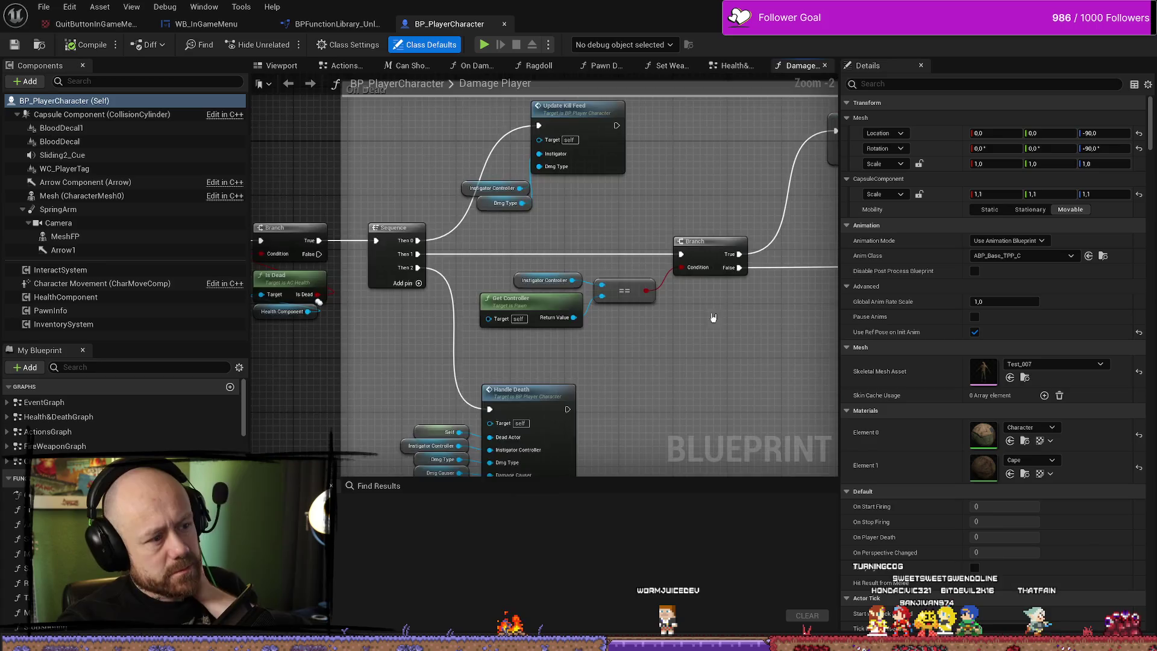
{"action": "left_click", "coordinate": [330, 68]}
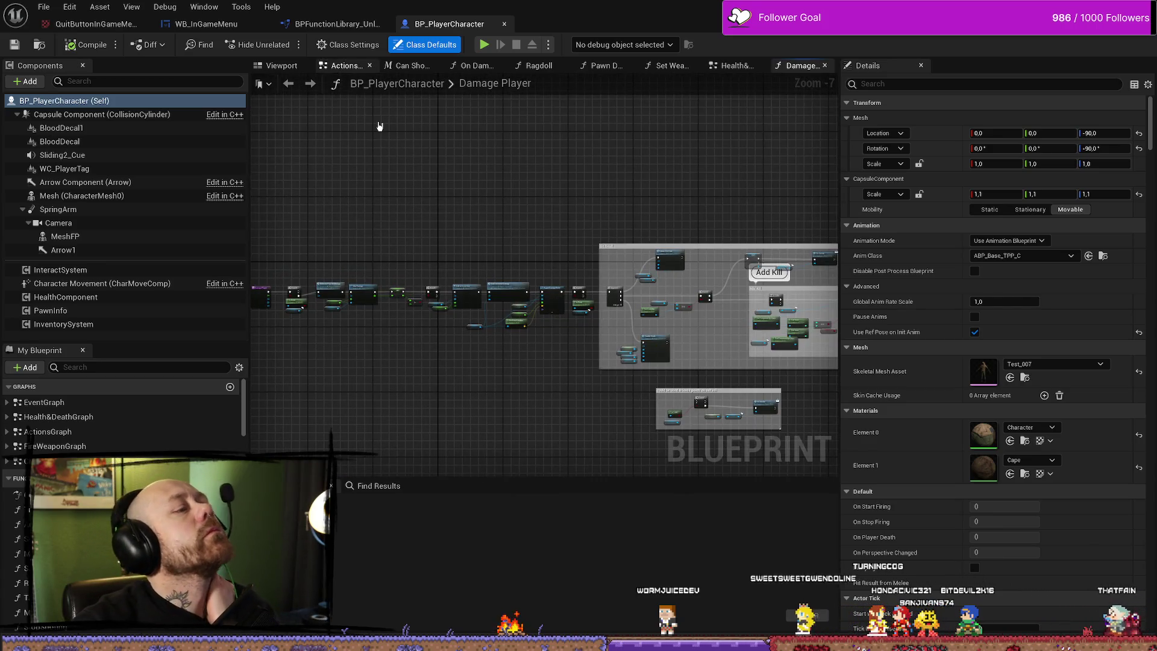
Zoom through the Actions Graph's Melee, Reload and Aiming Code sections, then open the Health & Death Graph.
{"action": "scroll", "coordinate": [521, 104], "scroll_direction": "down", "scroll_amount": 2}
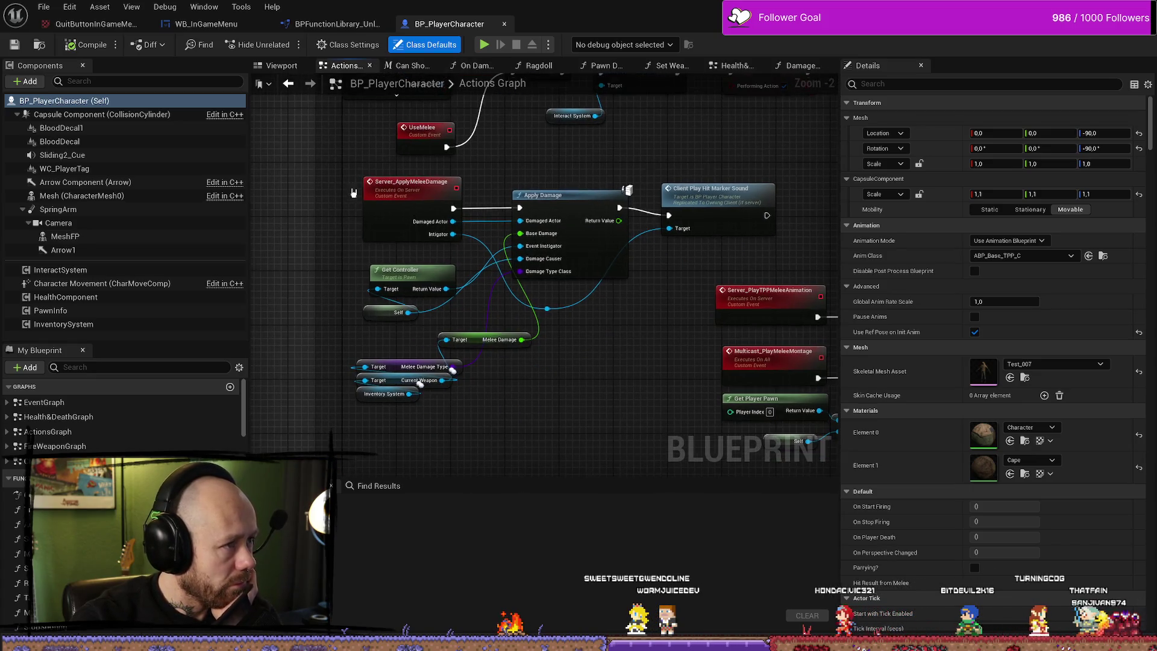
{"action": "scroll", "coordinate": [459, 221], "scroll_direction": "down", "scroll_amount": 5}
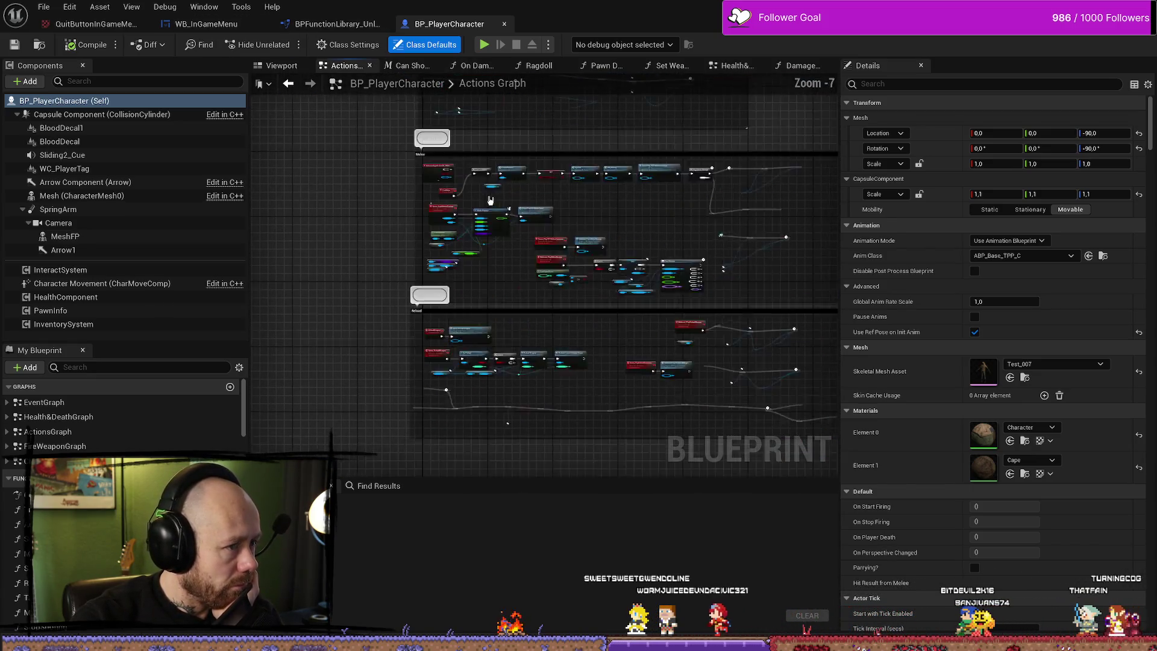
{"action": "scroll", "coordinate": [511, 259], "scroll_direction": "up", "scroll_amount": 4}
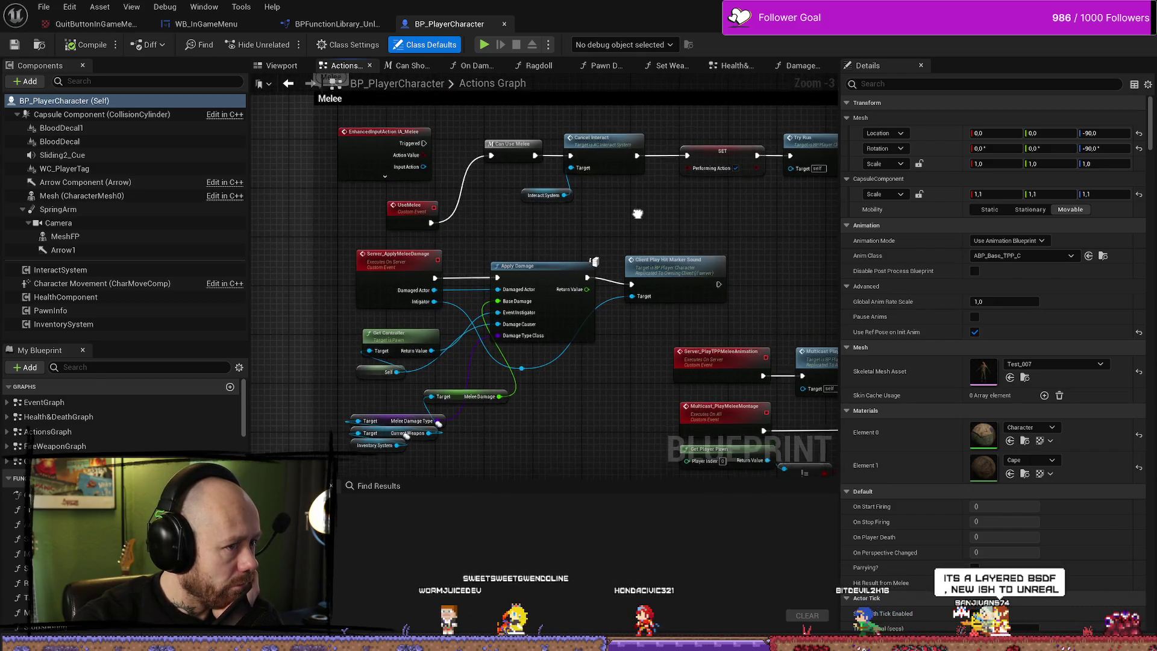
{"action": "scroll", "coordinate": [620, 205], "scroll_direction": "down", "scroll_amount": 4}
{"action": "scroll", "coordinate": [555, 275], "scroll_direction": "up", "scroll_amount": 5}
{"action": "scroll", "coordinate": [555, 274], "scroll_direction": "down", "scroll_amount": 5}
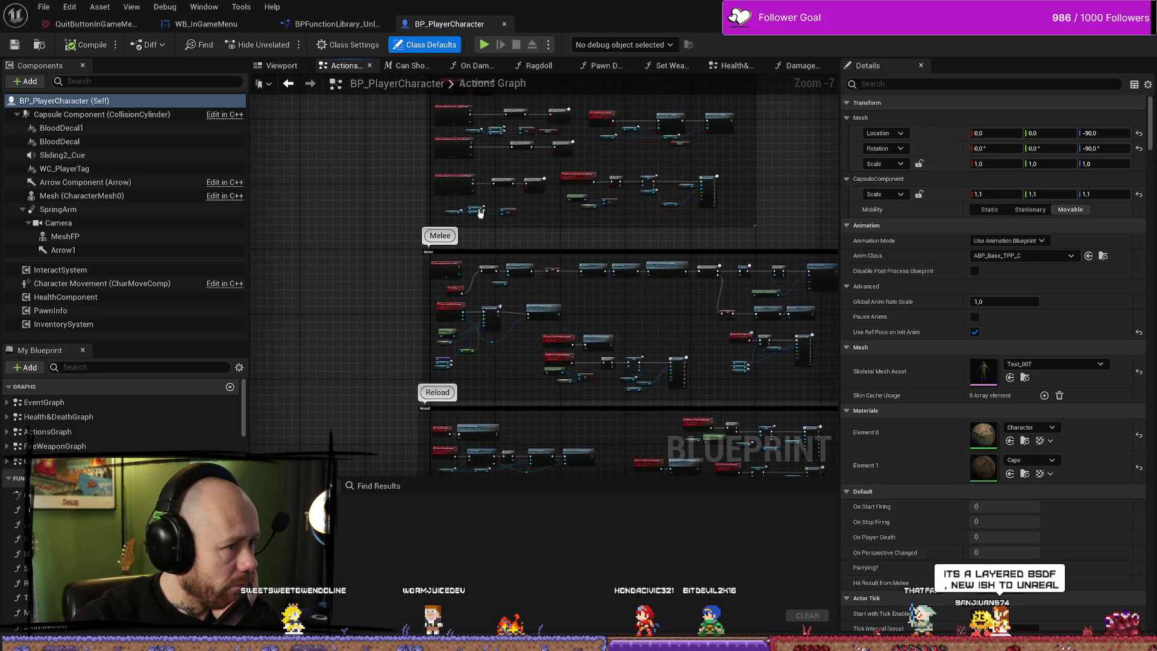
{"action": "scroll", "coordinate": [461, 398], "scroll_direction": "up", "scroll_amount": 4}
{"action": "scroll", "coordinate": [461, 398], "scroll_direction": "down", "scroll_amount": 2}
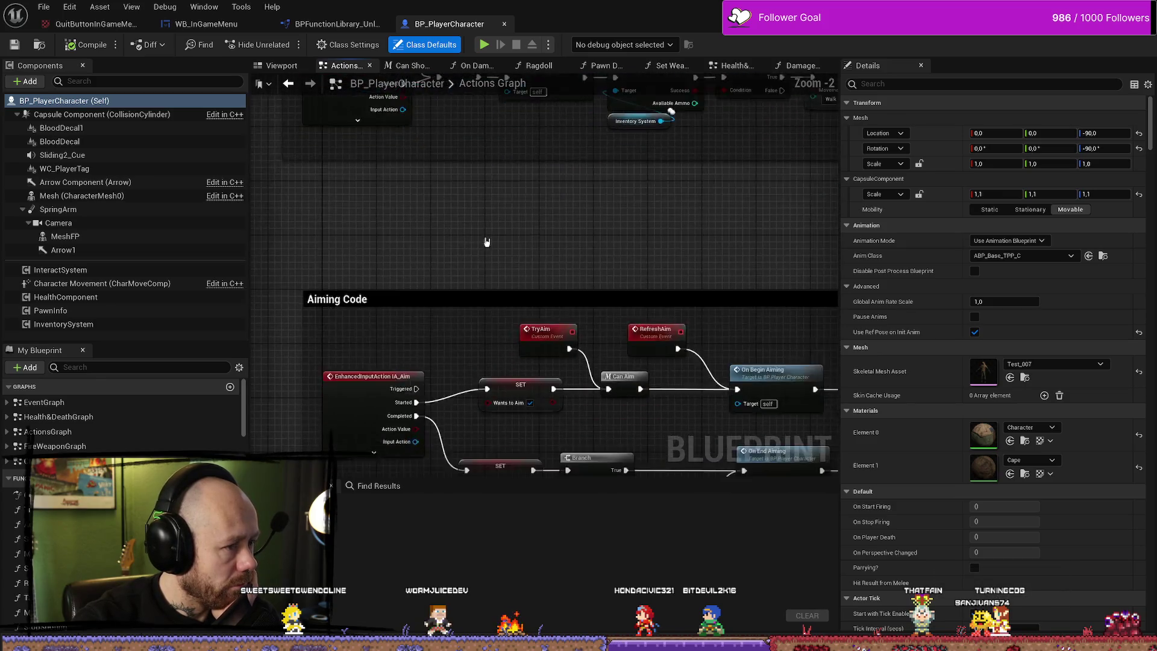
{"action": "scroll", "coordinate": [515, 258], "scroll_direction": "up", "scroll_amount": 4}
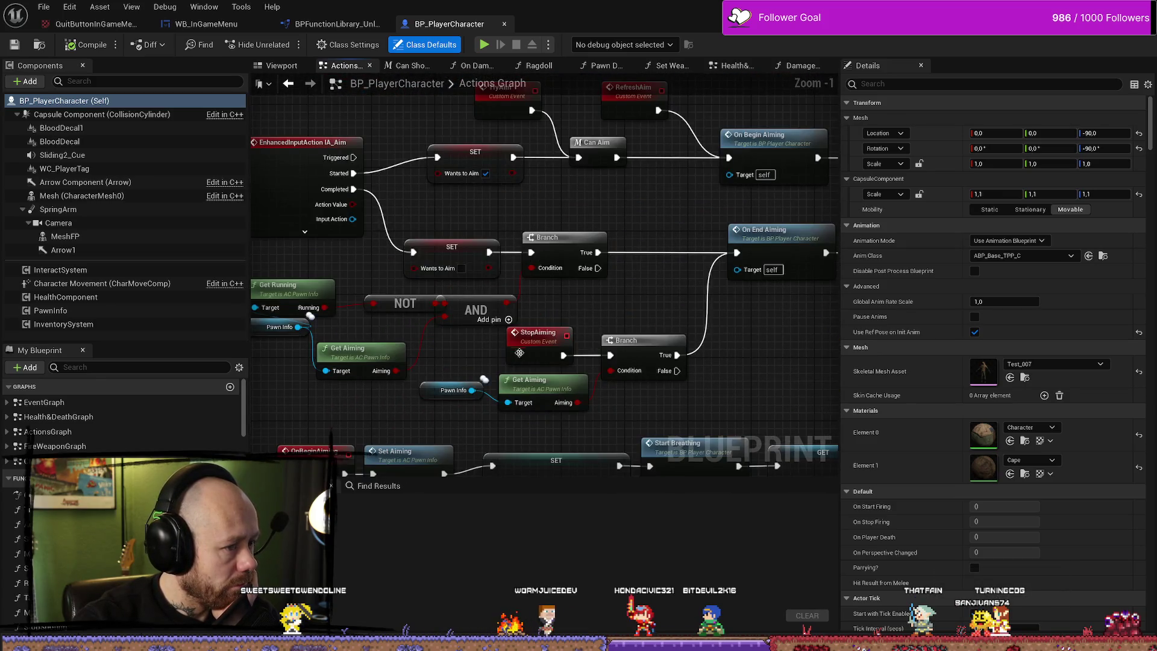
{"action": "scroll", "coordinate": [642, 319], "scroll_direction": "down", "scroll_amount": 5}
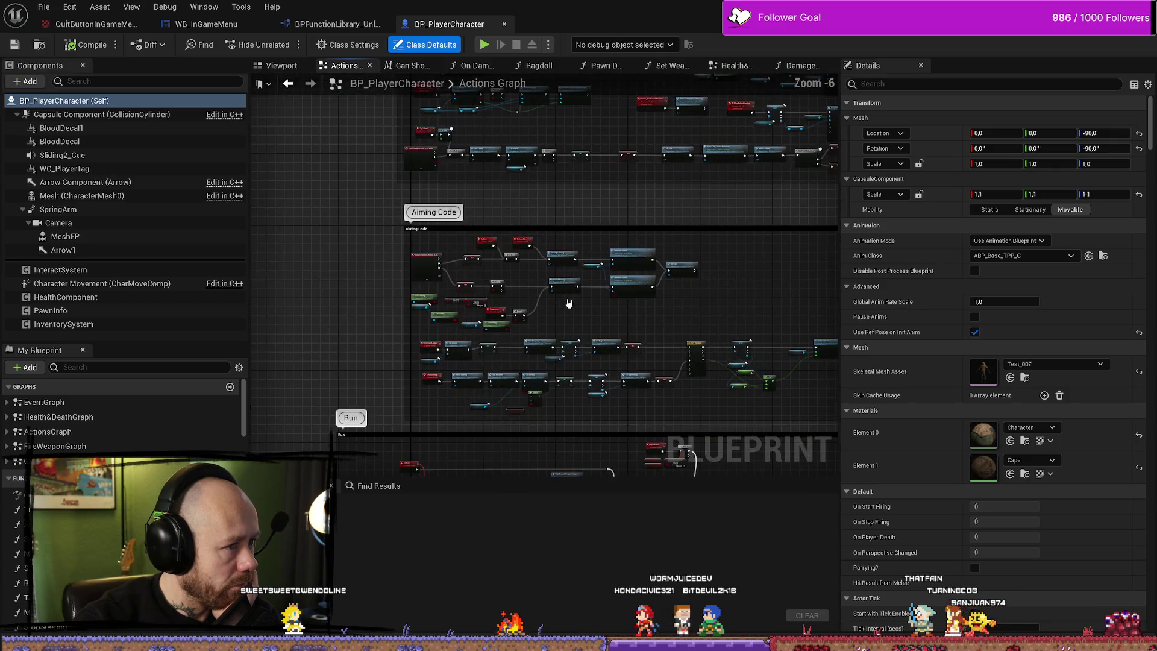
{"action": "scroll", "coordinate": [303, 250], "scroll_direction": "down", "scroll_amount": 6}
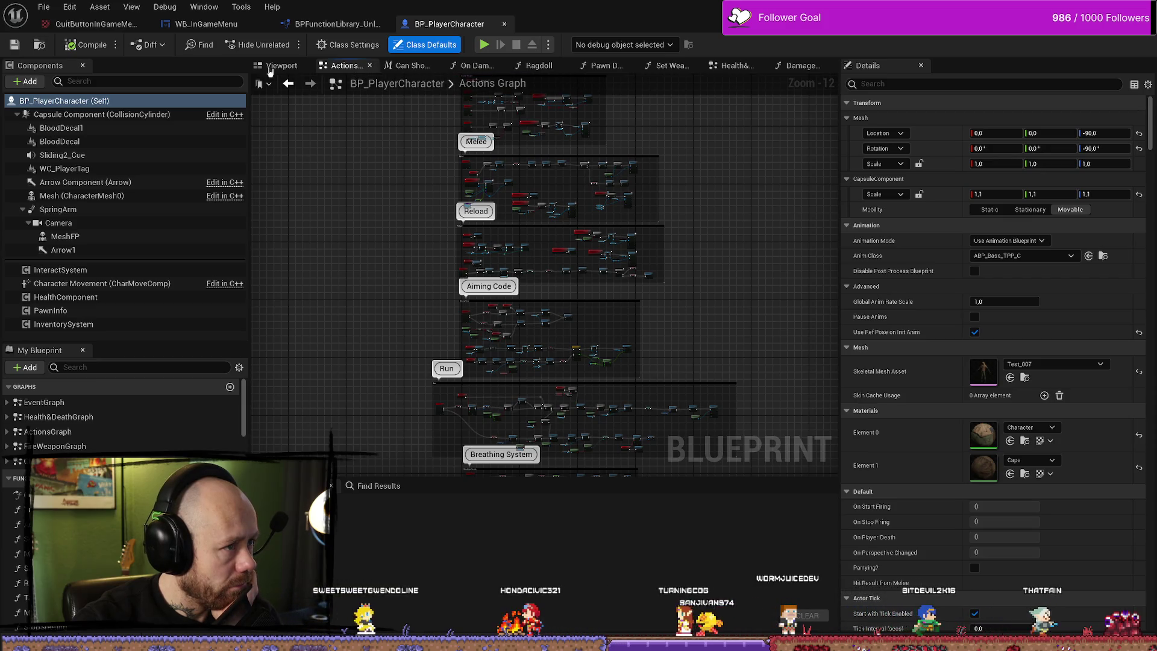
{"action": "left_click", "coordinate": [732, 66]}
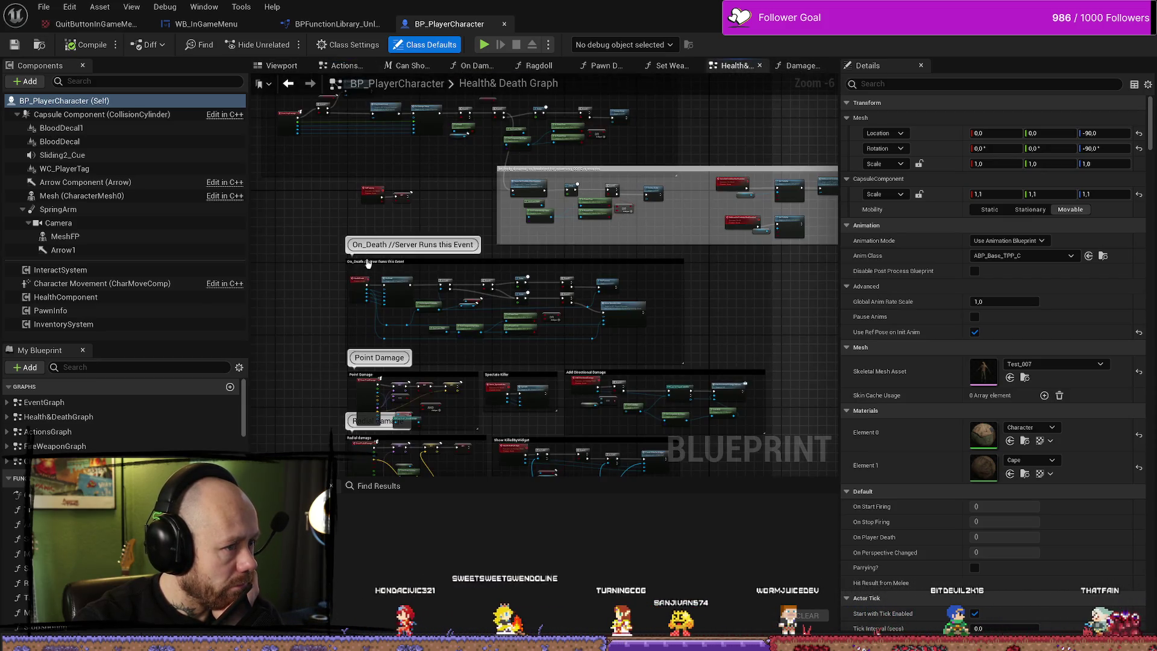
Move the Parrying?, Branch and Parry Effects Multicast nodes by Event AnyDamage slightly left.
{"action": "scroll", "coordinate": [440, 201], "scroll_direction": "up", "scroll_amount": 5}
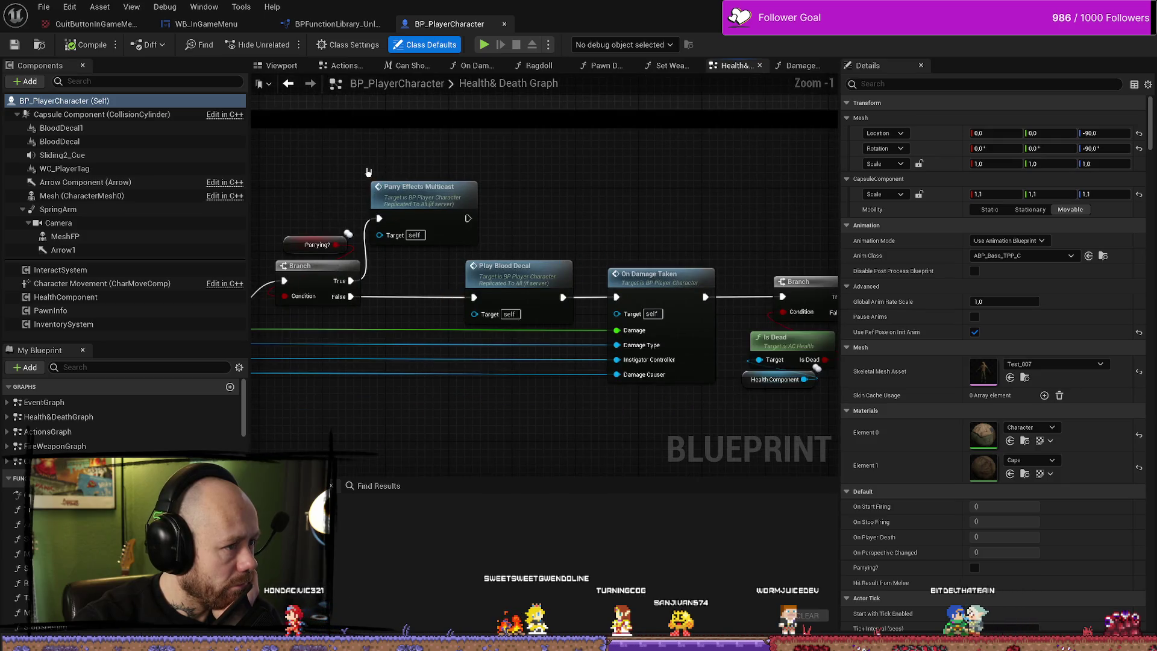
{"action": "left_click_drag", "start_coordinate": [368, 173], "coordinate": [477, 142]}
{"action": "left_click_drag", "start_coordinate": [312, 169], "coordinate": [429, 163]}
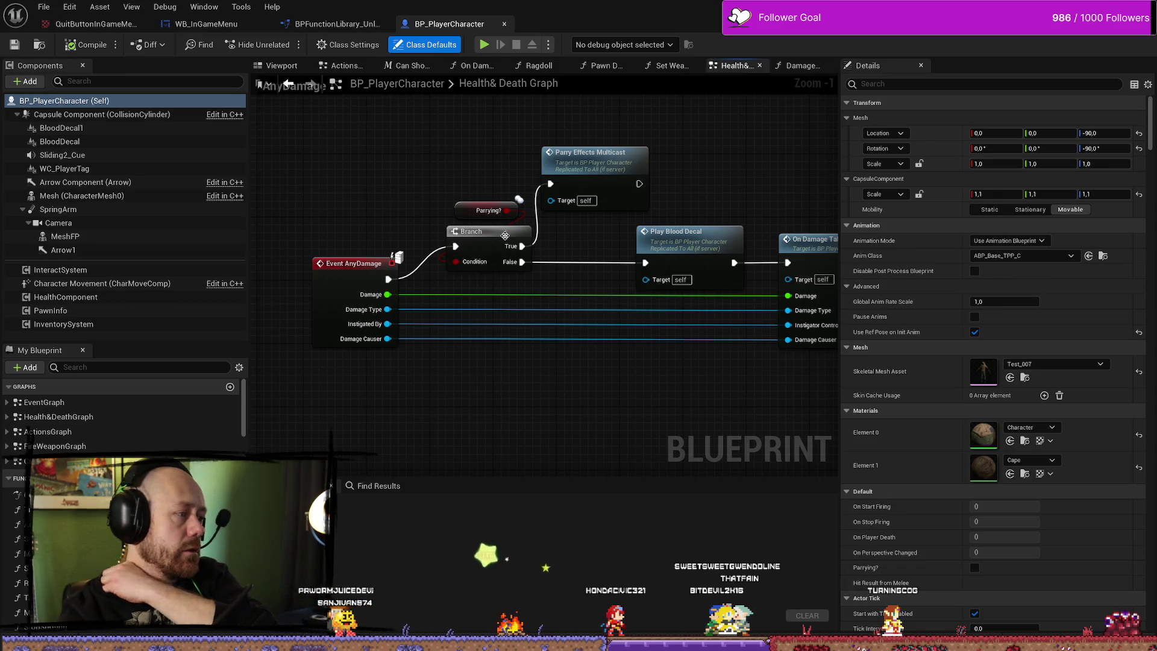
{"action": "left_click_drag", "start_coordinate": [498, 201], "coordinate": [498, 202]}
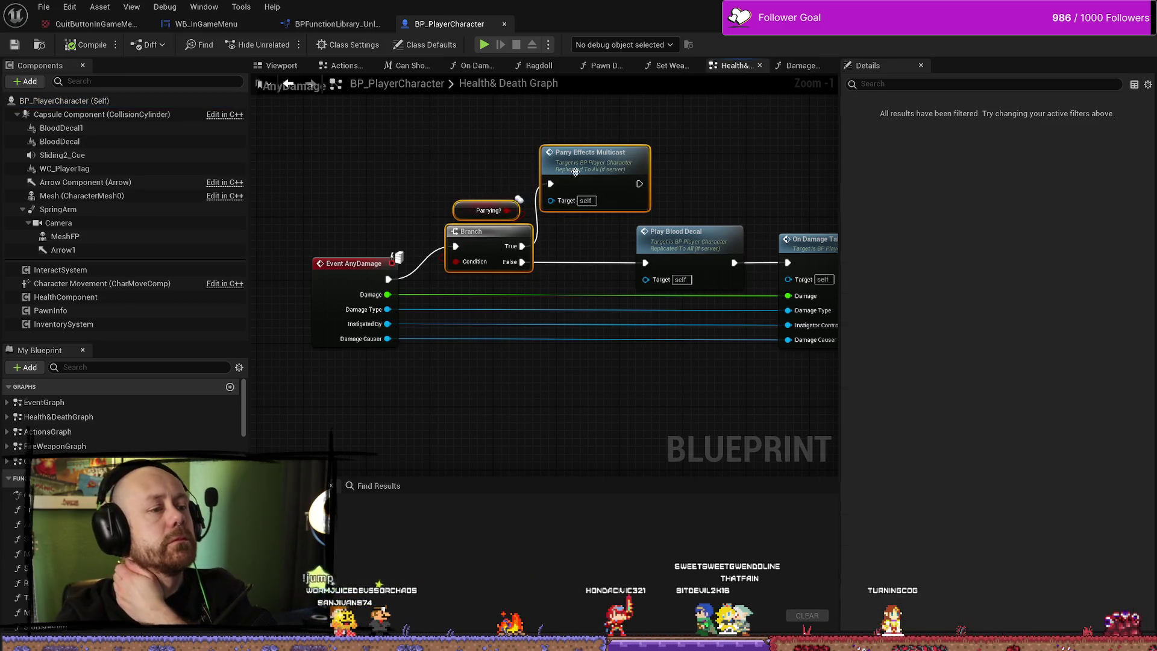
{"action": "left_click_drag", "start_coordinate": [581, 158], "coordinate": [559, 158]}
{"action": "left_click", "coordinate": [698, 212]}
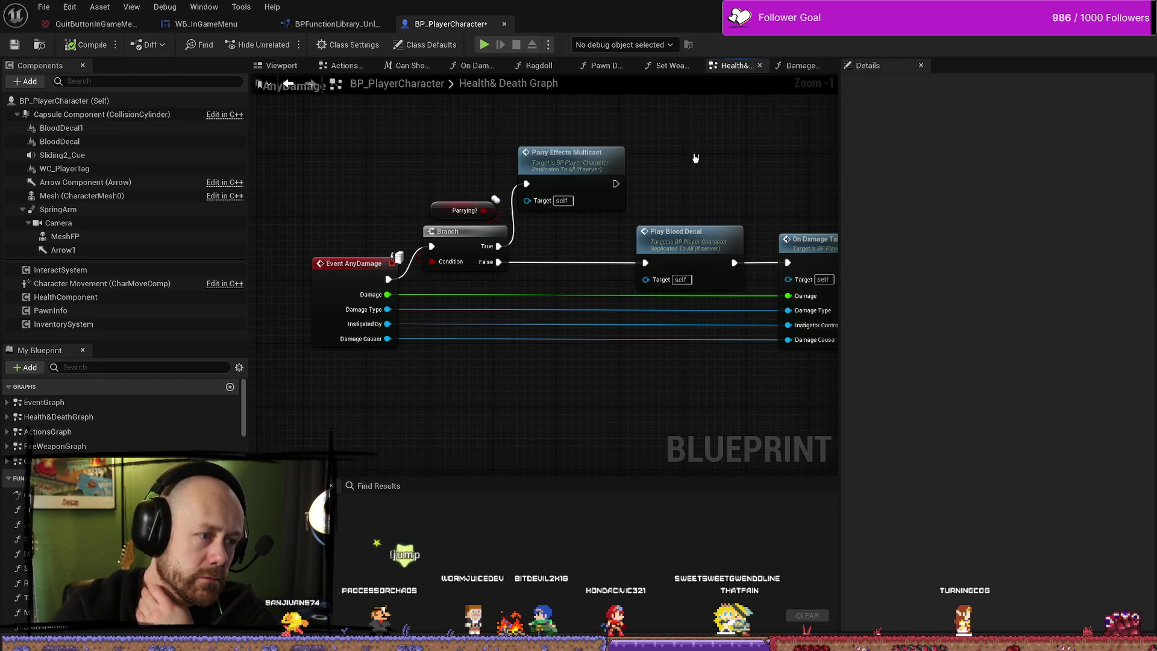
{"action": "left_click_drag", "start_coordinate": [700, 150], "coordinate": [684, 149]}
{"action": "scroll", "coordinate": [684, 149], "scroll_direction": "down", "scroll_amount": 1}
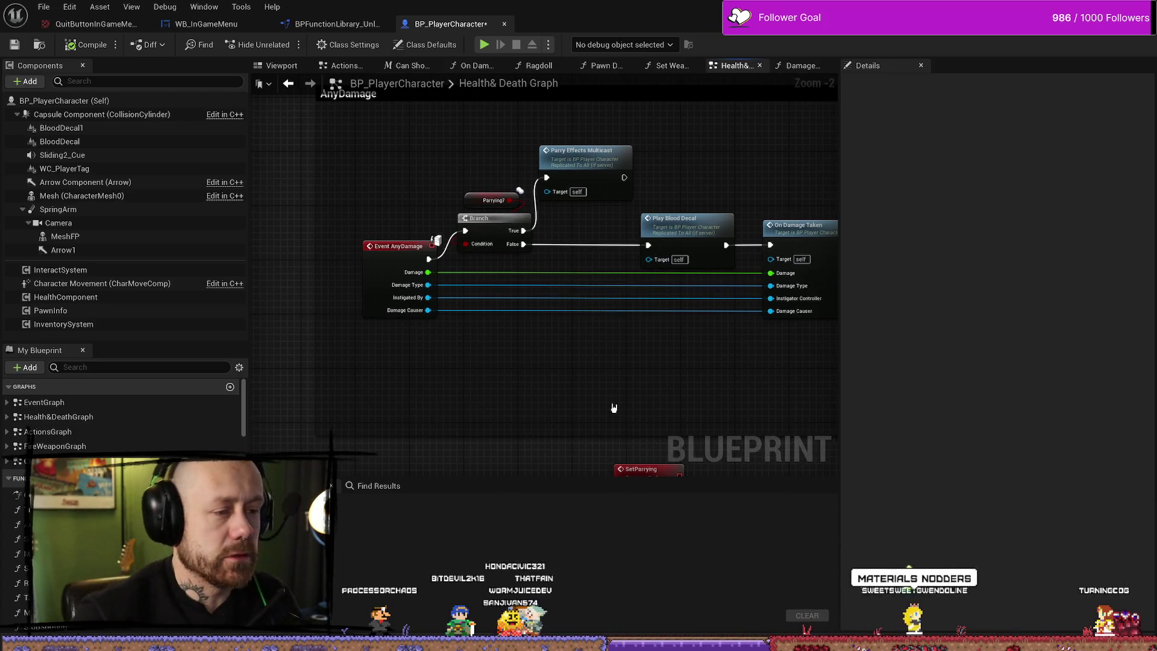
{"action": "key", "text": "ctrl+space"}
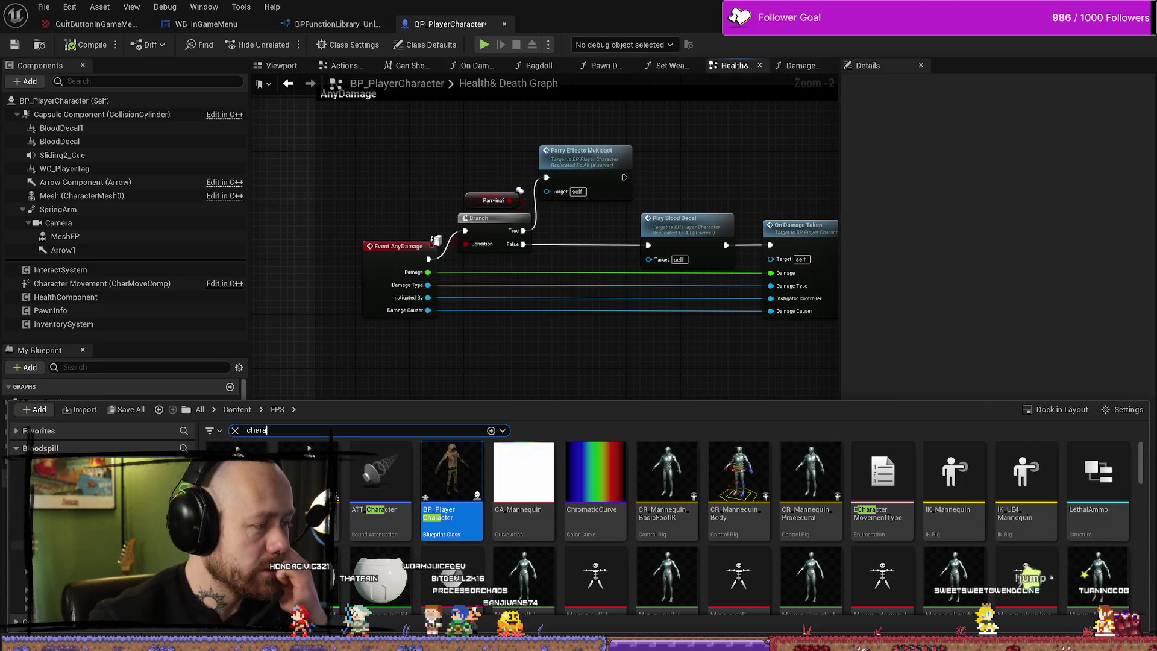
Clear the 'chara' filter, go to MyStuff > SaveGame, and open the SaveStats blueprint.
{"action": "left_click", "coordinate": [22, 503]}
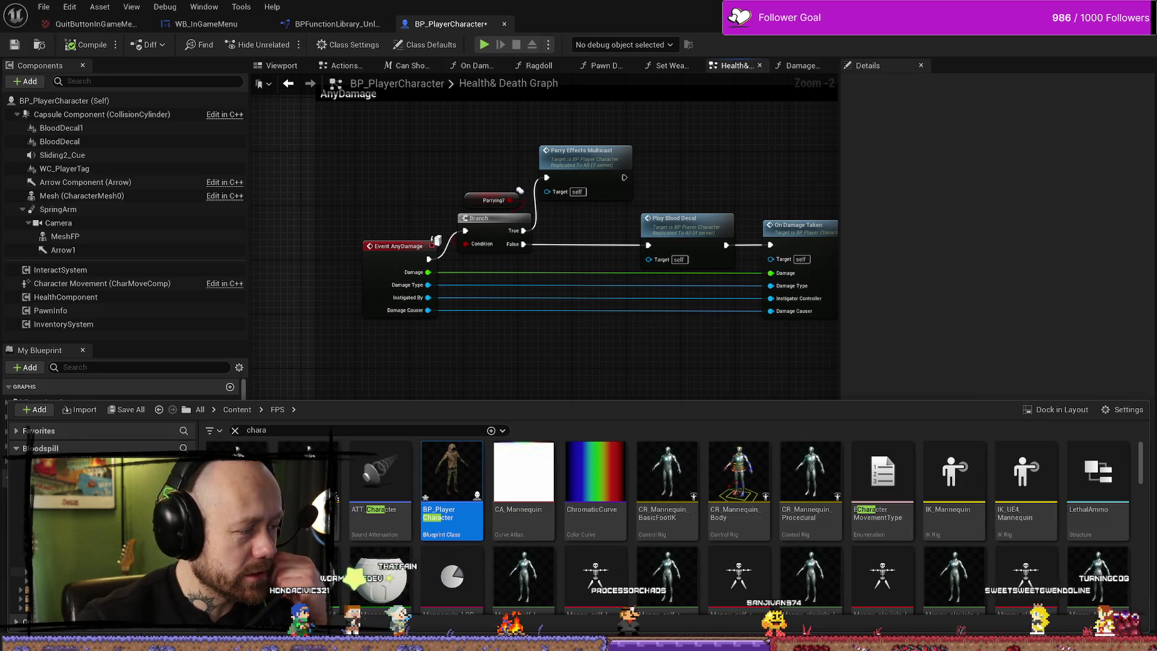
{"action": "left_click", "coordinate": [25, 572]}
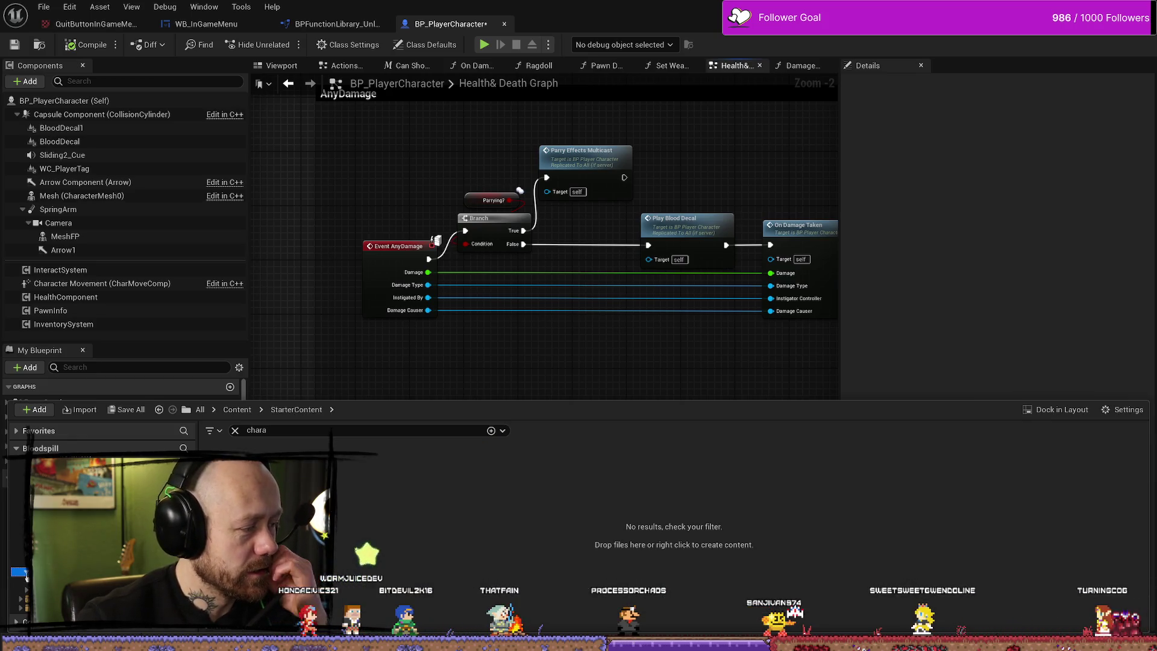
{"action": "left_click", "coordinate": [18, 535]}
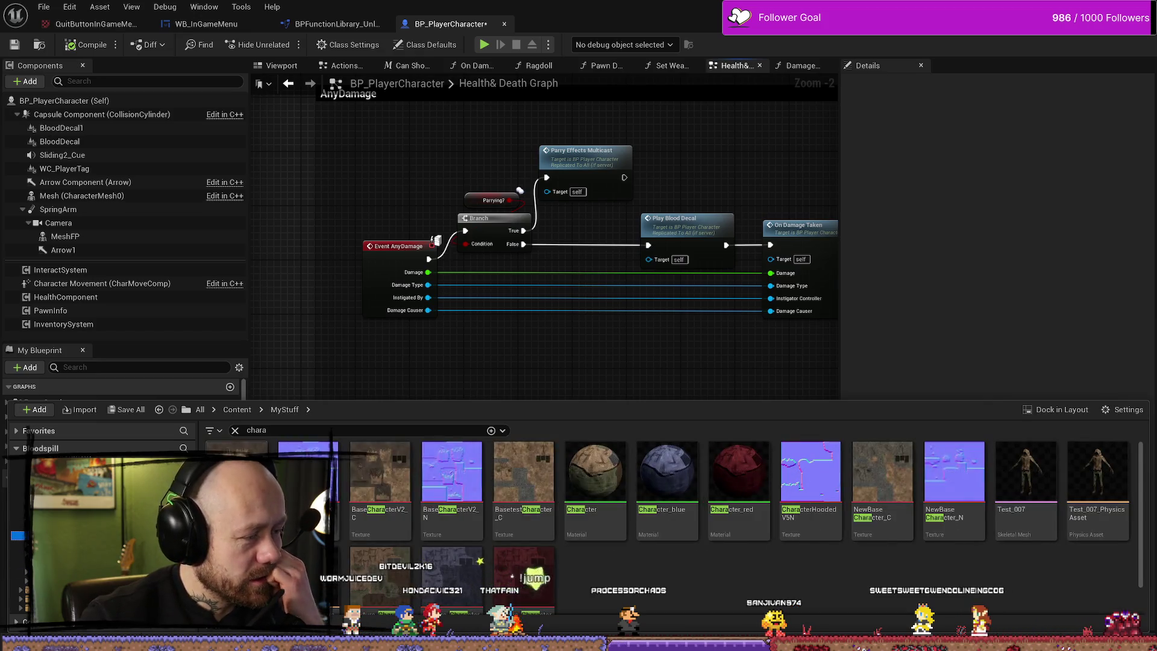
{"action": "scroll", "coordinate": [18, 542], "scroll_direction": "up", "scroll_amount": 2}
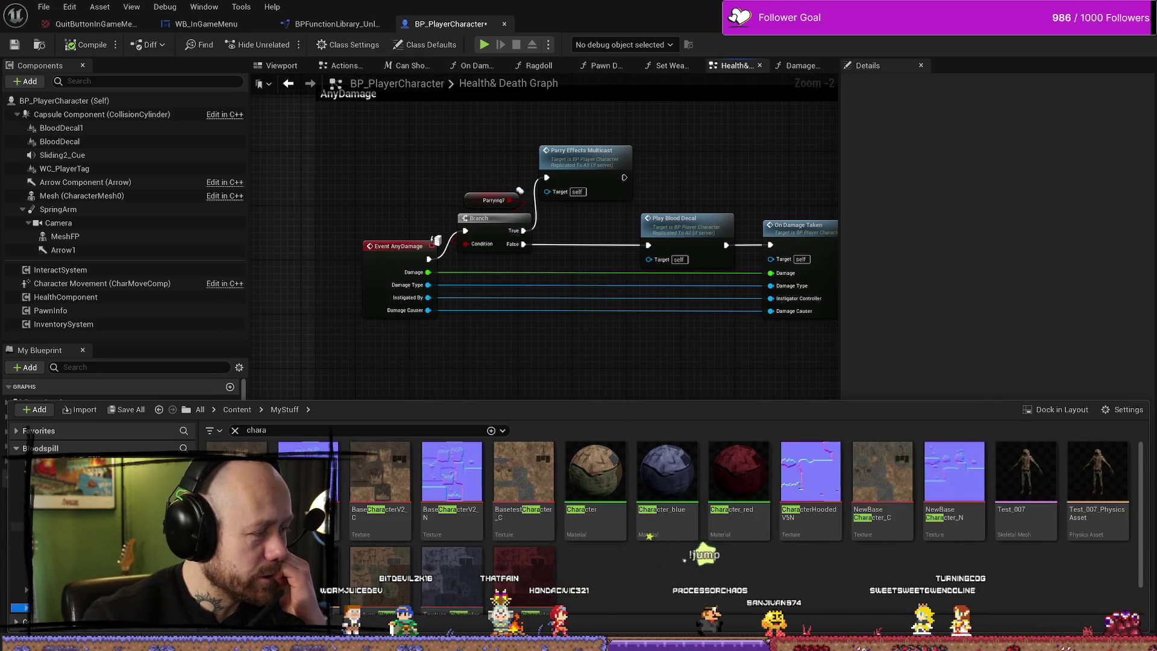
{"action": "scroll", "coordinate": [18, 572], "scroll_direction": "down", "scroll_amount": 3}
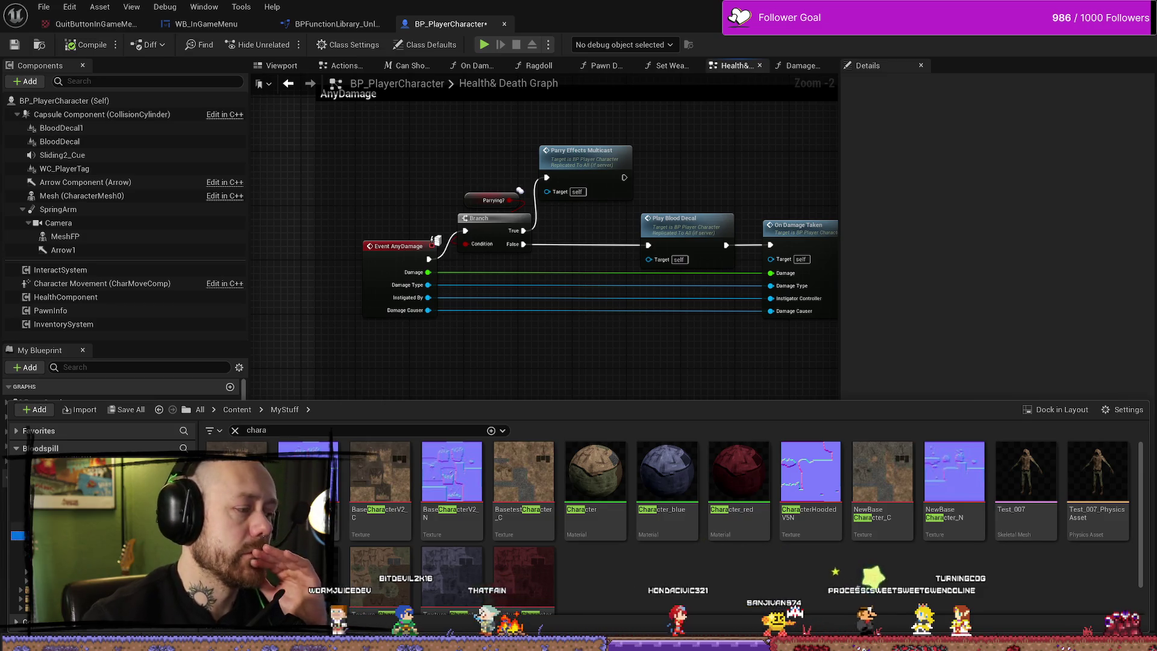
{"action": "left_click", "coordinate": [22, 537]}
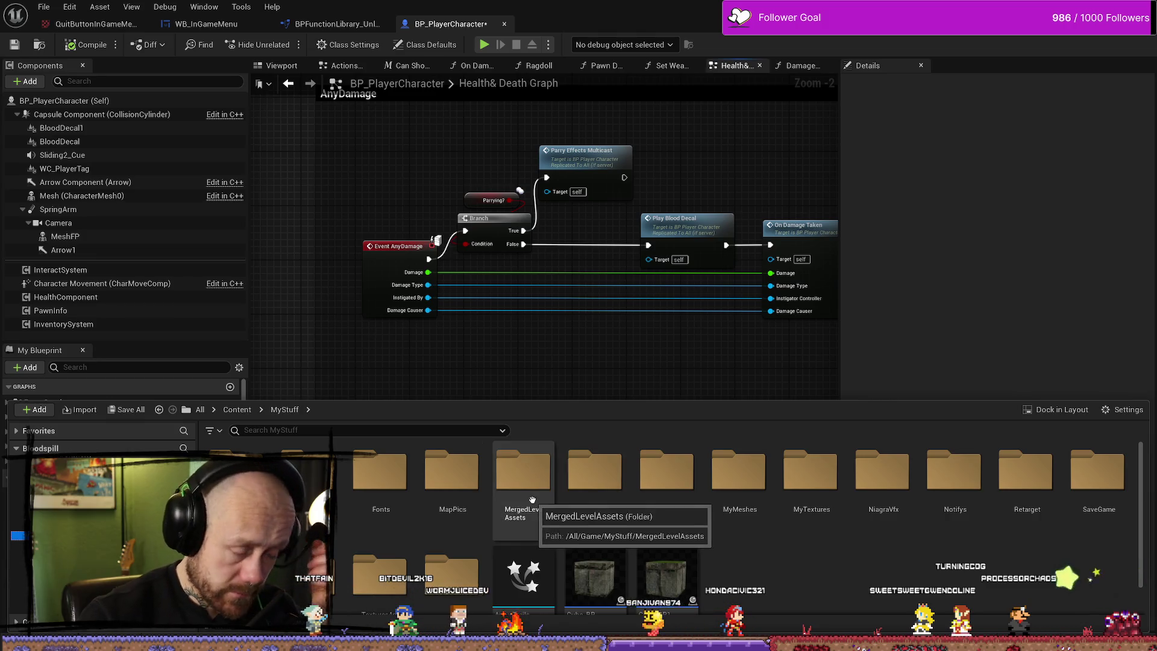
{"action": "double_click", "coordinate": [1096, 473]}
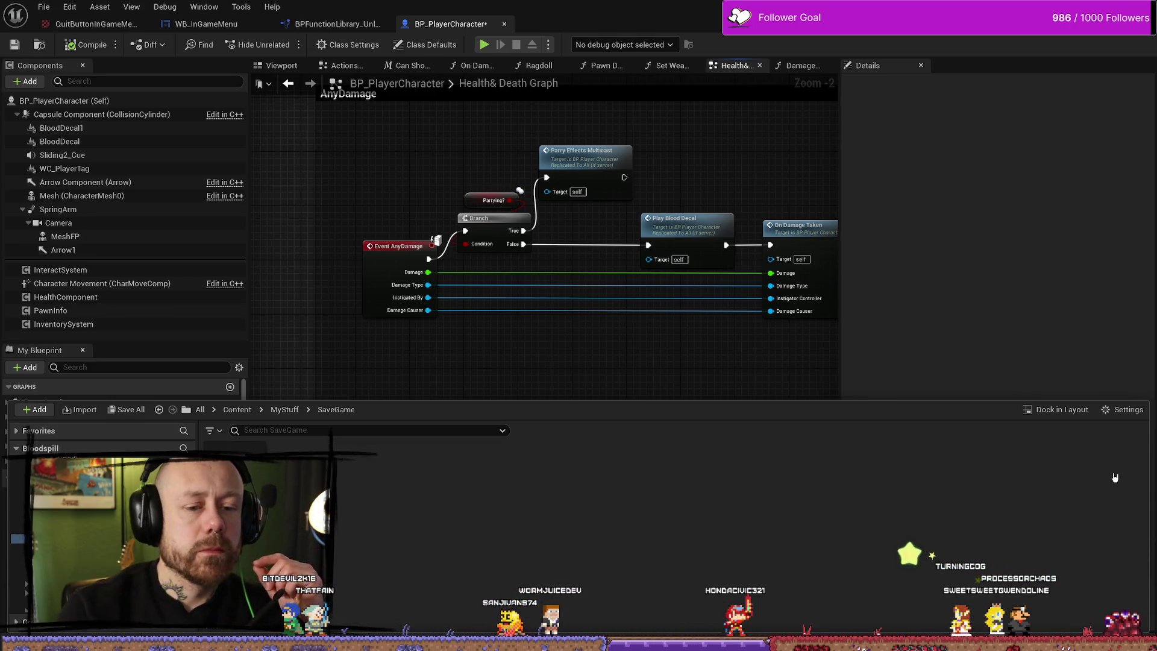
{"action": "double_click", "coordinate": [440, 531]}
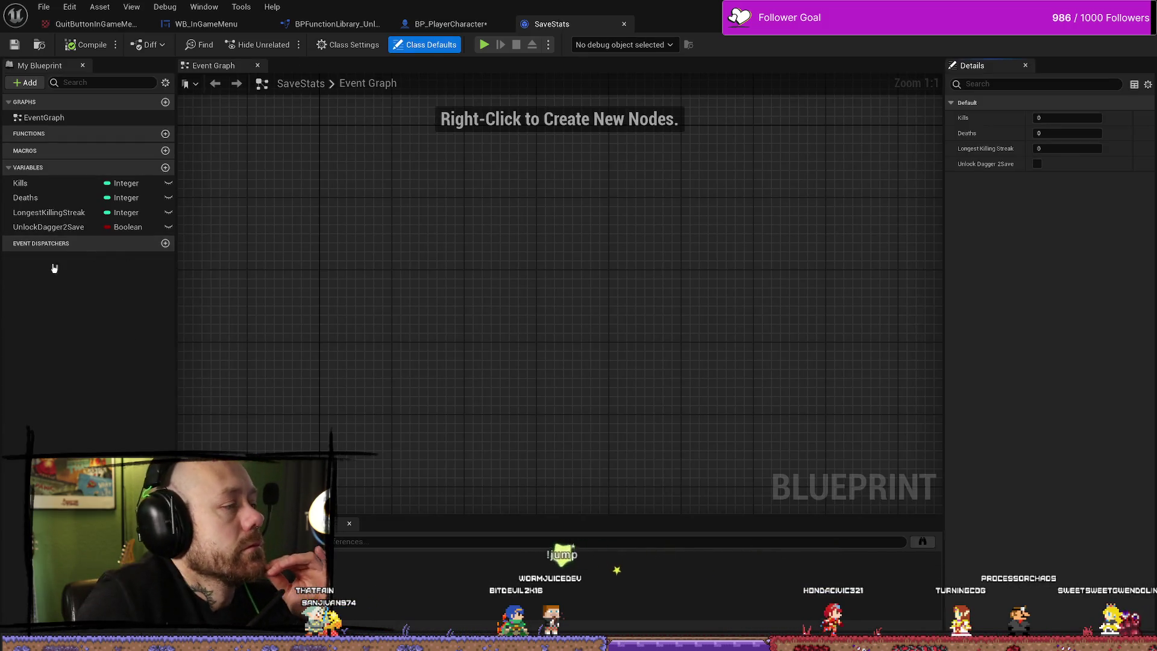
Add a new Integer variable named TimesParried to the SaveStats blueprint.
{"action": "left_click", "coordinate": [165, 168]}
{"action": "type", "text": "Pa"}
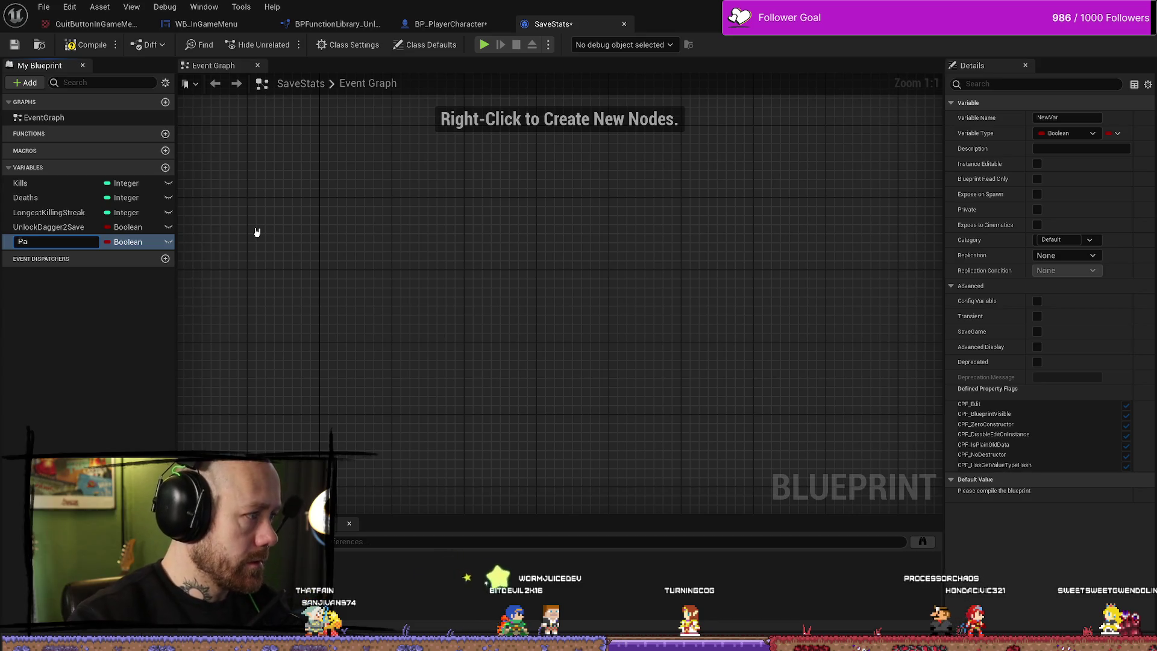
{"action": "type", "text": "rri"}
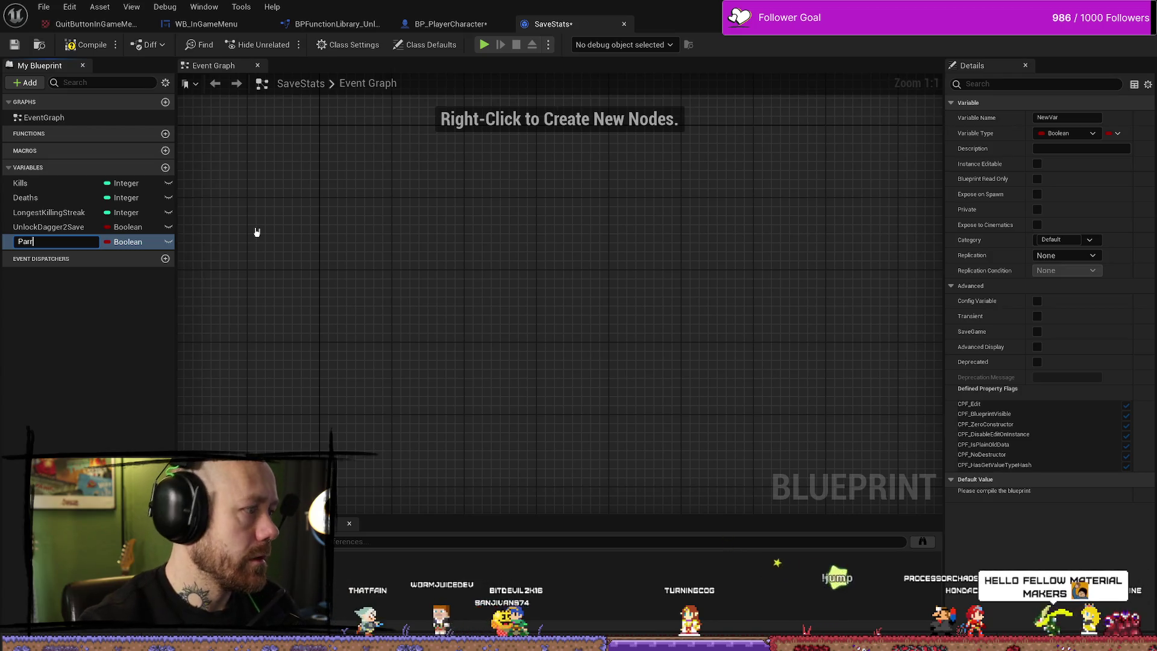
{"action": "type", "text": "ed"}
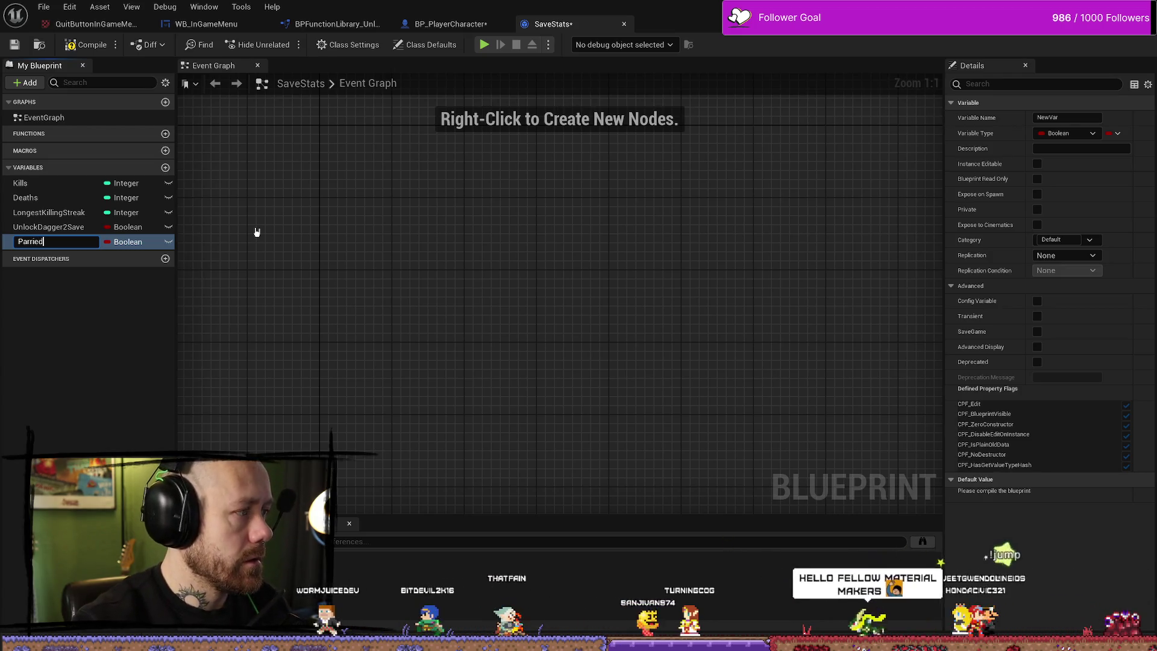
{"action": "type", "text": "#"}
{"action": "key", "text": "Return"}
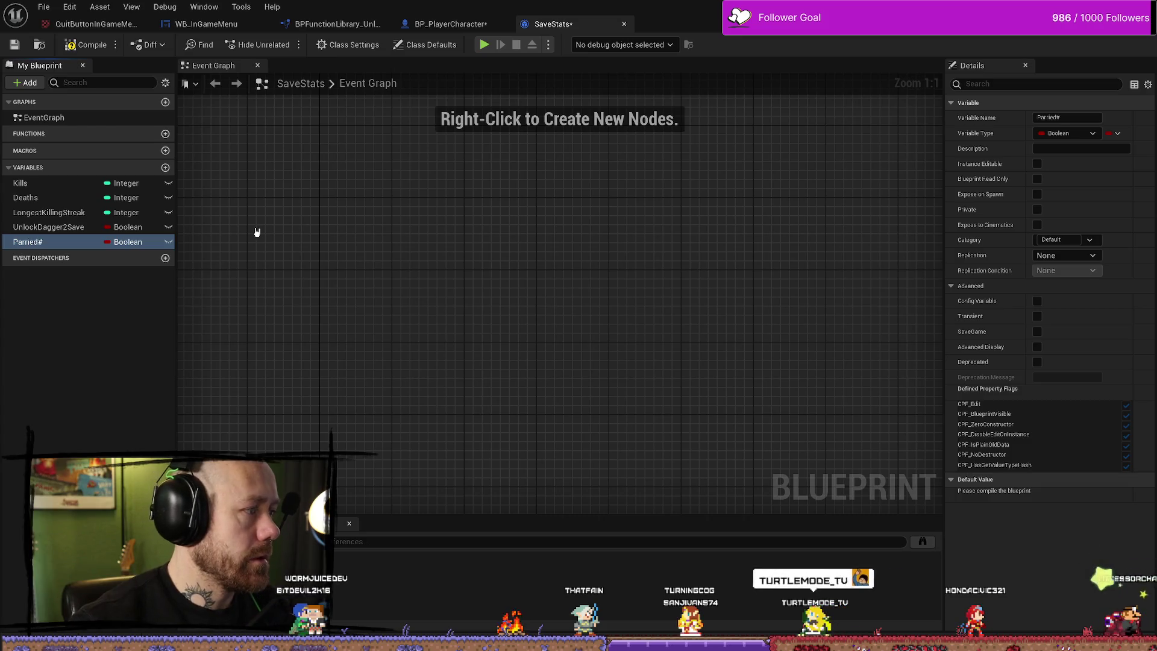
{"action": "left_click", "coordinate": [72, 241]}
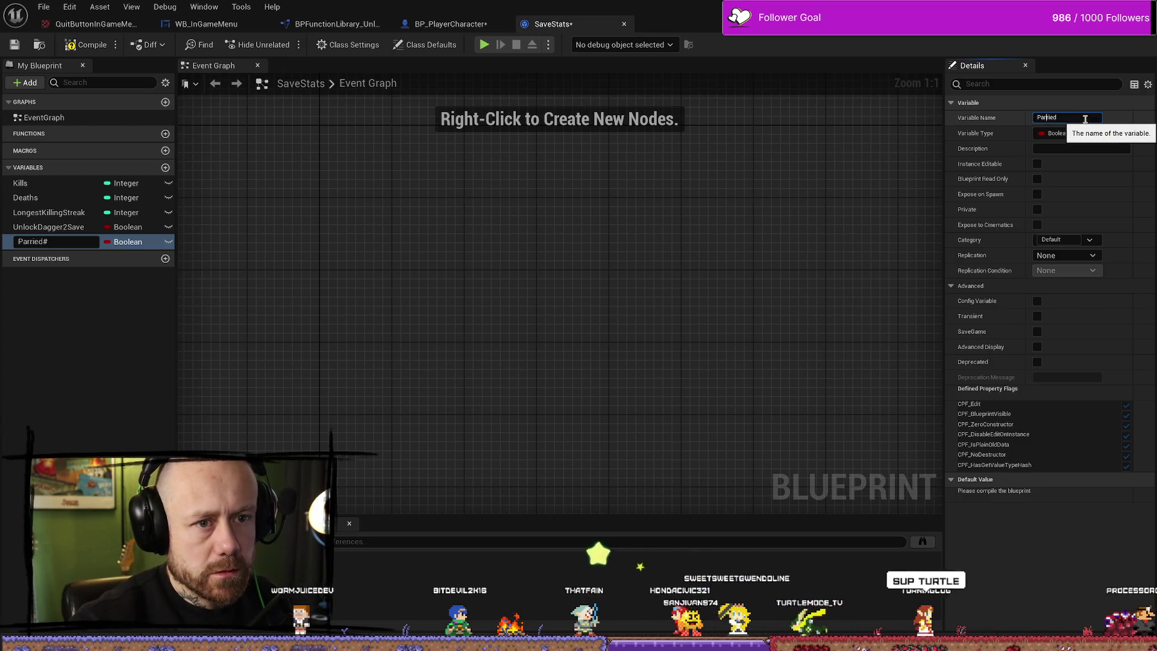
{"action": "key", "text": "Home"}
{"action": "type", "text": "Times"}
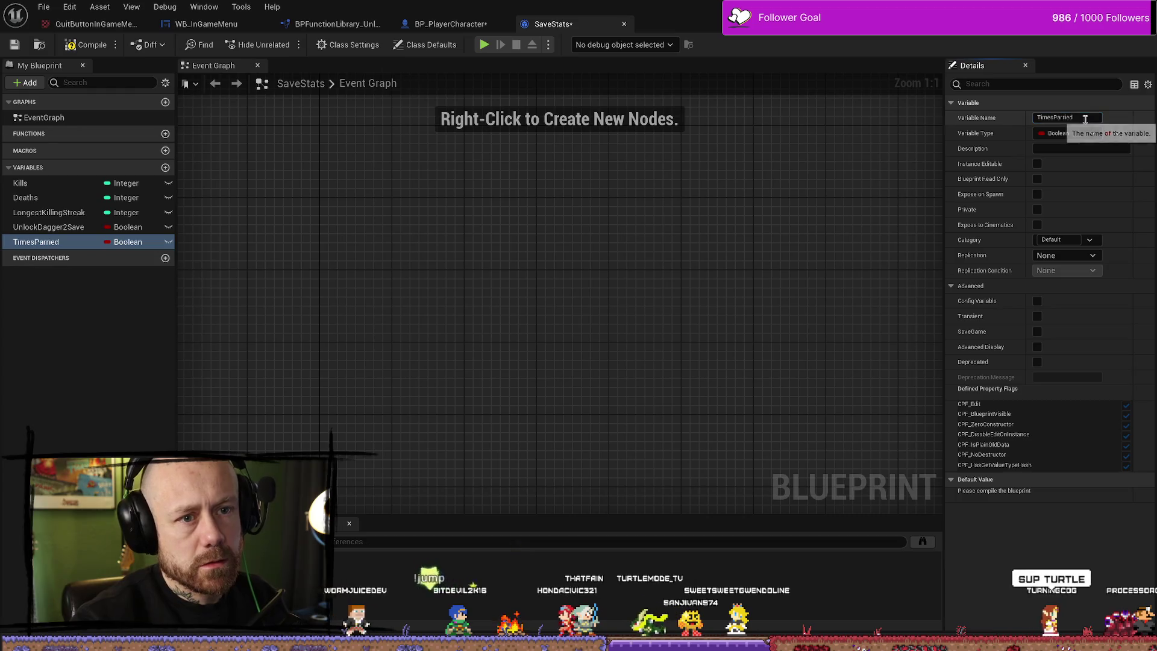
{"action": "left_click", "coordinate": [1082, 133]}
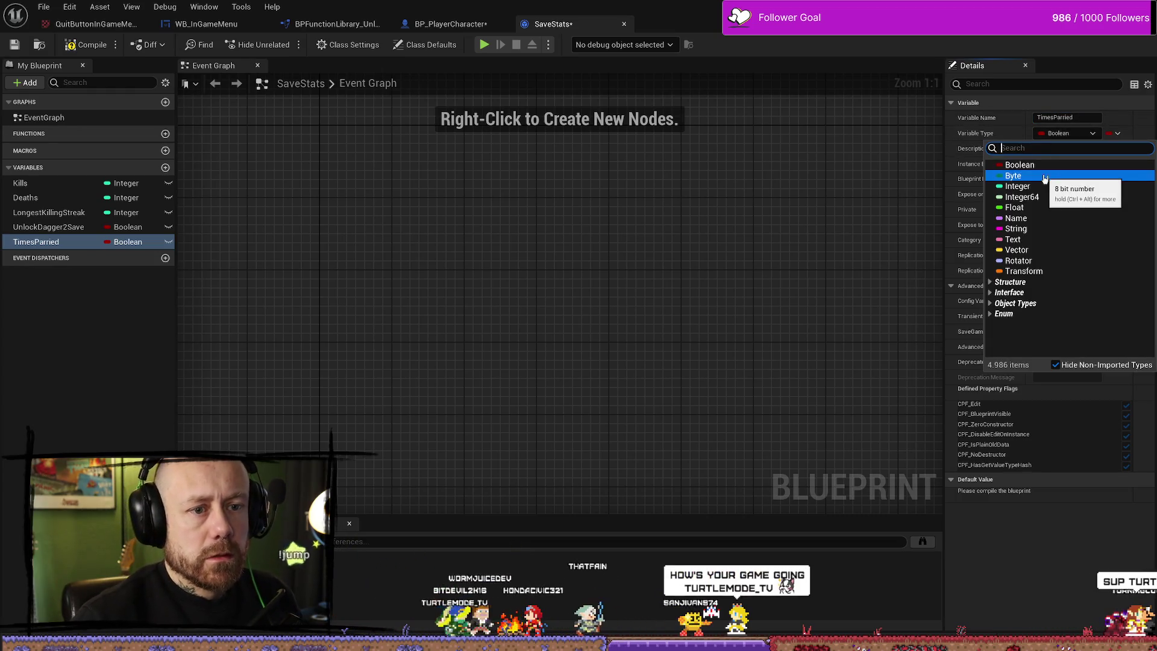
{"action": "left_click", "coordinate": [1045, 186]}
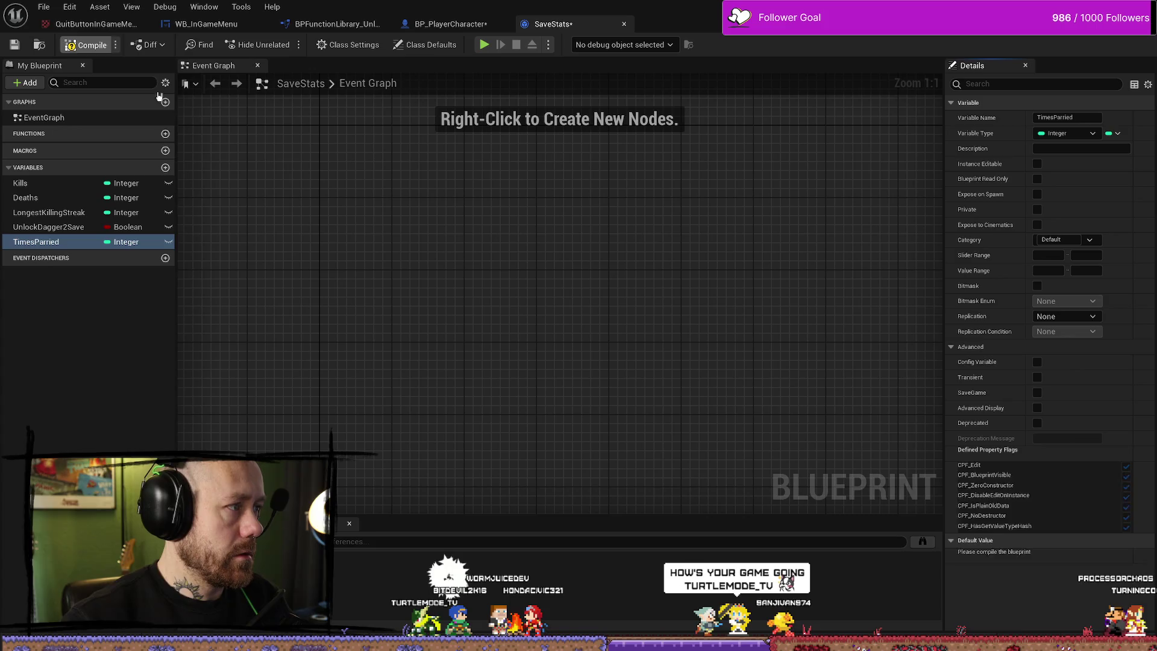
Compile SaveStats and bring up the Content Drawer.
{"action": "left_click", "coordinate": [85, 45]}
{"action": "left_click", "coordinate": [78, 226]}
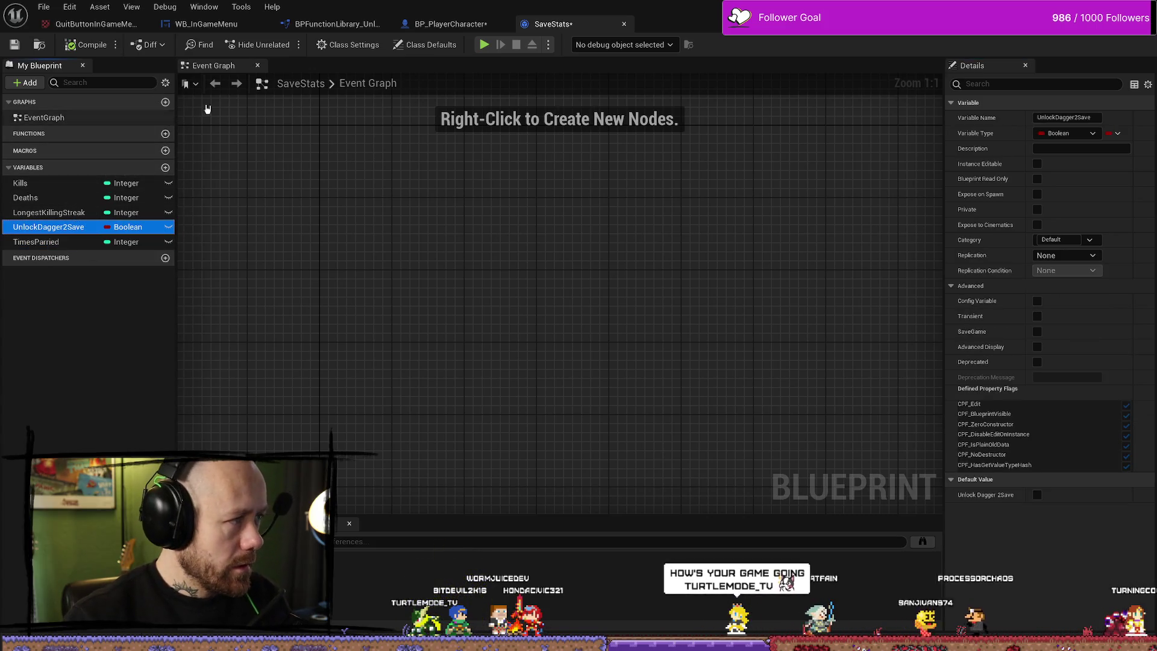
{"action": "left_click", "coordinate": [319, 199]}
{"action": "key", "text": "ctrl+space"}
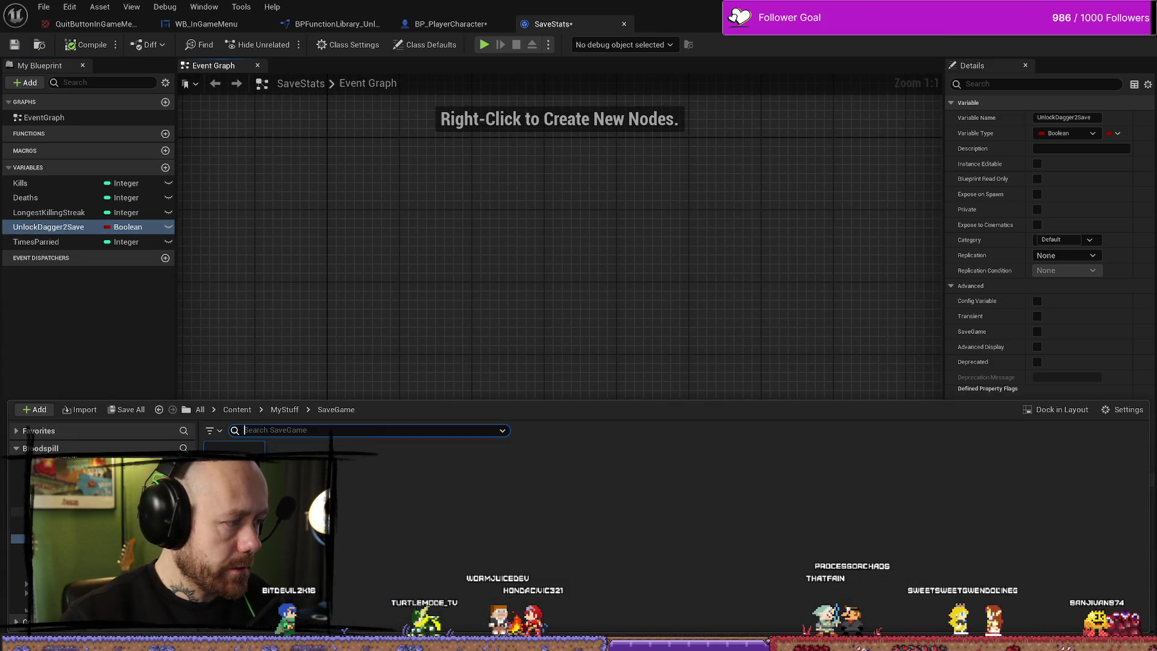
Search the FPS folder for 'statein' and open AC_PlayerStateInfo on its Check Unlocks graph.
{"action": "left_click", "coordinate": [36, 498]}
{"action": "left_click", "coordinate": [343, 428]}
{"action": "type", "text": "sta"}
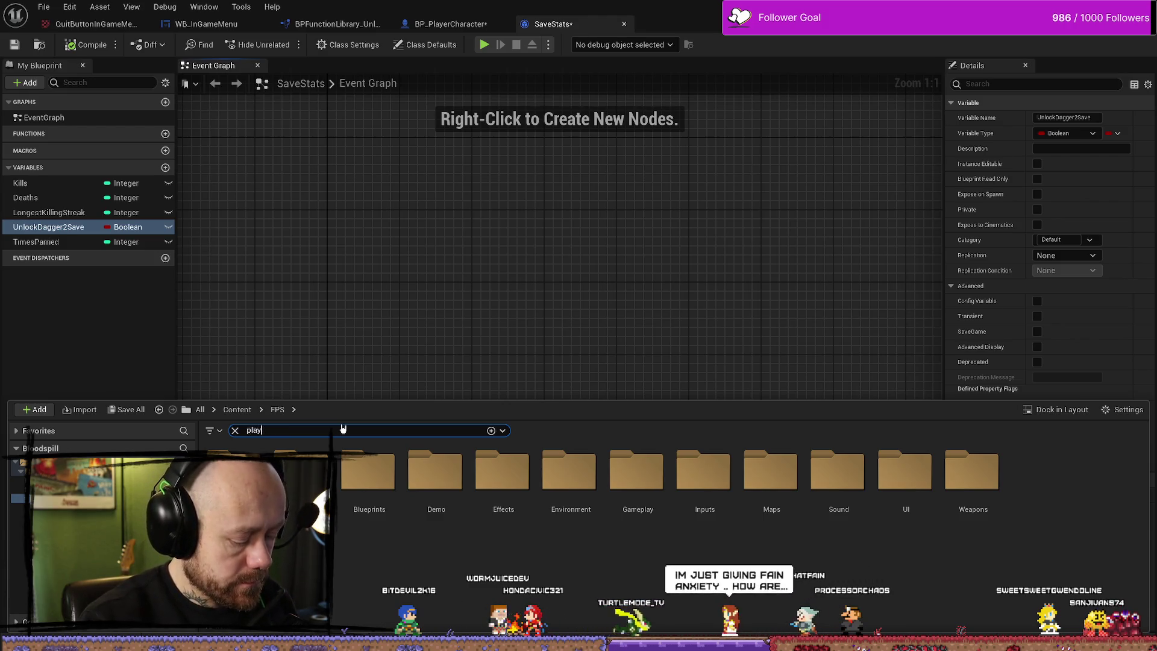
{"action": "type", "text": "tein"}
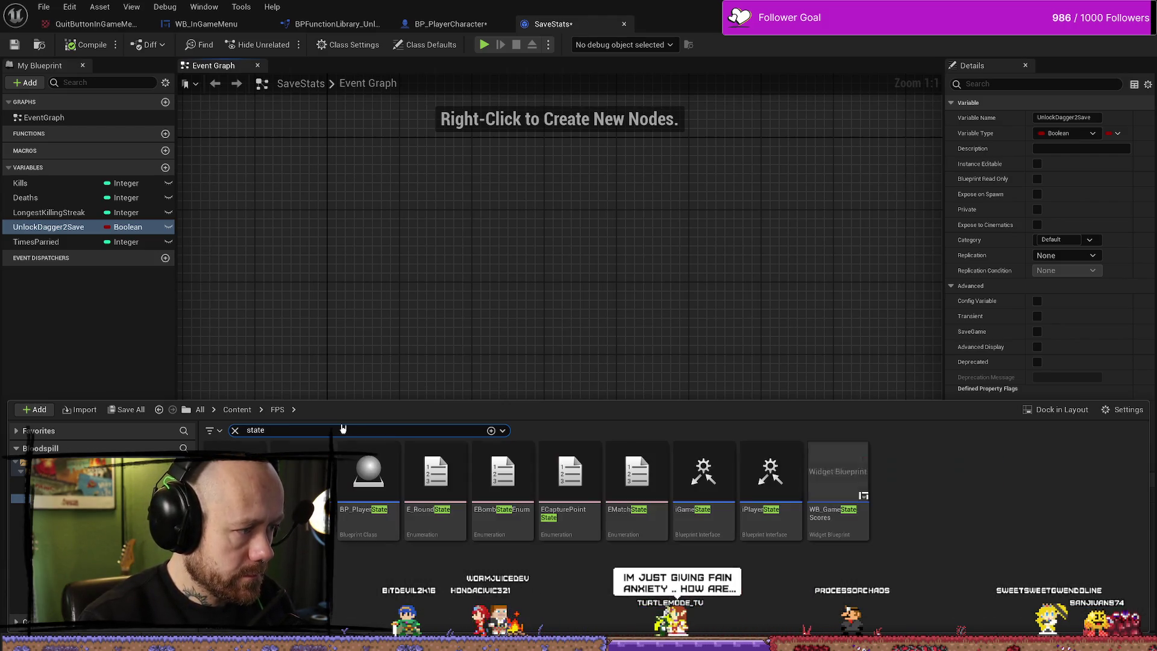
{"action": "double_click", "coordinate": [234, 476]}
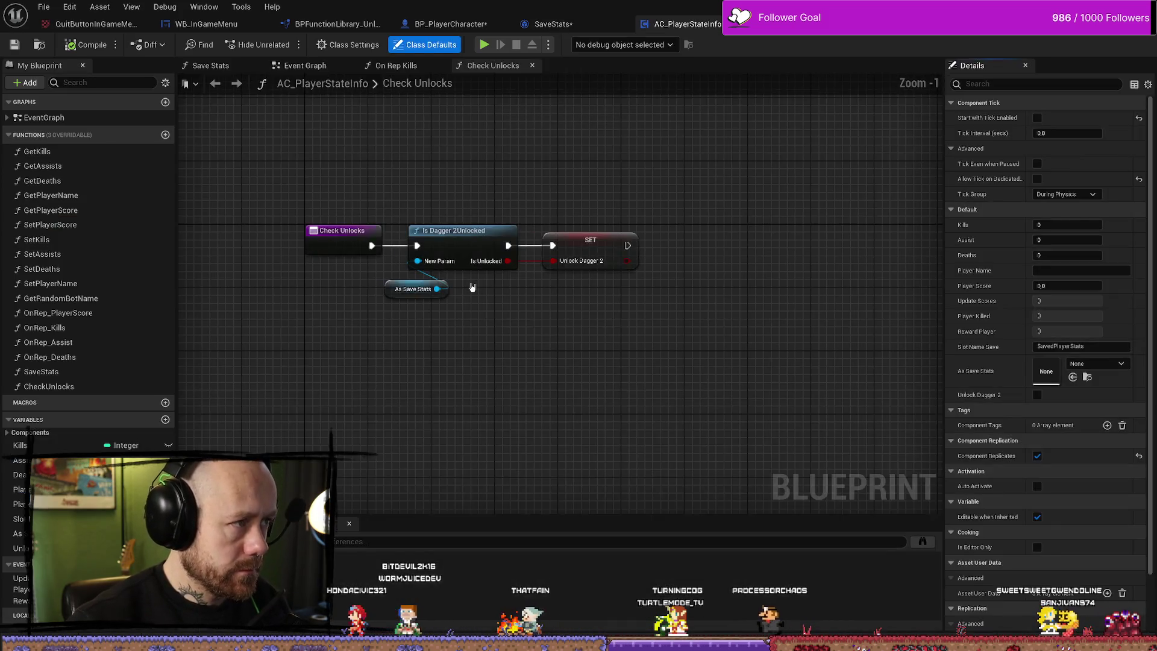
{"action": "scroll", "coordinate": [566, 279], "scroll_direction": "up", "scroll_amount": 5}
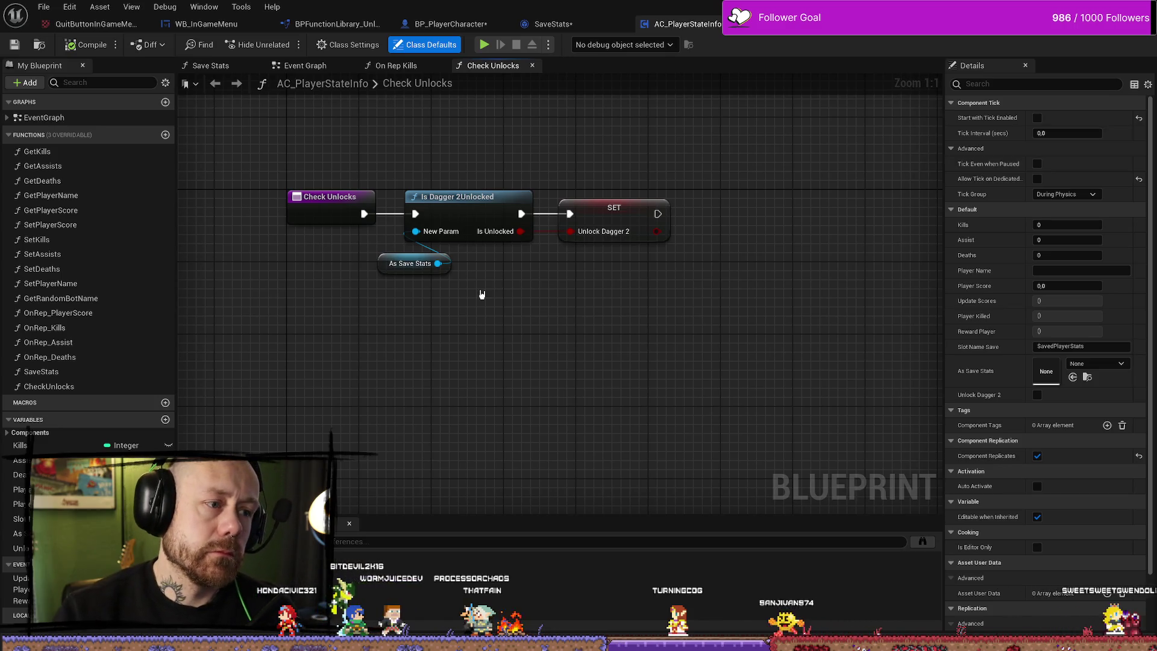
{"action": "scroll", "coordinate": [497, 163], "scroll_direction": "down", "scroll_amount": 4}
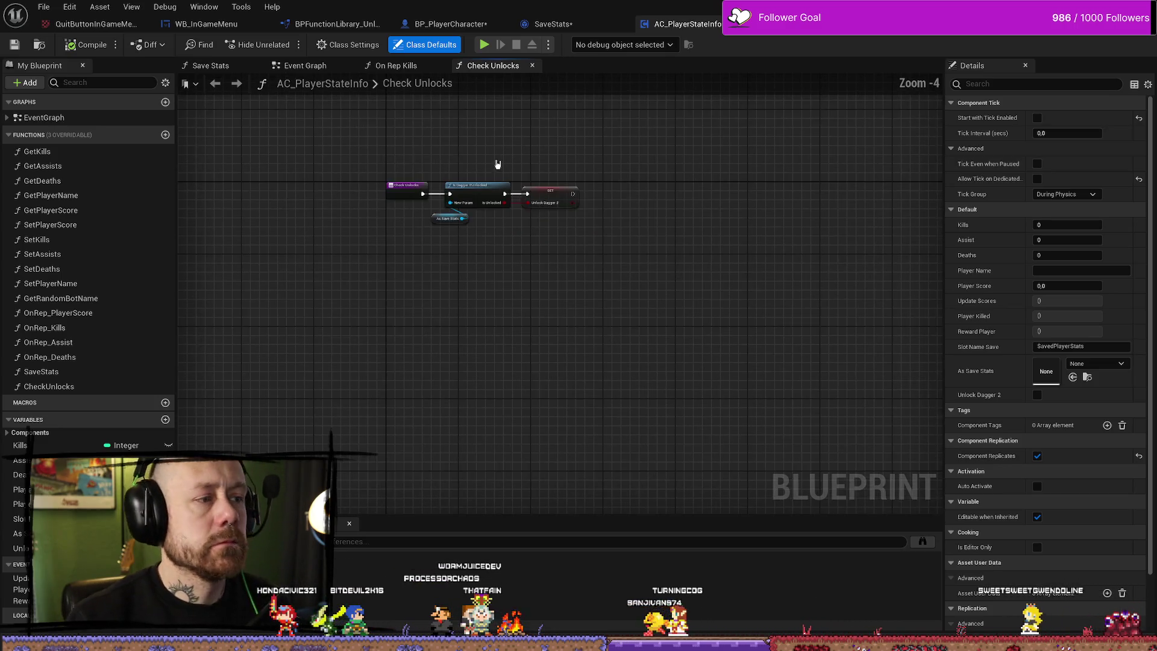
{"action": "scroll", "coordinate": [501, 165], "scroll_direction": "up", "scroll_amount": 4}
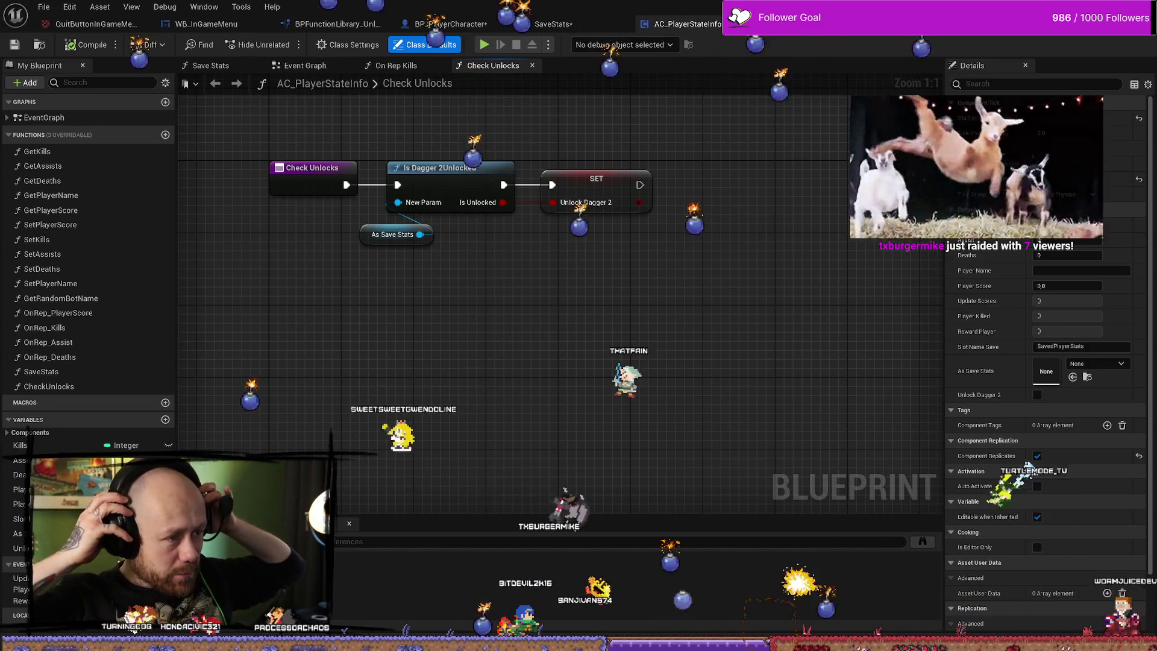
{"action": "left_click_drag", "start_coordinate": [383, 332], "coordinate": [477, 379]}
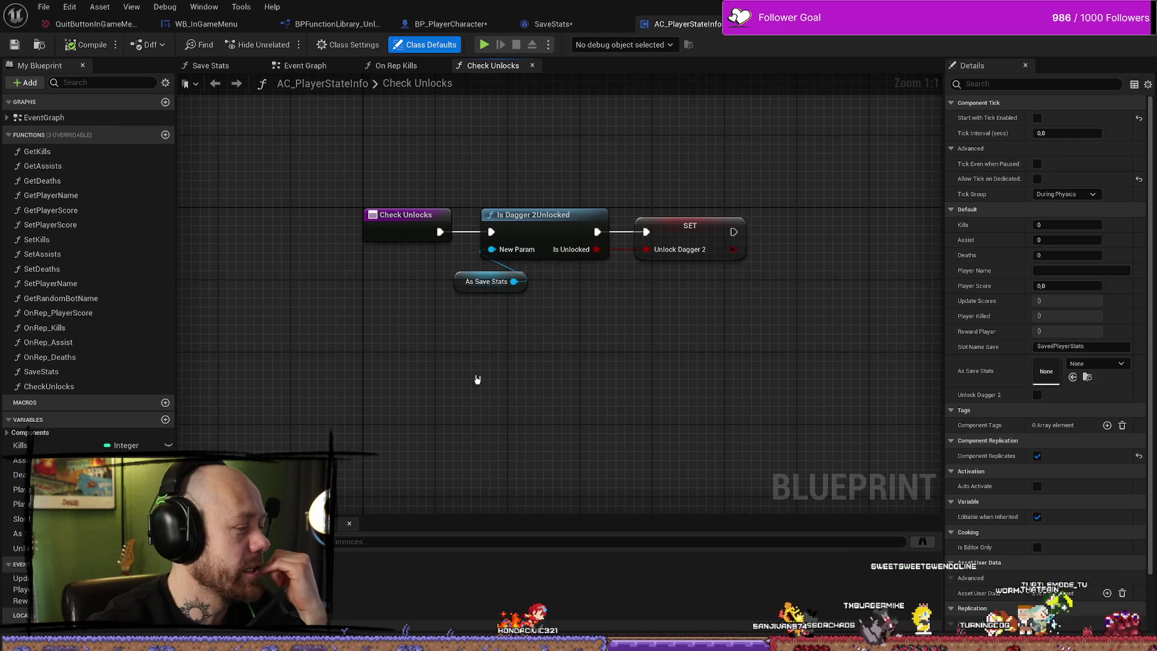
{"action": "mouse_move", "coordinate": [528, 366]}
{"action": "left_mouse_down"}
{"action": "mouse_move", "coordinate": [671, 367]}
{"action": "mouse_move", "coordinate": [658, 379]}
{"action": "left_mouse_up"}
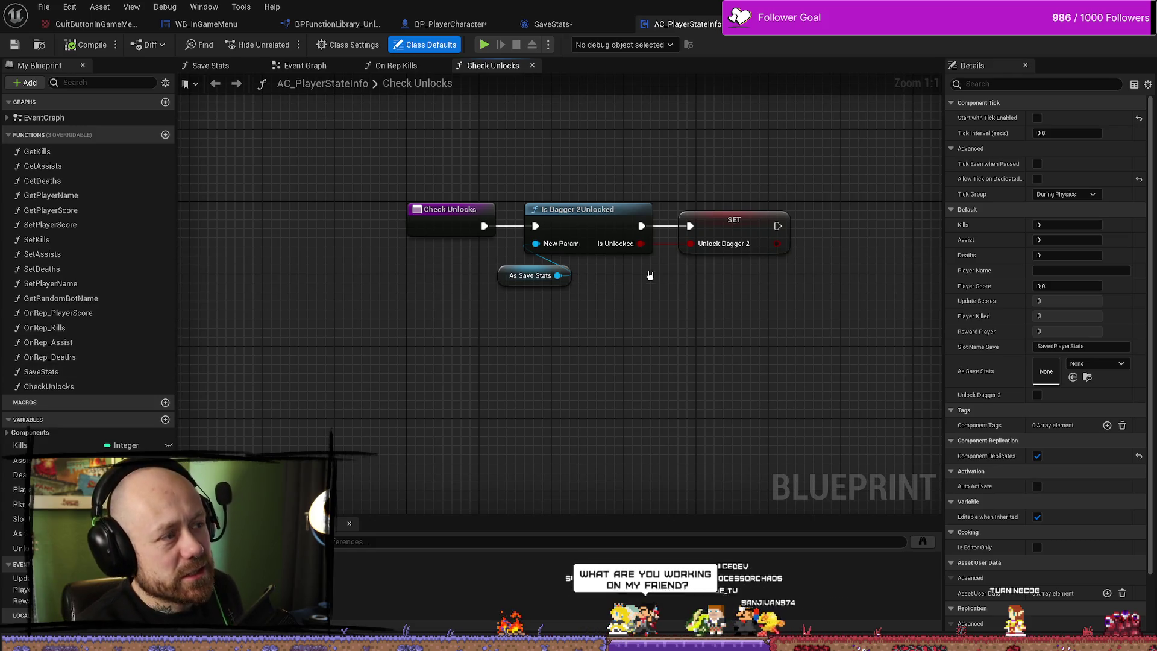
{"action": "left_click_drag", "start_coordinate": [594, 188], "coordinate": [564, 137]}
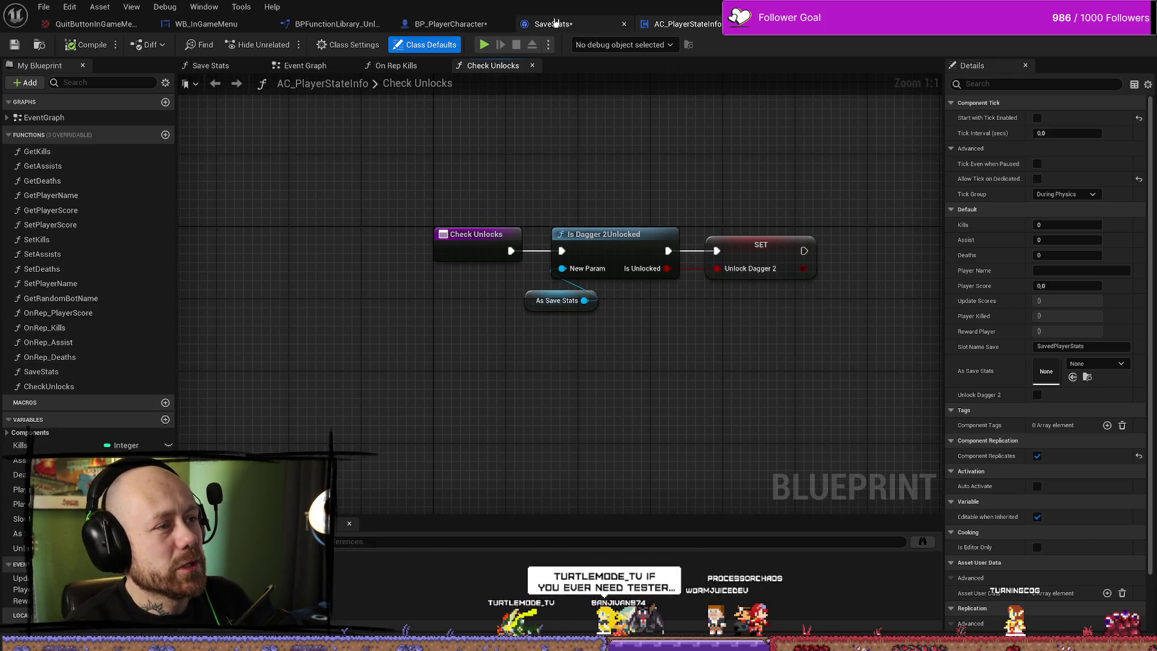
Glance at SaveStats, save BP_PlayerCharacter, then return to AC_PlayerStateInfo's Check Unlocks graph.
{"action": "left_click", "coordinate": [552, 24]}
{"action": "left_click", "coordinate": [594, 25]}
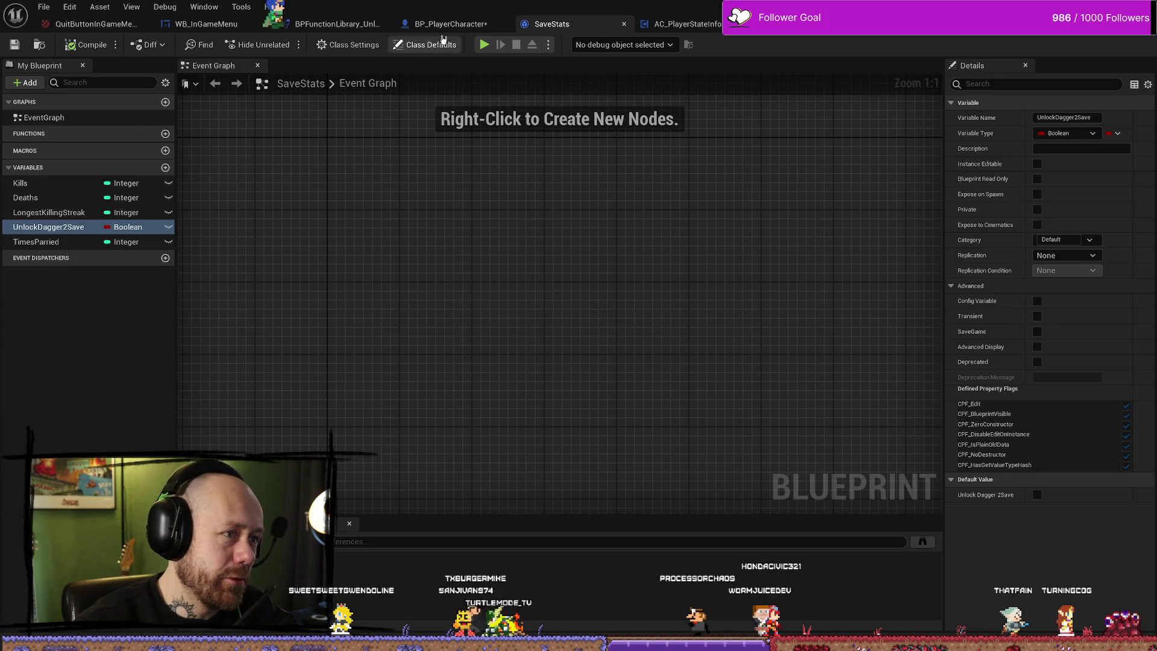
{"action": "left_click", "coordinate": [449, 24]}
{"action": "left_click", "coordinate": [16, 47]}
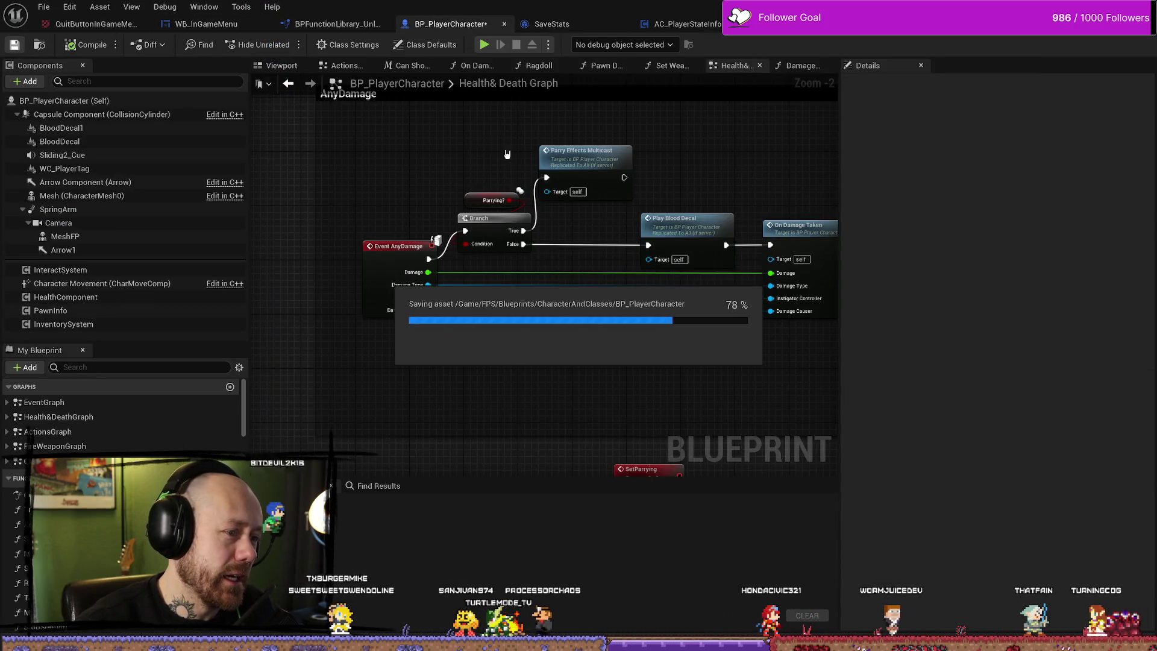
{"action": "left_click_drag", "start_coordinate": [627, 396], "coordinate": [610, 409]}
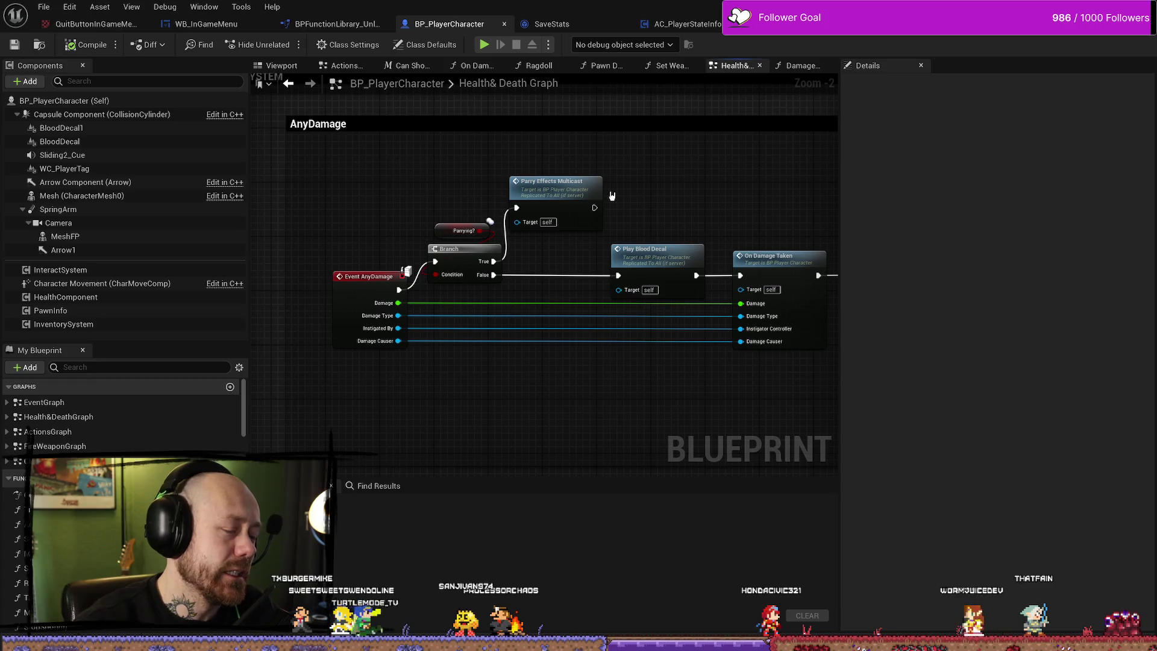
{"action": "left_click", "coordinate": [686, 23]}
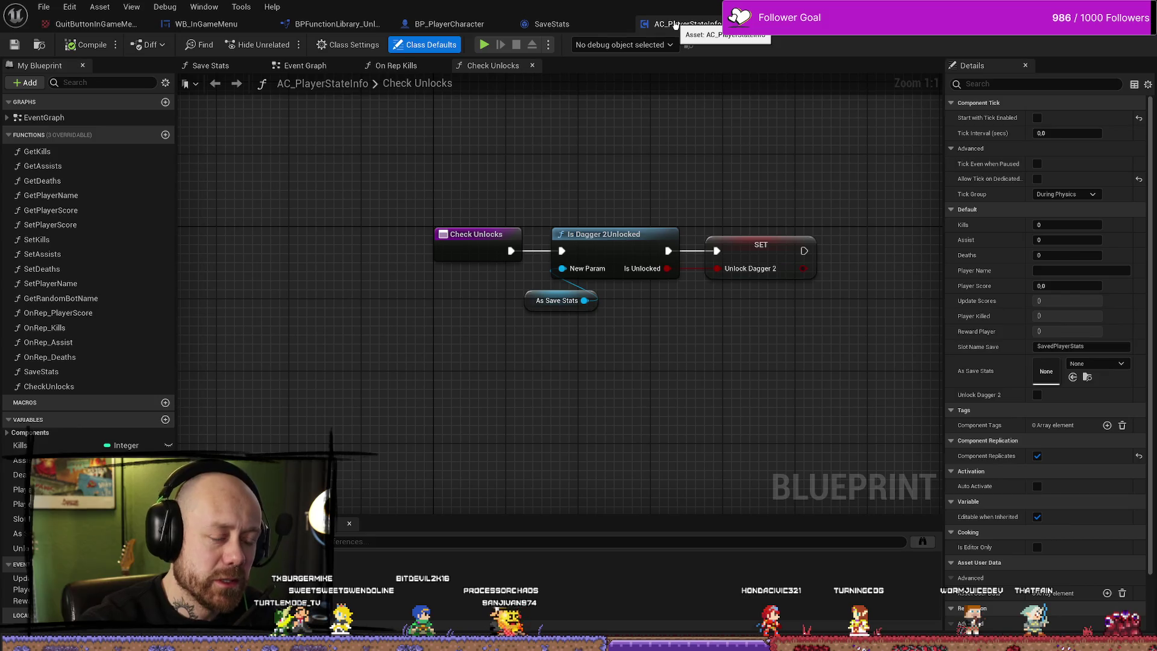
{"action": "mouse_move", "coordinate": [691, 393]}
{"action": "left_mouse_down"}
{"action": "mouse_move", "coordinate": [620, 380]}
{"action": "mouse_move", "coordinate": [677, 364]}
{"action": "mouse_move", "coordinate": [681, 351]}
{"action": "left_mouse_up"}
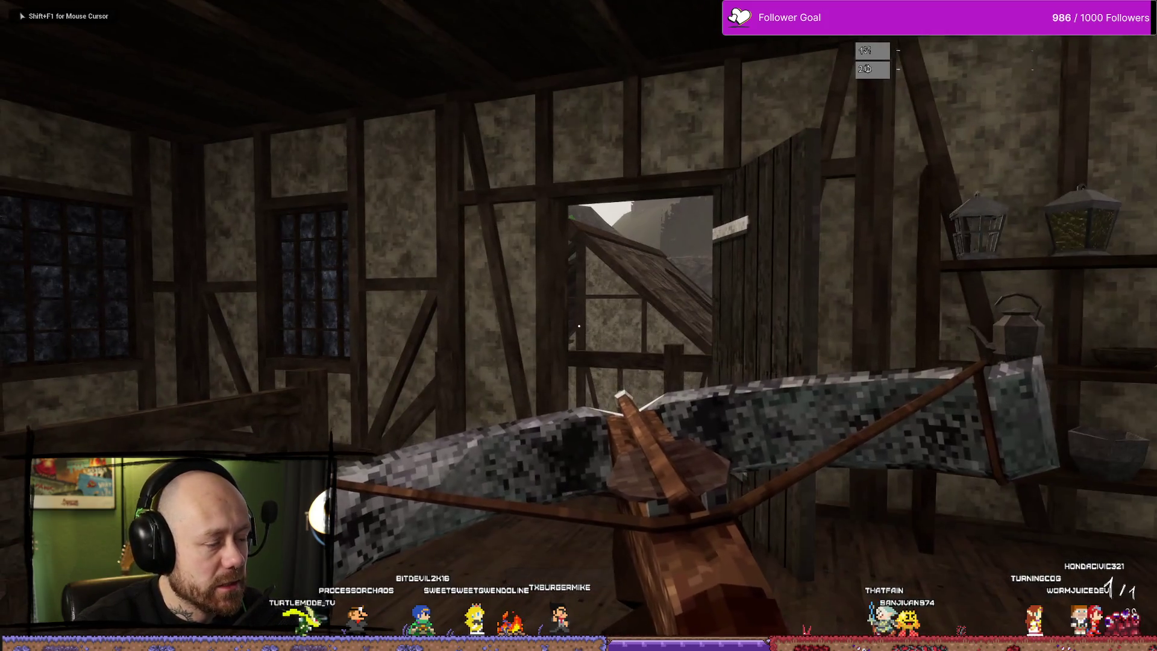
Quit the running match from the pause menu, confirming Leave Match.
{"action": "key", "text": "Escape"}
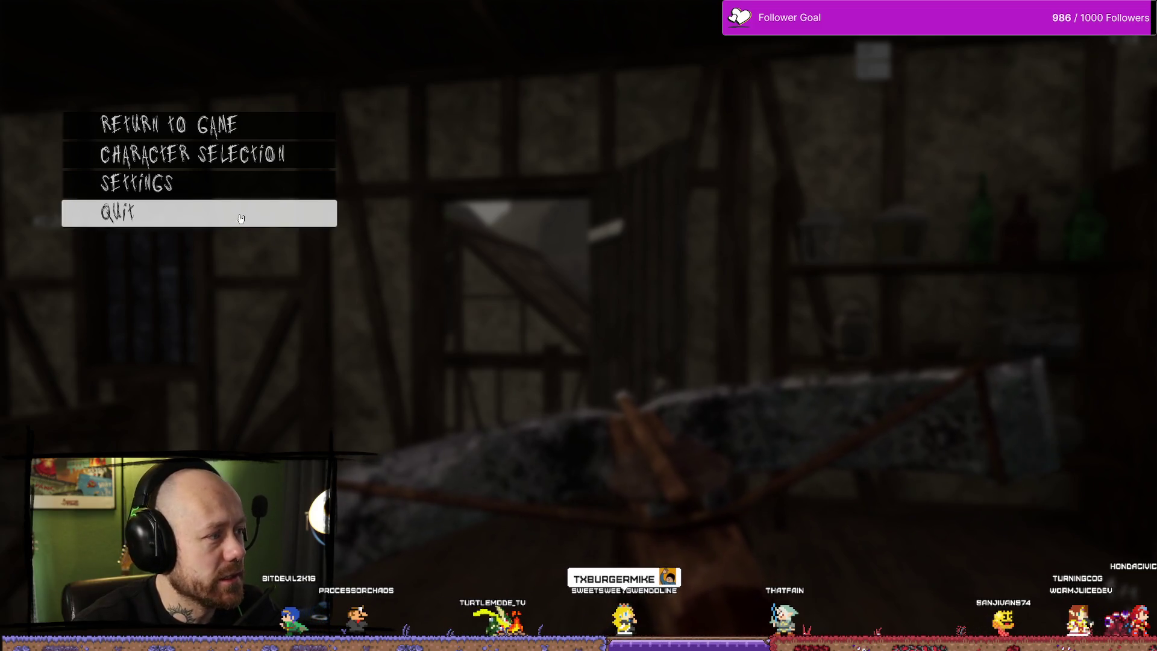
{"action": "left_click", "coordinate": [190, 223]}
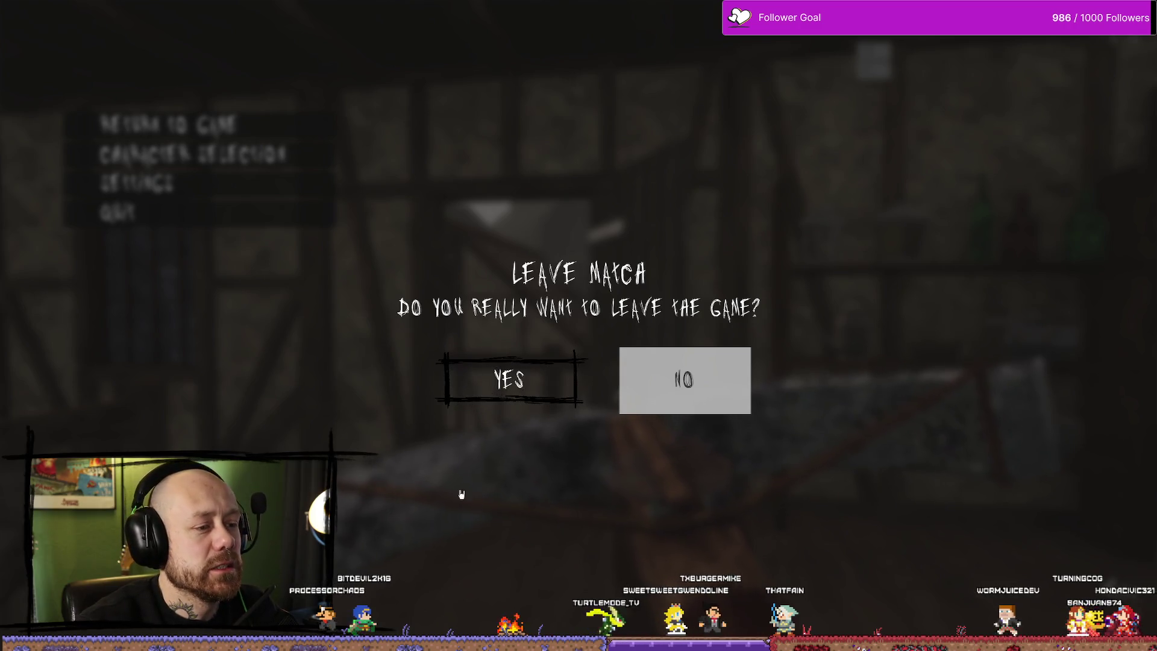
{"action": "left_click", "coordinate": [522, 387]}
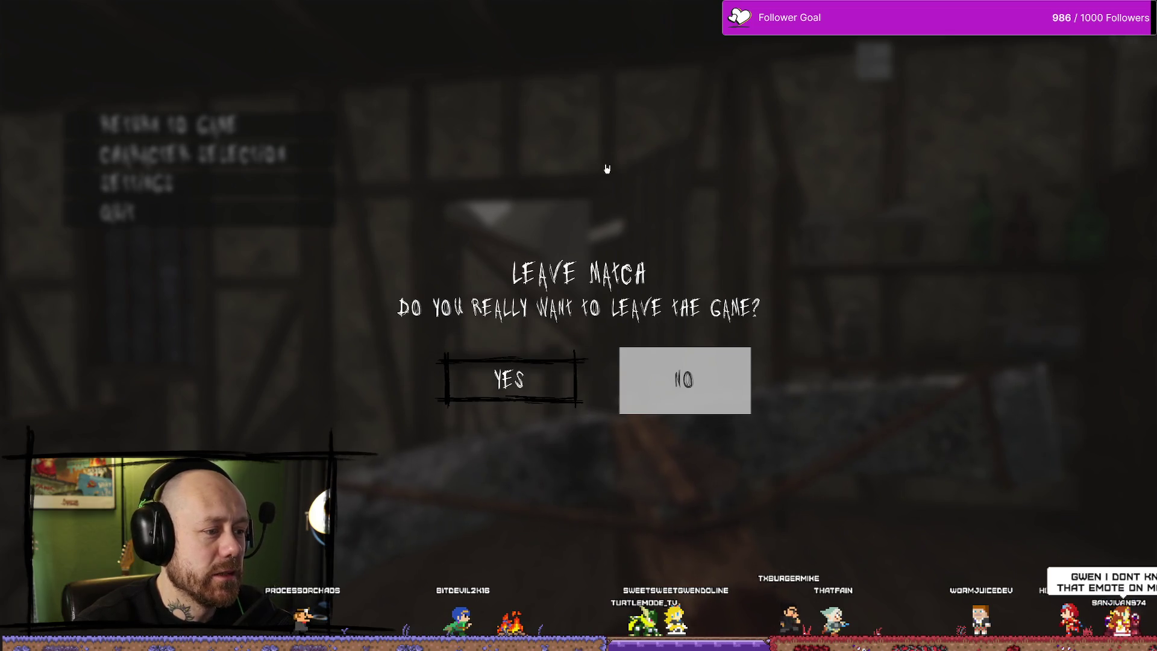
{"action": "left_click", "coordinate": [500, 388]}
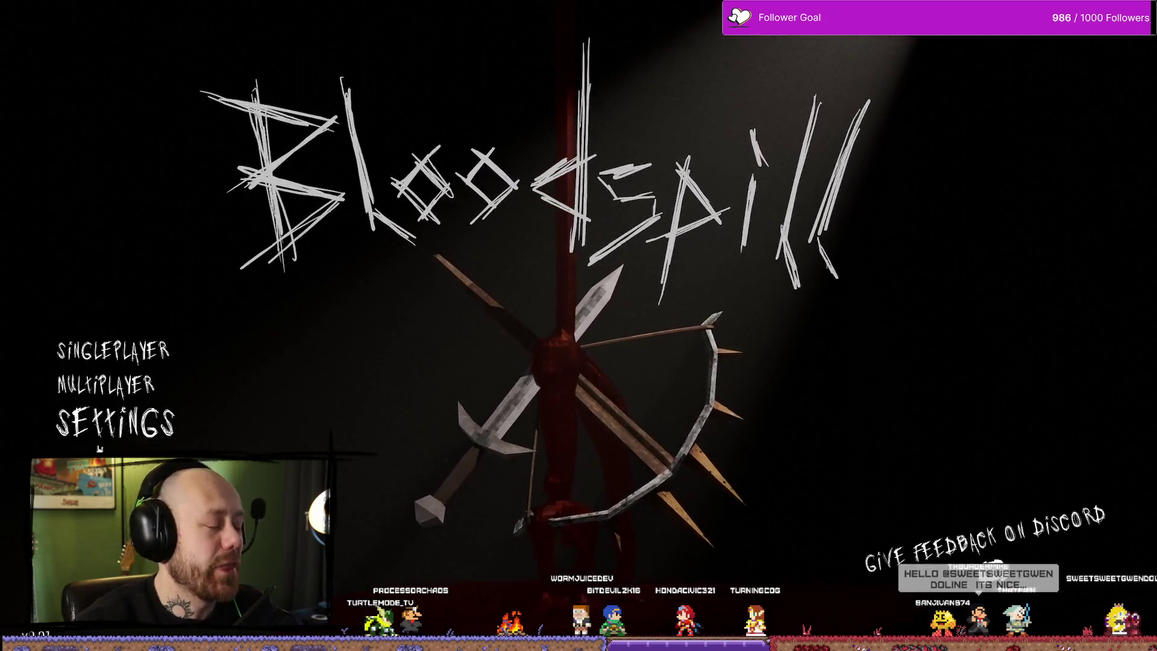
Stop the play session and reopen the content drawer with the 'statein' search.
{"action": "key", "text": "Escape"}
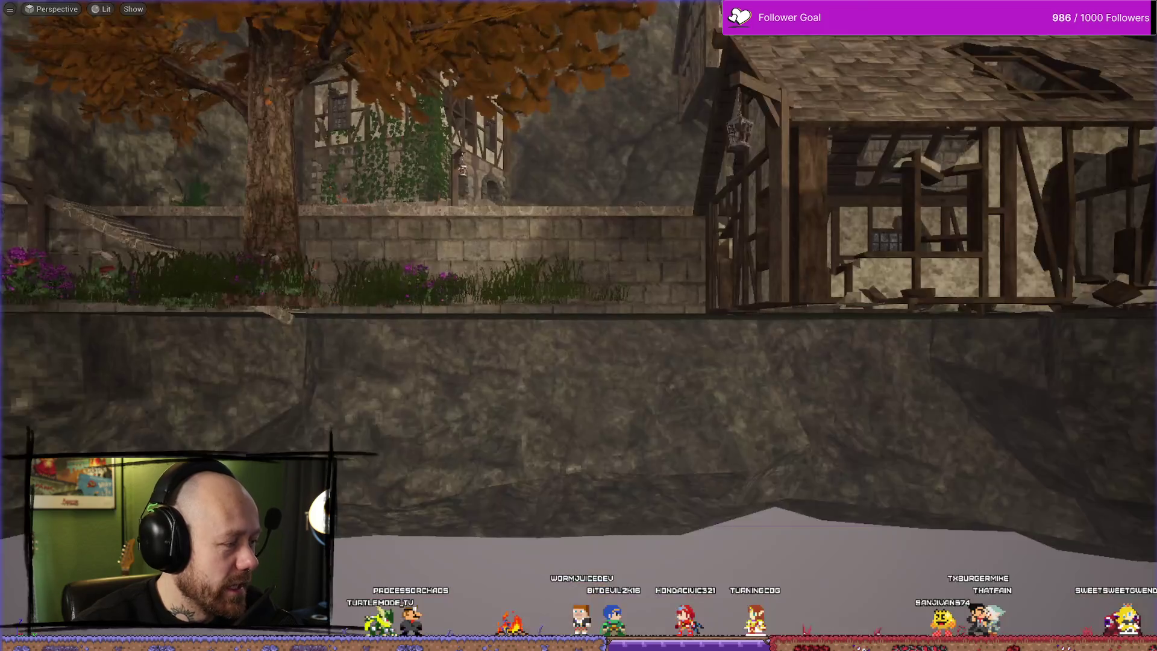
{"action": "mouse_move", "coordinate": [466, 232]}
{"action": "left_mouse_down"}
{"action": "mouse_move", "coordinate": [440, 181]}
{"action": "mouse_move", "coordinate": [458, 253]}
{"action": "mouse_move", "coordinate": [422, 241]}
{"action": "left_mouse_up"}
{"action": "left_click_drag", "start_coordinate": [560, 382], "coordinate": [560, 382]}
{"action": "key", "text": "ctrl+space"}
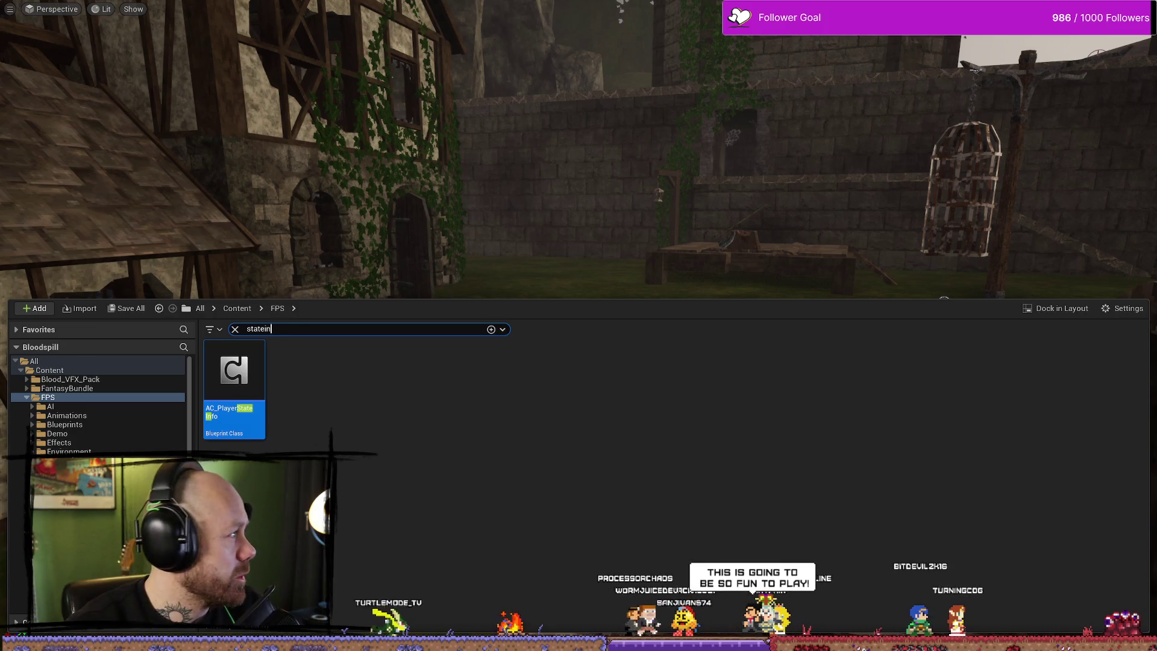
Switch to Opera showing the Bloodspill Steam store page.
{"action": "key", "text": "alt+Tab"}
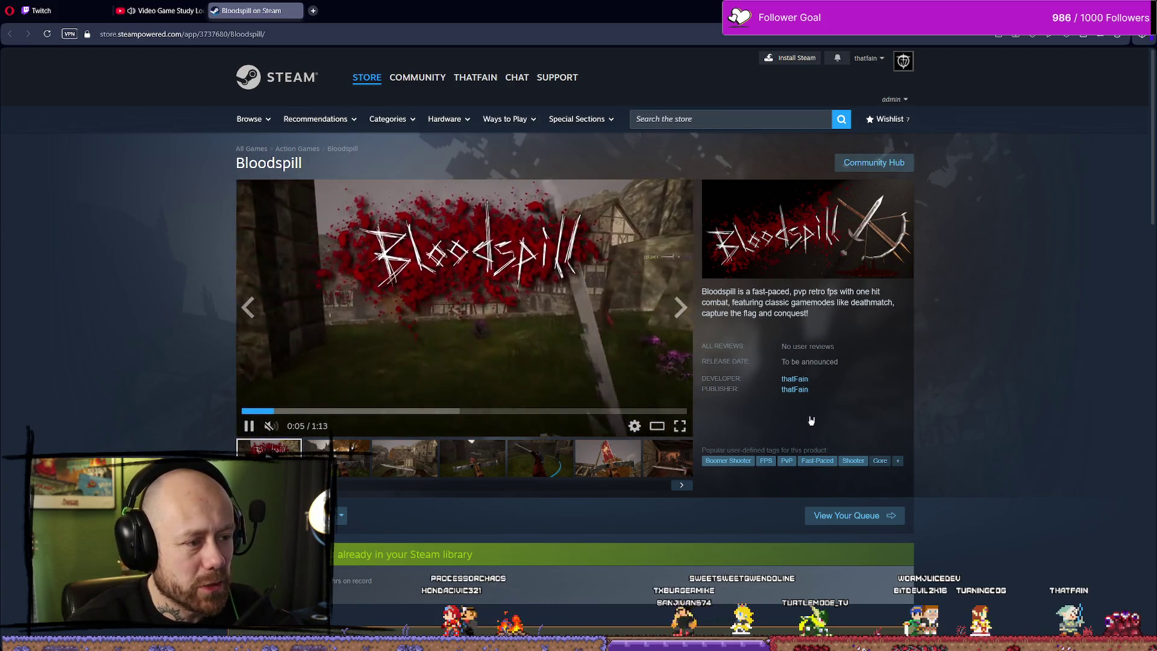
{"action": "left_click", "coordinate": [1126, 11]}
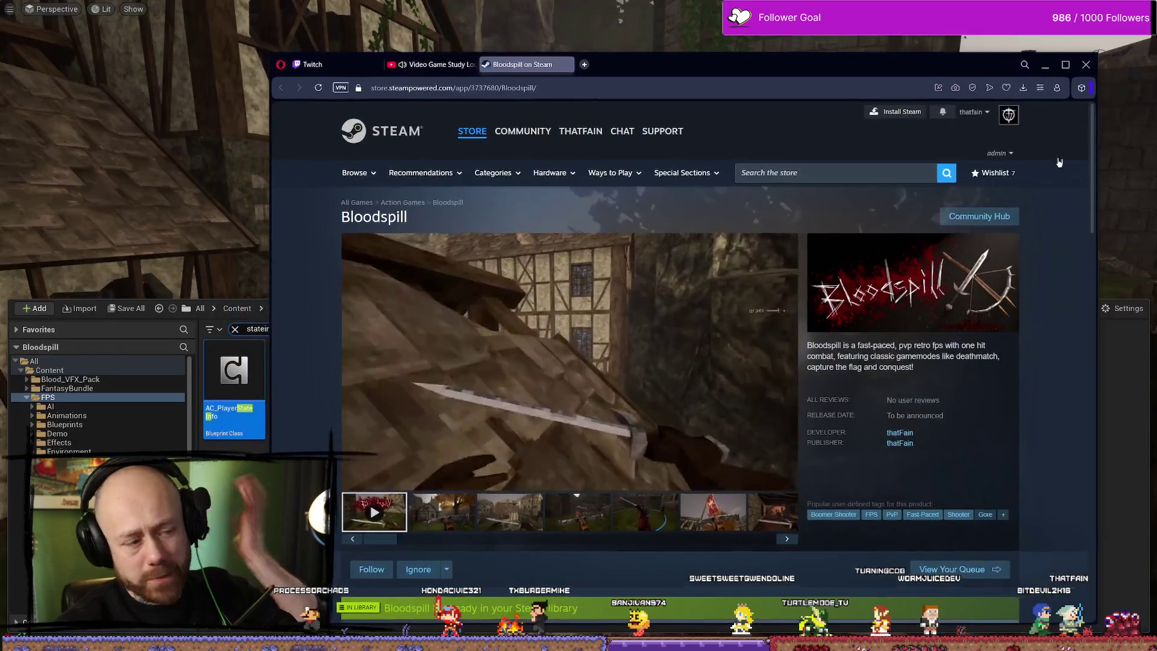
{"action": "left_click", "coordinate": [1065, 64]}
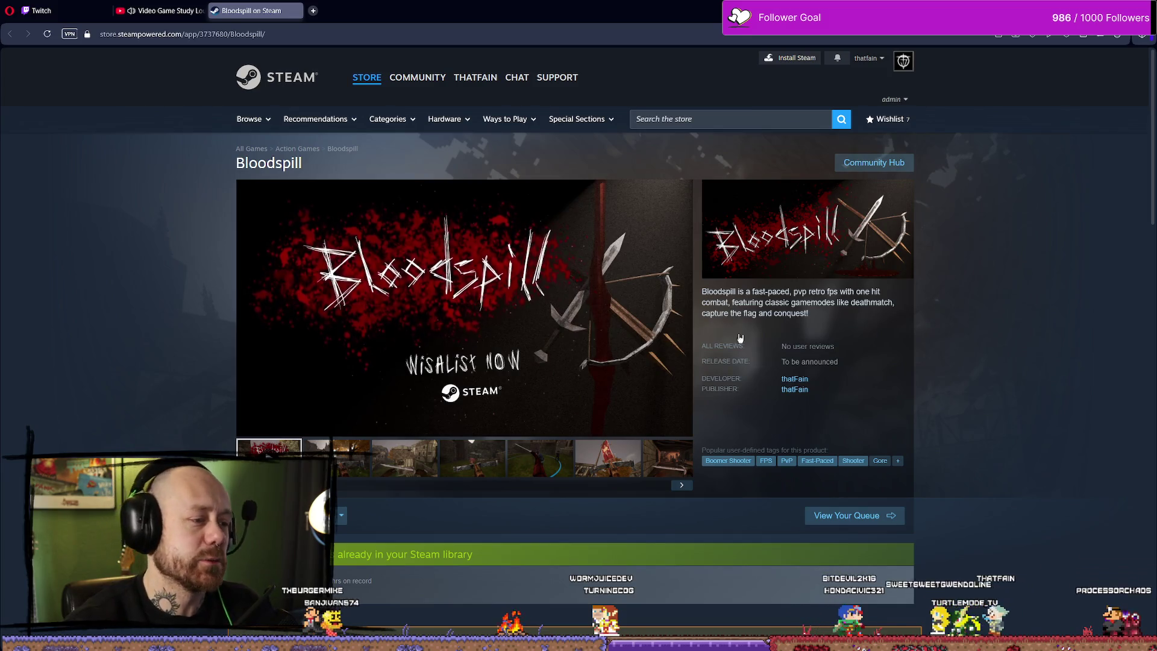
{"action": "mouse_move", "coordinate": [406, 338]}
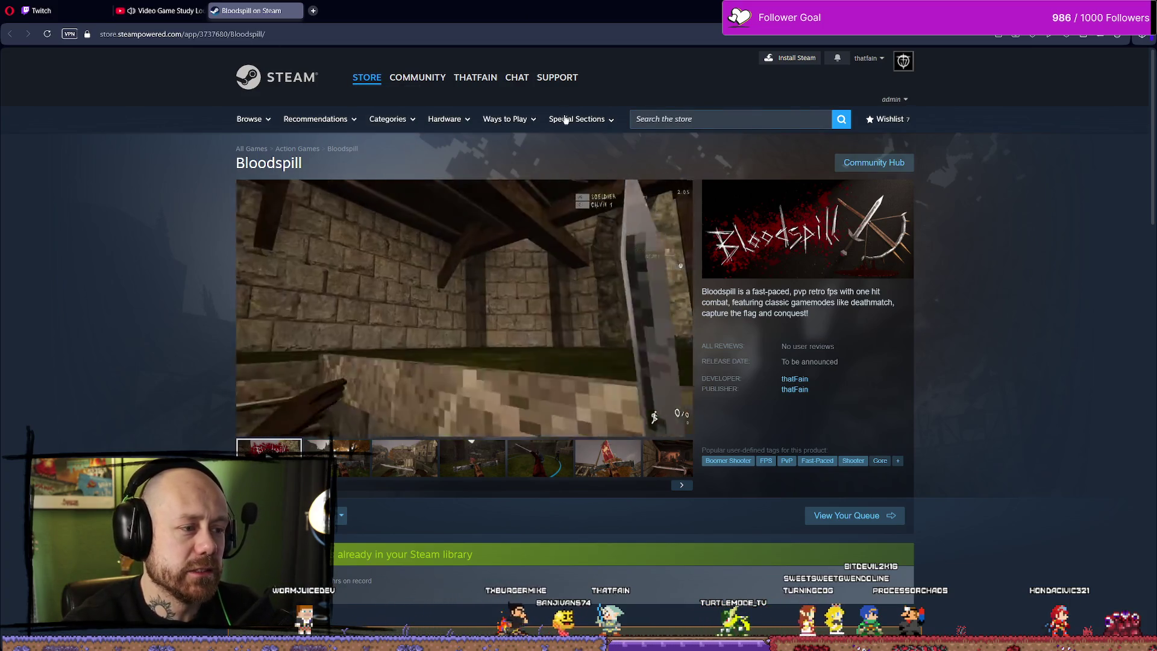
Switch from the browser back to the Unreal Editor's 'statein' search.
{"action": "key", "text": "alt+Tab"}
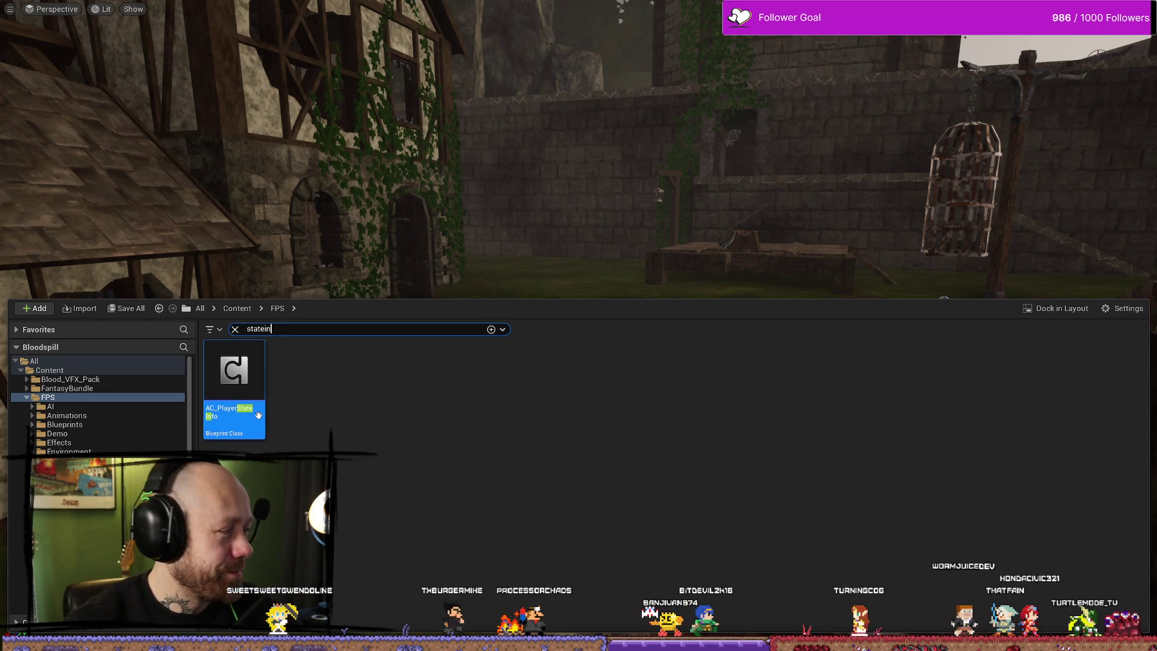
Dismiss the asset card and open AC_PlayerStateInfo from the 'statein' results.
{"action": "mouse_move", "coordinate": [258, 415]}
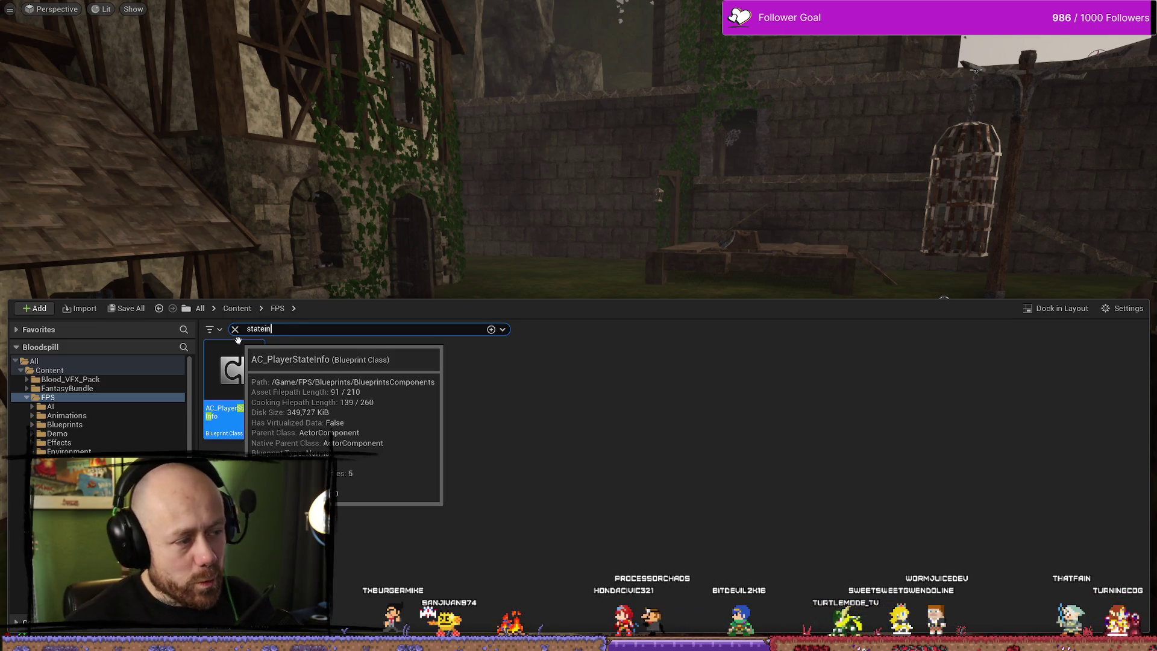
{"action": "left_click", "coordinate": [574, 242]}
{"action": "key", "text": "ctrl+space"}
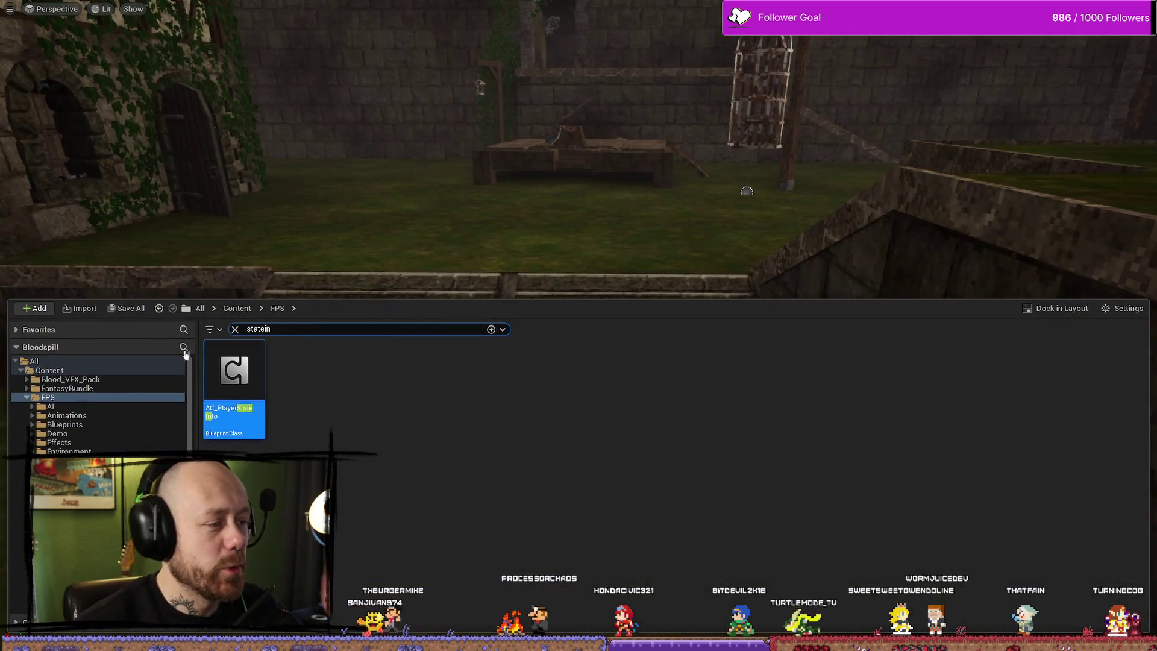
{"action": "double_click", "coordinate": [233, 371]}
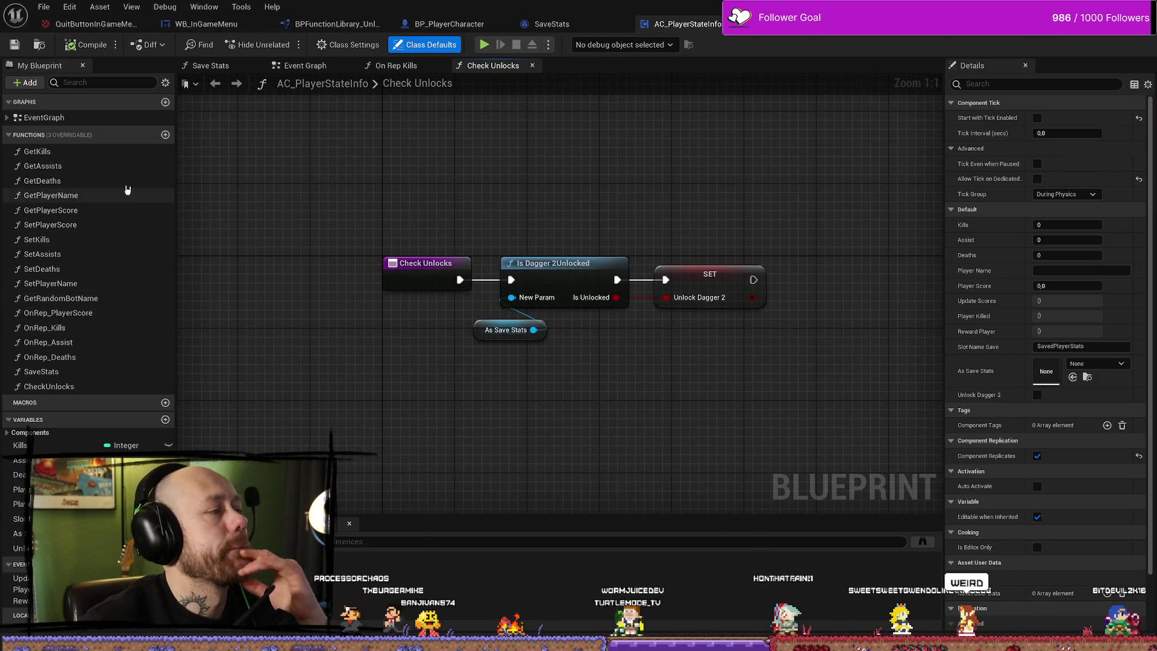
Look over AC_PlayerStateInfo's Event Graph, then go to BP_PlayerCharacter's Health & Death Graph.
{"action": "double_click", "coordinate": [43, 117]}
{"action": "scroll", "coordinate": [444, 230], "scroll_direction": "up", "scroll_amount": 3}
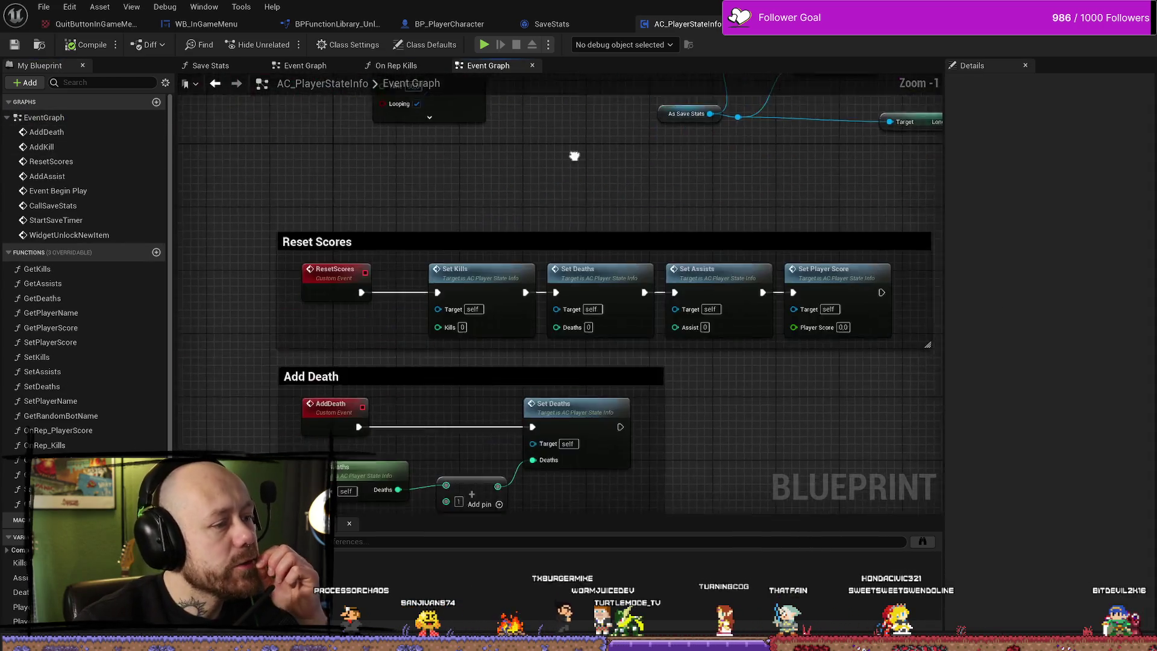
{"action": "scroll", "coordinate": [653, 309], "scroll_direction": "down", "scroll_amount": 2}
{"action": "scroll", "coordinate": [688, 295], "scroll_direction": "up", "scroll_amount": 3}
{"action": "scroll", "coordinate": [762, 289], "scroll_direction": "down", "scroll_amount": 1}
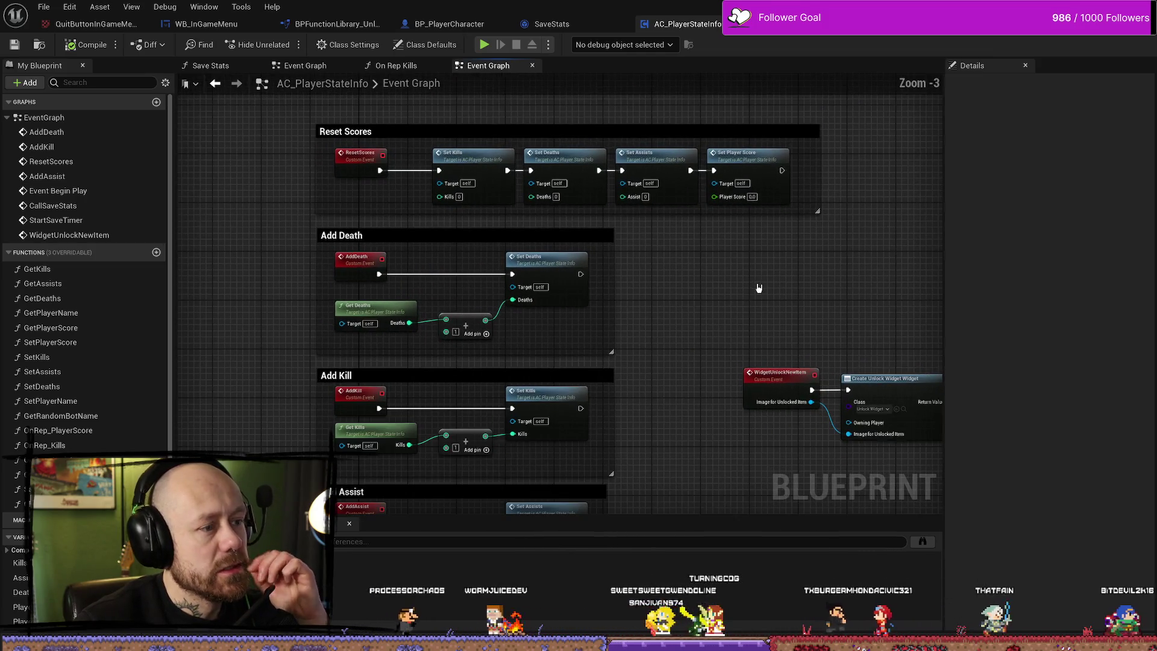
{"action": "scroll", "coordinate": [763, 296], "scroll_direction": "down", "scroll_amount": 2}
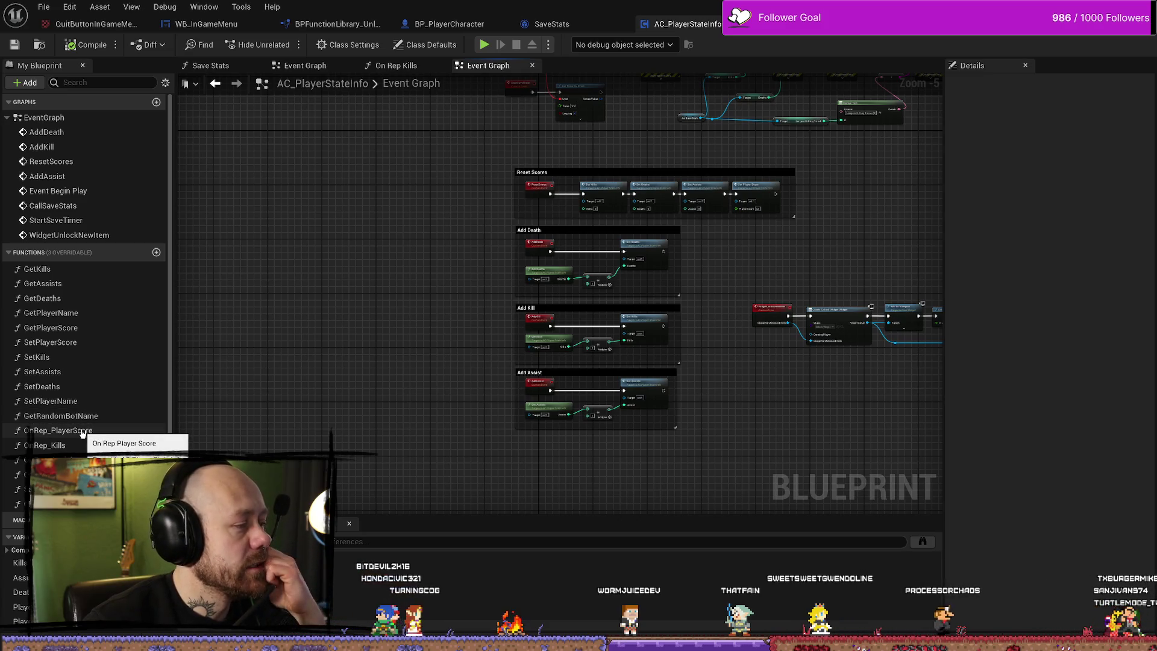
{"action": "scroll", "coordinate": [639, 359], "scroll_direction": "up", "scroll_amount": 4}
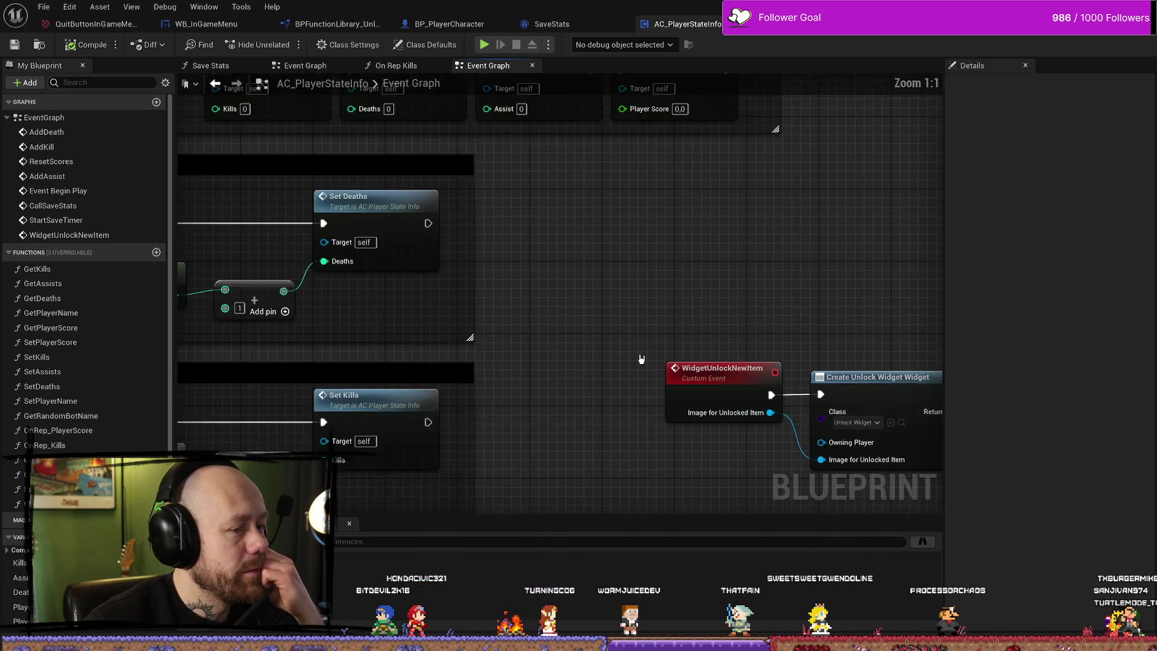
{"action": "scroll", "coordinate": [721, 305], "scroll_direction": "down", "scroll_amount": 1}
{"action": "scroll", "coordinate": [717, 349], "scroll_direction": "down", "scroll_amount": 3}
{"action": "scroll", "coordinate": [626, 247], "scroll_direction": "up", "scroll_amount": 4}
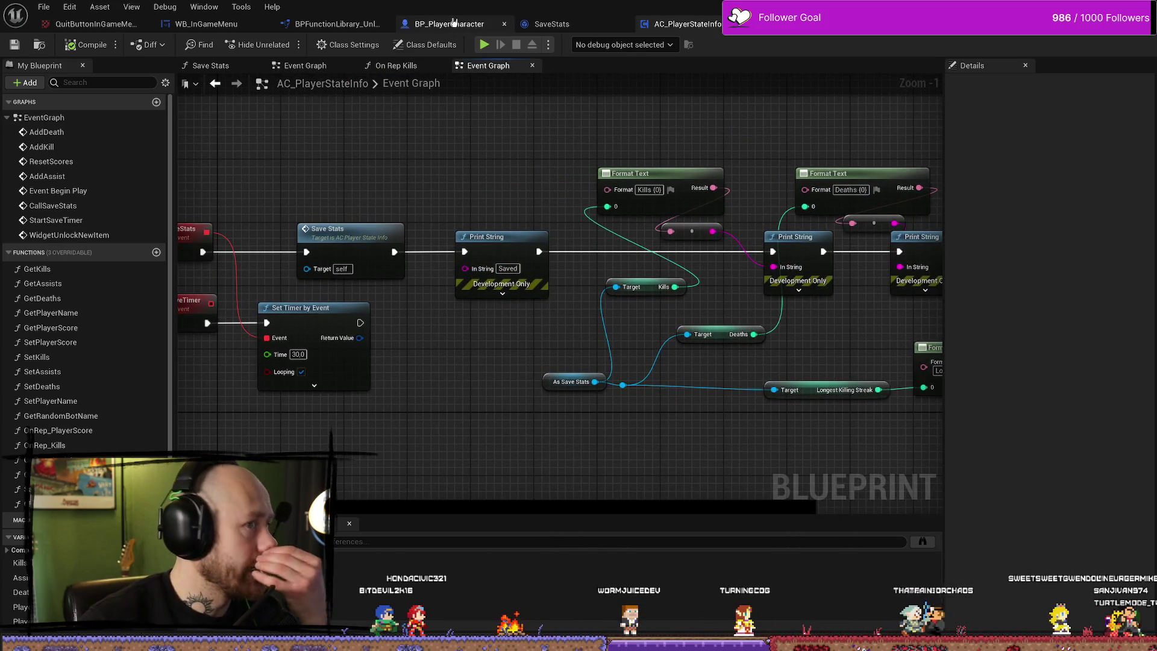
{"action": "left_click", "coordinate": [454, 23]}
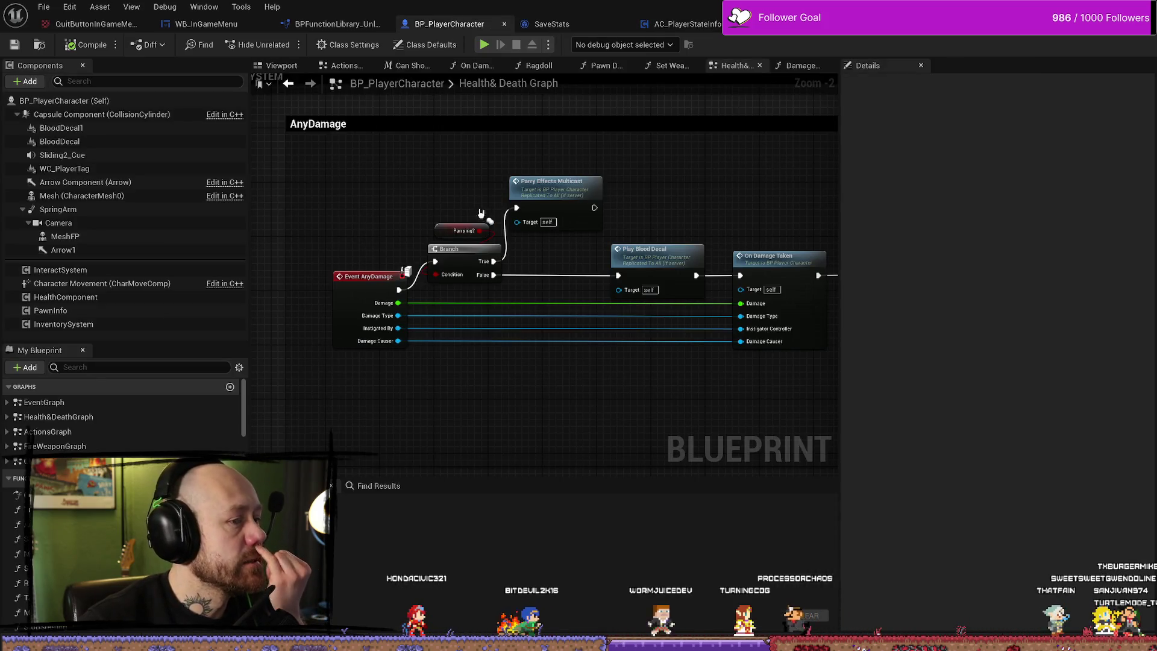
Move the Branch and Parrying? nodes above the AnyDamage chain, then view BPFunctionLibrary_Unlockable.
{"action": "mouse_move", "coordinate": [413, 123]}
{"action": "left_mouse_down"}
{"action": "mouse_move", "coordinate": [376, 220]}
{"action": "mouse_move", "coordinate": [464, 279]}
{"action": "left_mouse_up"}
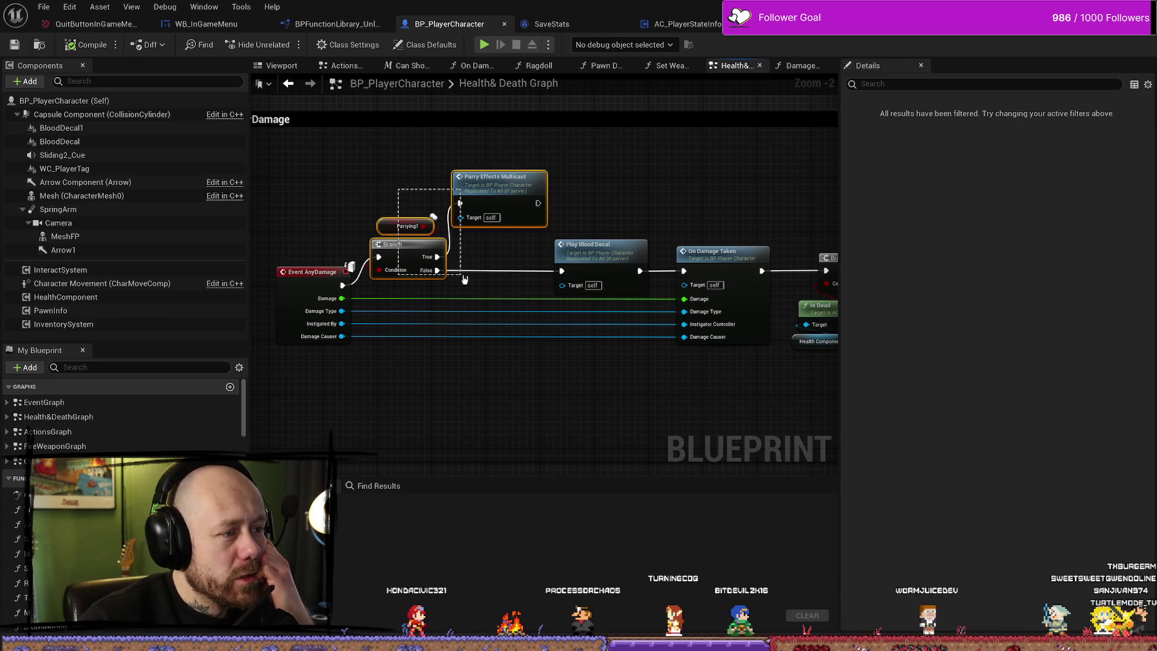
{"action": "mouse_move", "coordinate": [484, 204]}
{"action": "left_mouse_down"}
{"action": "mouse_move", "coordinate": [484, 190]}
{"action": "mouse_move", "coordinate": [624, 202]}
{"action": "left_mouse_up"}
{"action": "key", "text": "Escape"}
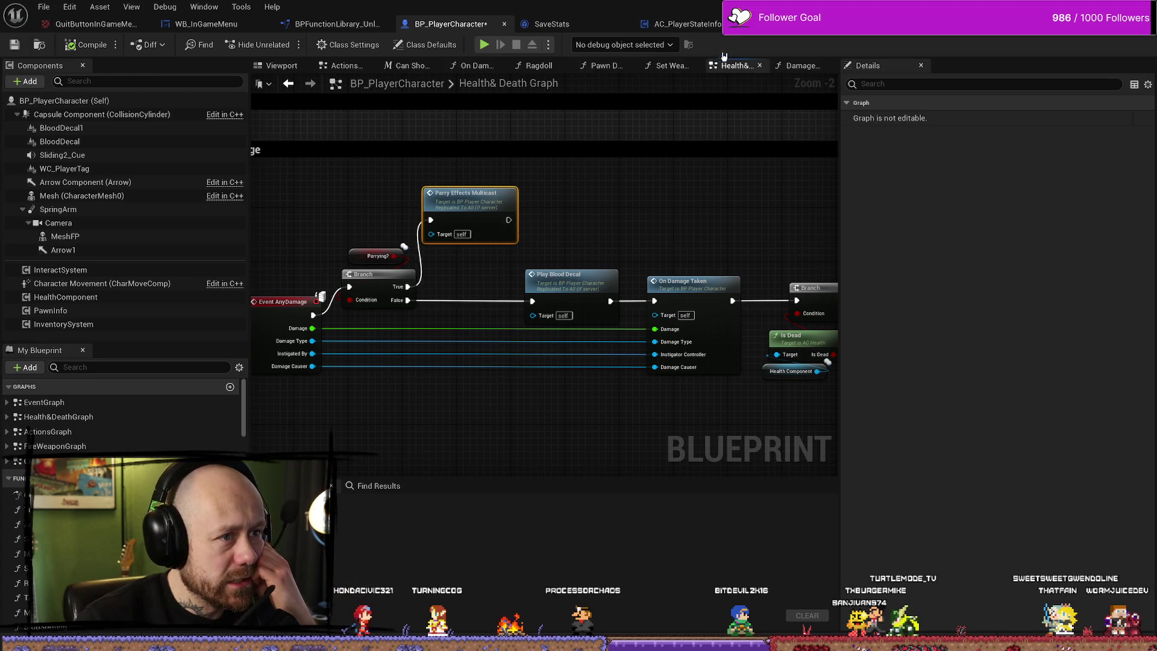
{"action": "left_click", "coordinate": [338, 25]}
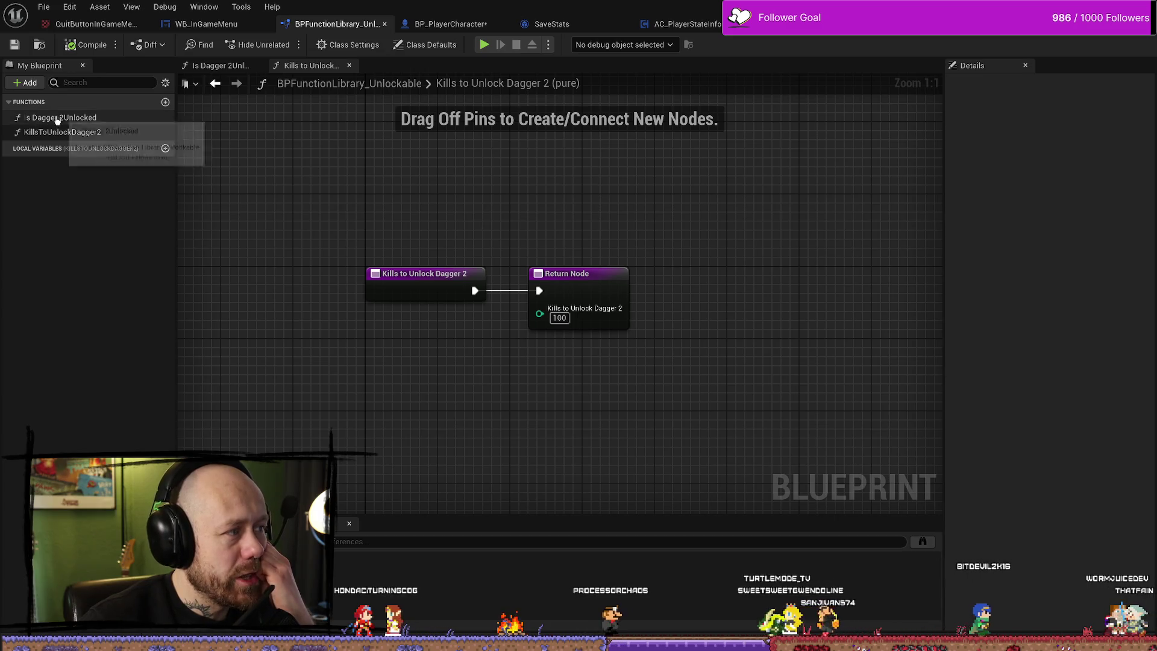
Check Is Dagger 2Unlocked and confirm SaveStats' TimesParried is an Integer defaulting to 0.
{"action": "left_click", "coordinate": [27, 117]}
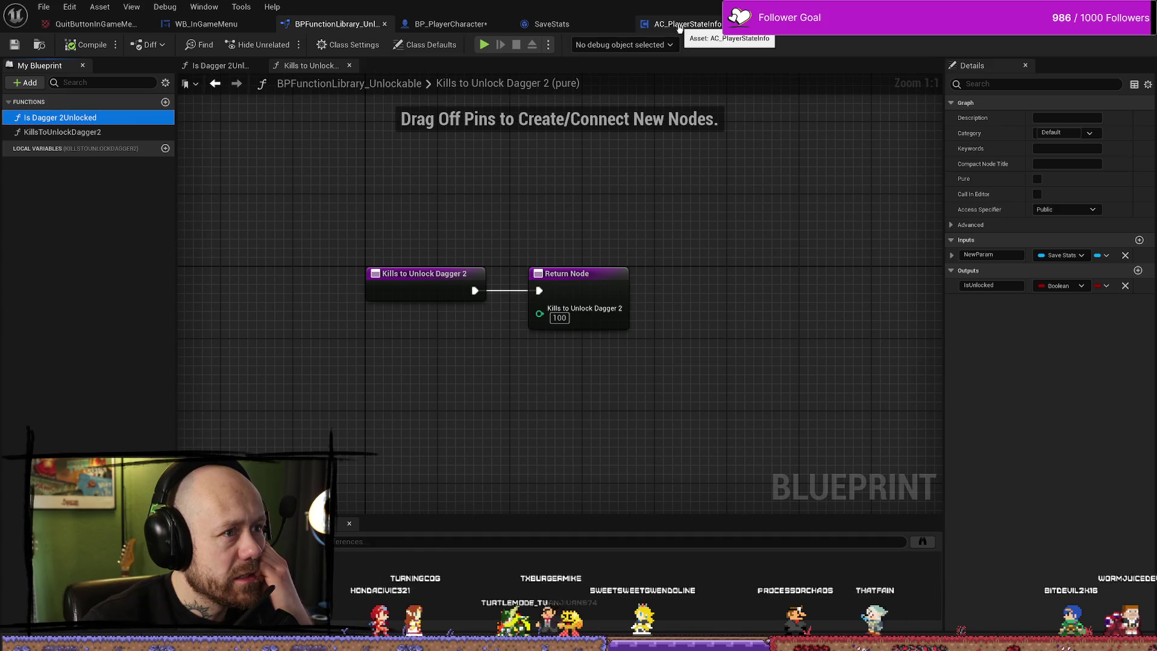
{"action": "left_click", "coordinate": [591, 24]}
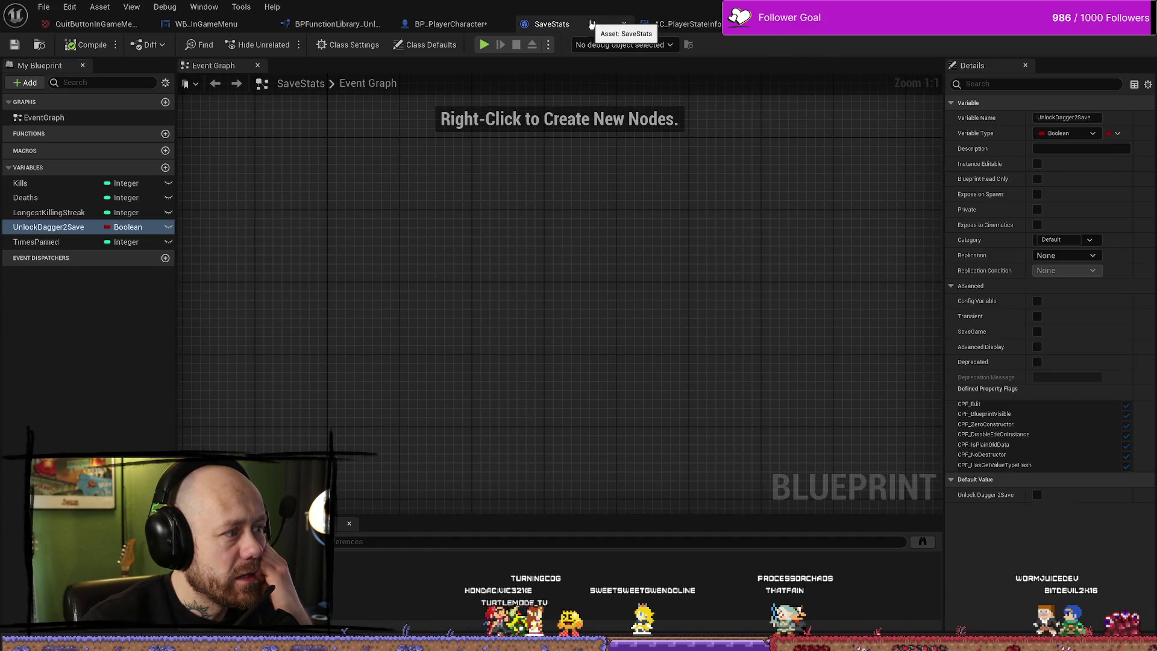
{"action": "left_click", "coordinate": [46, 244]}
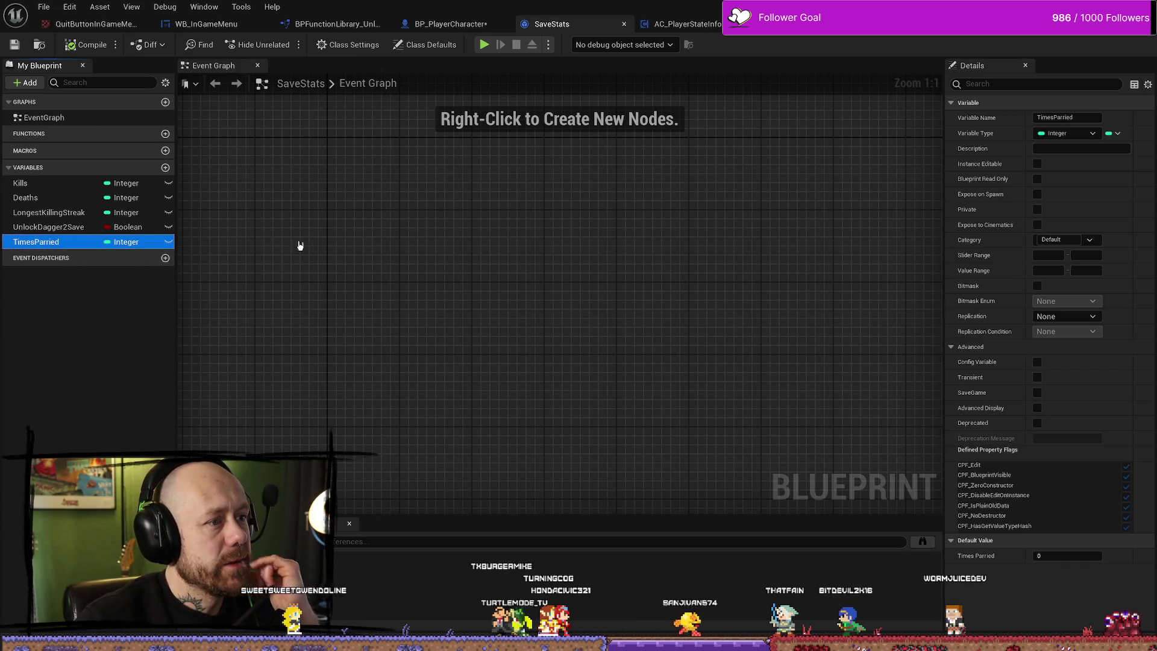
{"action": "left_click", "coordinate": [678, 24]}
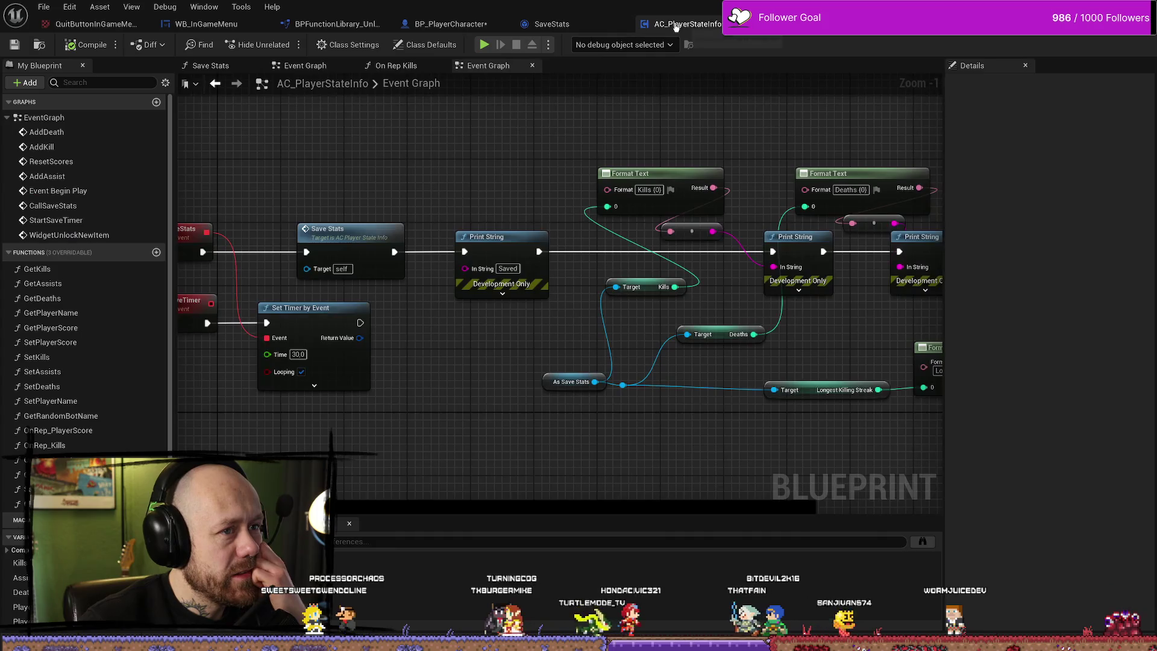
{"action": "left_click", "coordinate": [579, 23]}
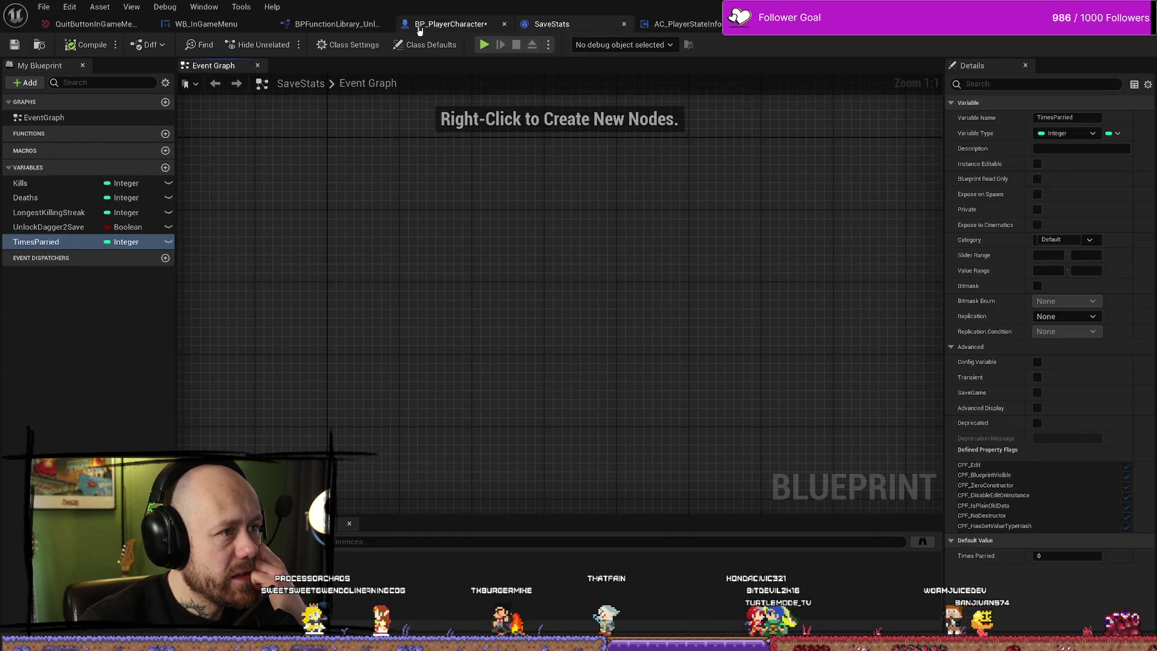
{"action": "left_click", "coordinate": [678, 24]}
Open the Save Stats function graph and inspect its kill-streak calculation nodes.
{"action": "scroll", "coordinate": [470, 199], "scroll_direction": "down", "scroll_amount": 3}
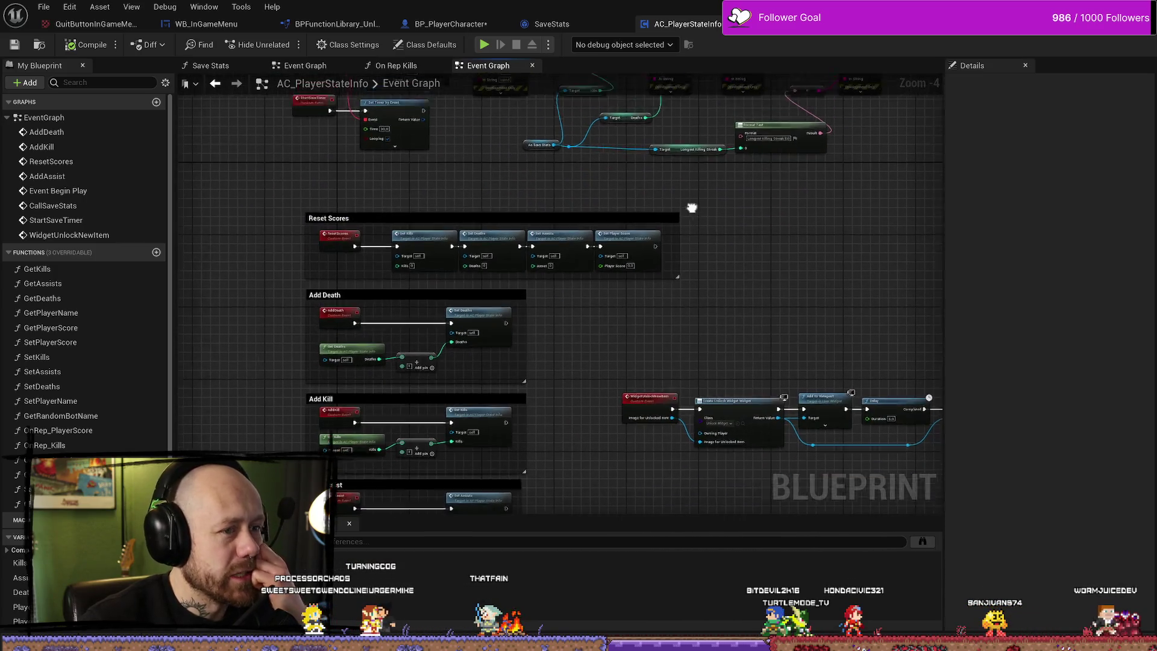
{"action": "scroll", "coordinate": [569, 261], "scroll_direction": "up", "scroll_amount": 4}
{"action": "scroll", "coordinate": [431, 191], "scroll_direction": "down", "scroll_amount": 3}
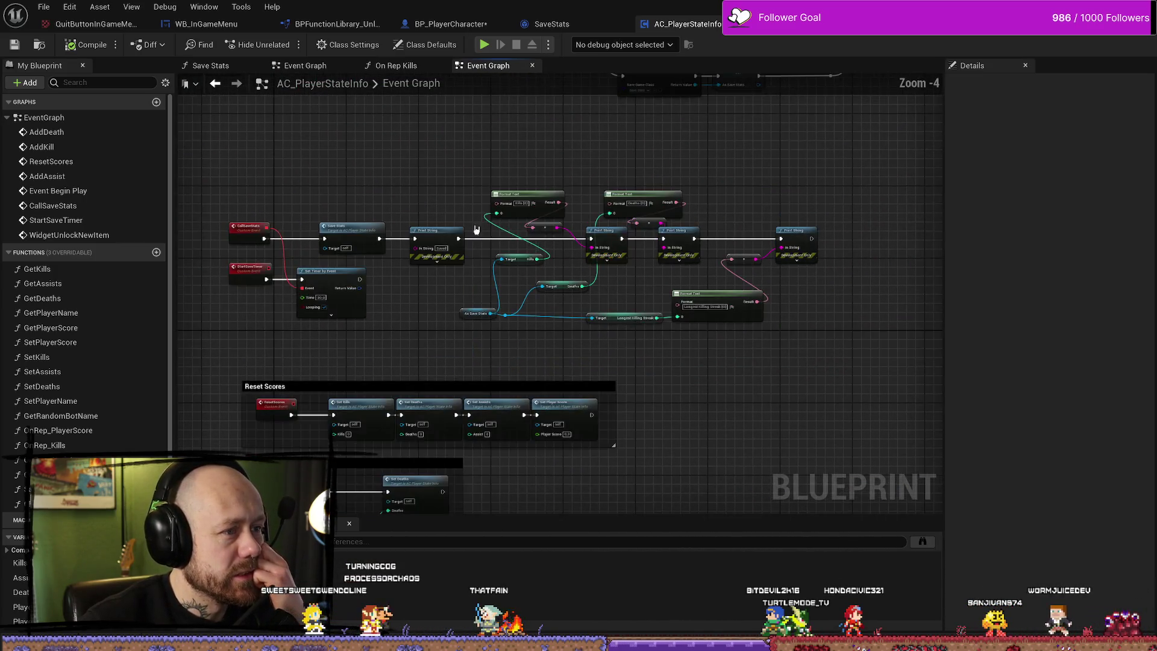
{"action": "scroll", "coordinate": [468, 156], "scroll_direction": "down", "scroll_amount": 2}
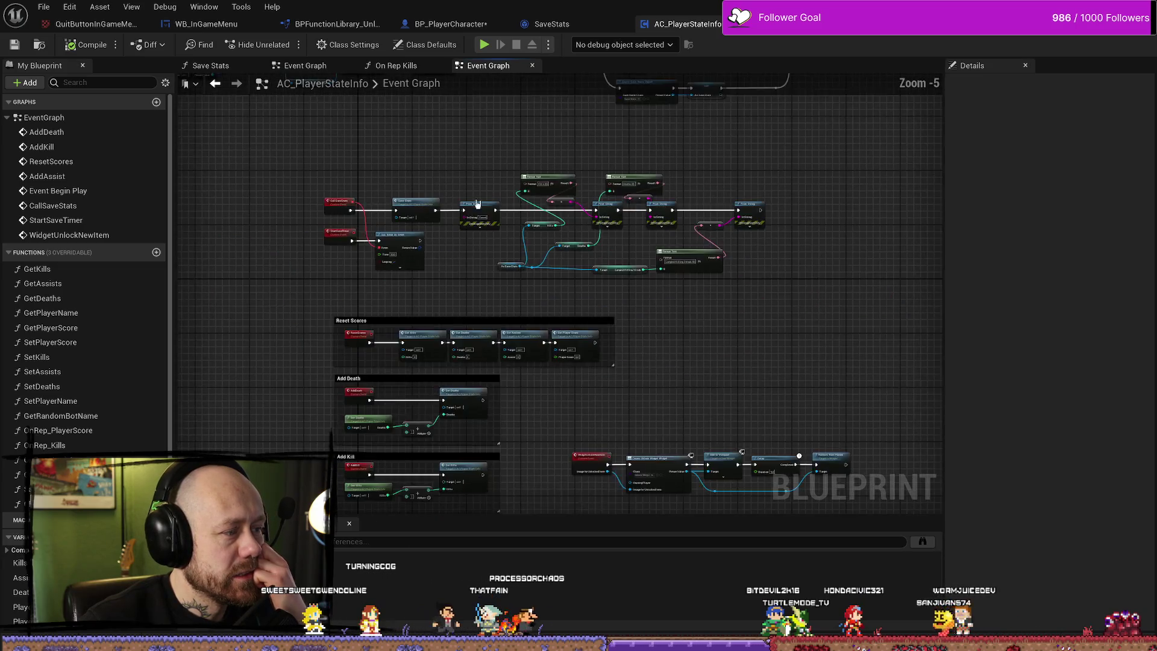
{"action": "scroll", "coordinate": [550, 217], "scroll_direction": "up", "scroll_amount": 2}
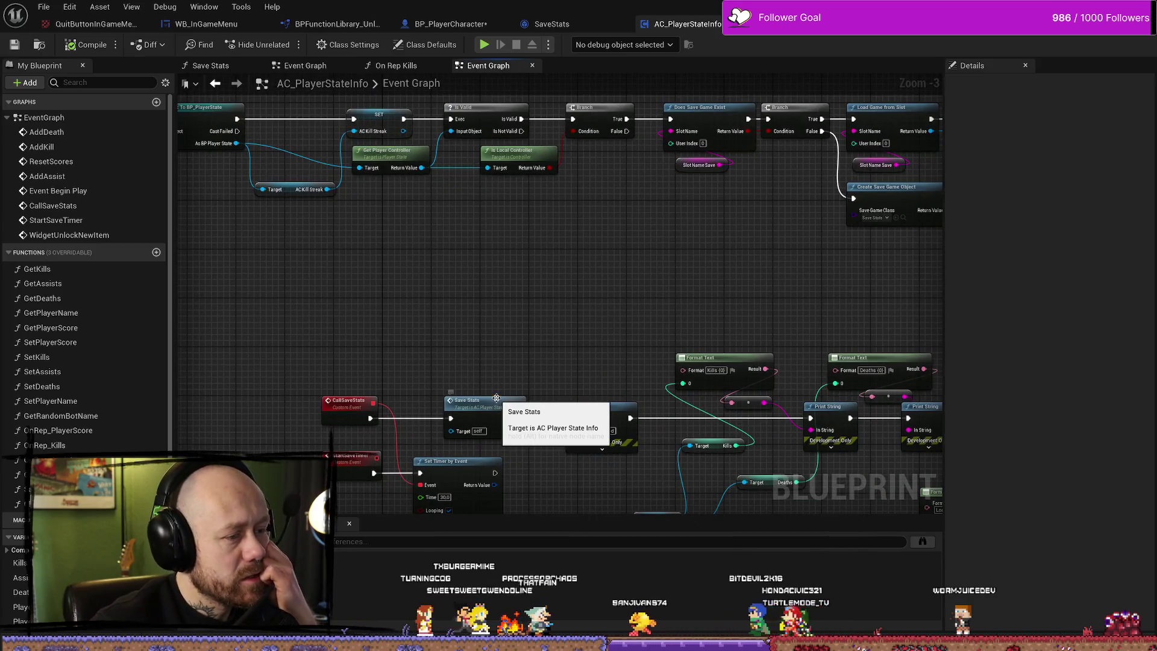
{"action": "double_click", "coordinate": [496, 398]}
{"action": "left_click_drag", "start_coordinate": [389, 300], "coordinate": [283, 358]}
{"action": "scroll", "coordinate": [604, 346], "scroll_direction": "down", "scroll_amount": 2}
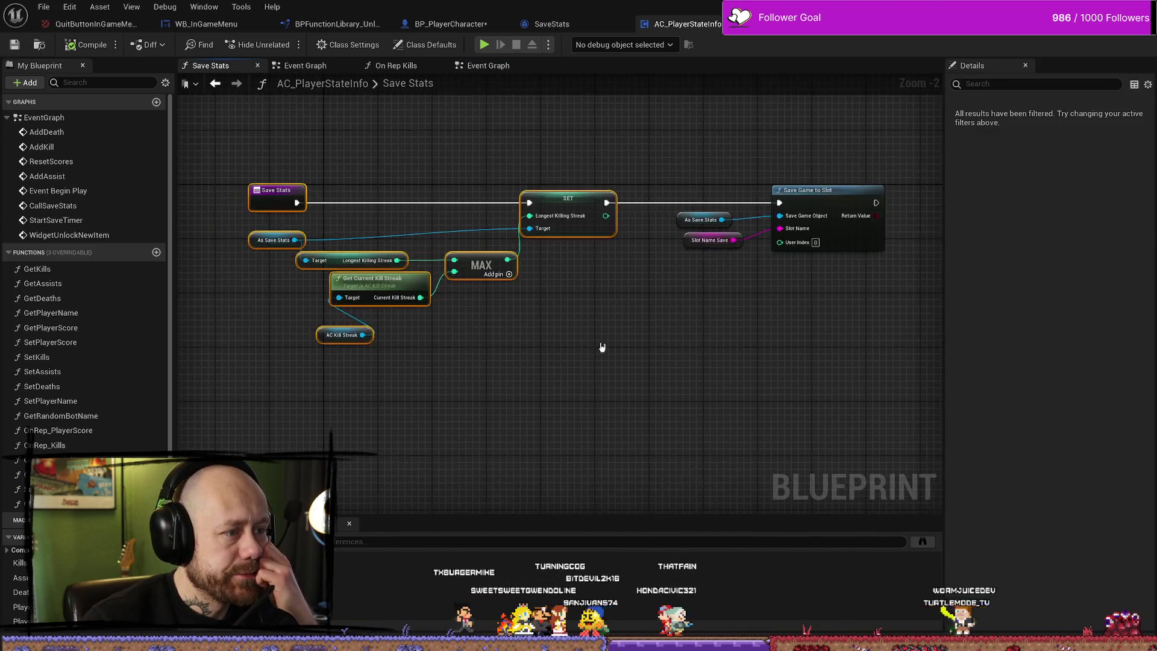
{"action": "scroll", "coordinate": [617, 303], "scroll_direction": "up", "scroll_amount": 4}
Try moving Save Game to Slot below SET, put it back, and clear the selection.
{"action": "mouse_move", "coordinate": [854, 175]}
{"action": "left_mouse_down"}
{"action": "mouse_move", "coordinate": [860, 212]}
{"action": "mouse_move", "coordinate": [687, 318]}
{"action": "mouse_move", "coordinate": [710, 311]}
{"action": "mouse_move", "coordinate": [744, 181]}
{"action": "left_mouse_up"}
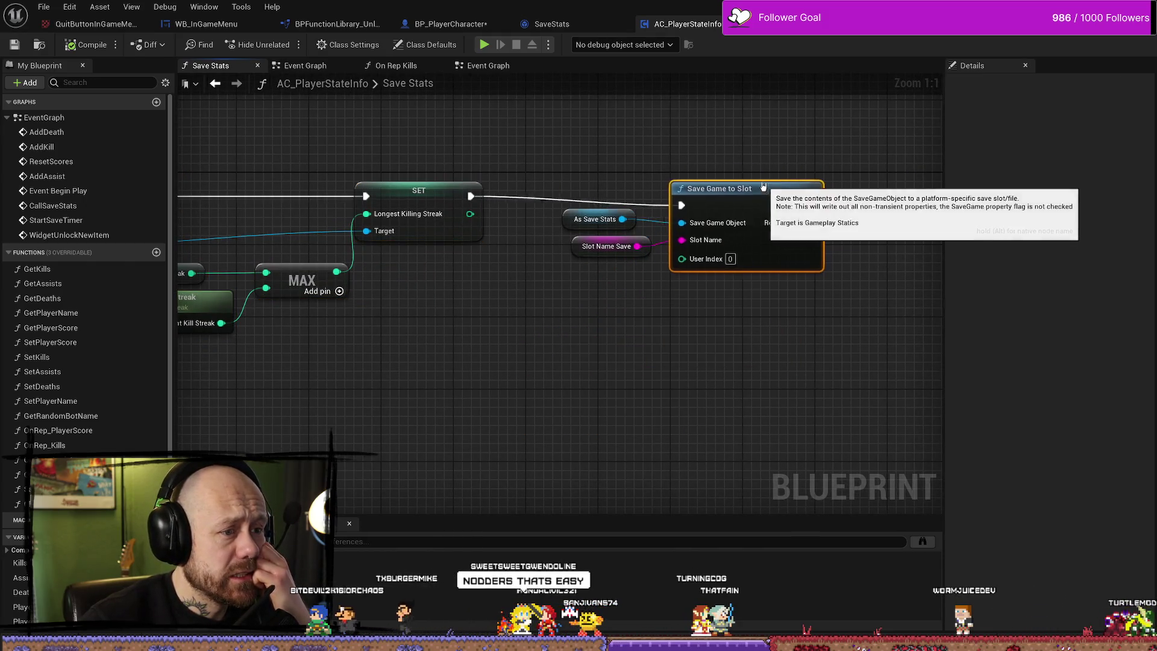
{"action": "left_click_drag", "start_coordinate": [451, 383], "coordinate": [598, 341]}
{"action": "scroll", "coordinate": [594, 340], "scroll_direction": "down", "scroll_amount": 3}
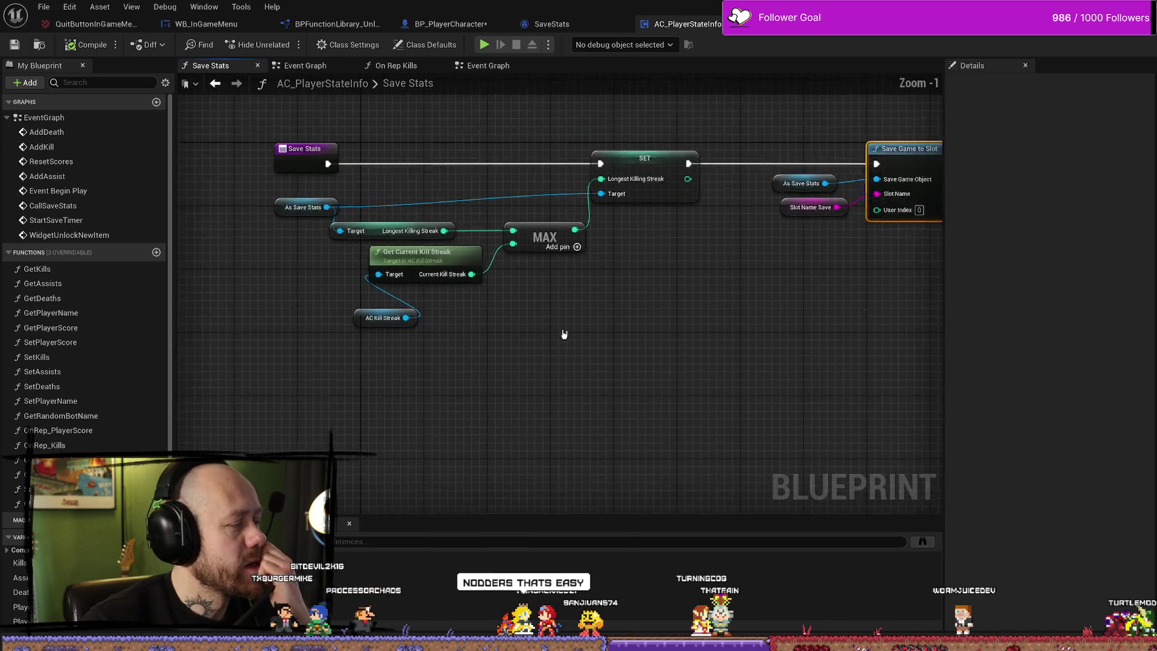
{"action": "left_click_drag", "start_coordinate": [651, 145], "coordinate": [356, 328]}
{"action": "scroll", "coordinate": [422, 183], "scroll_direction": "down", "scroll_amount": 1}
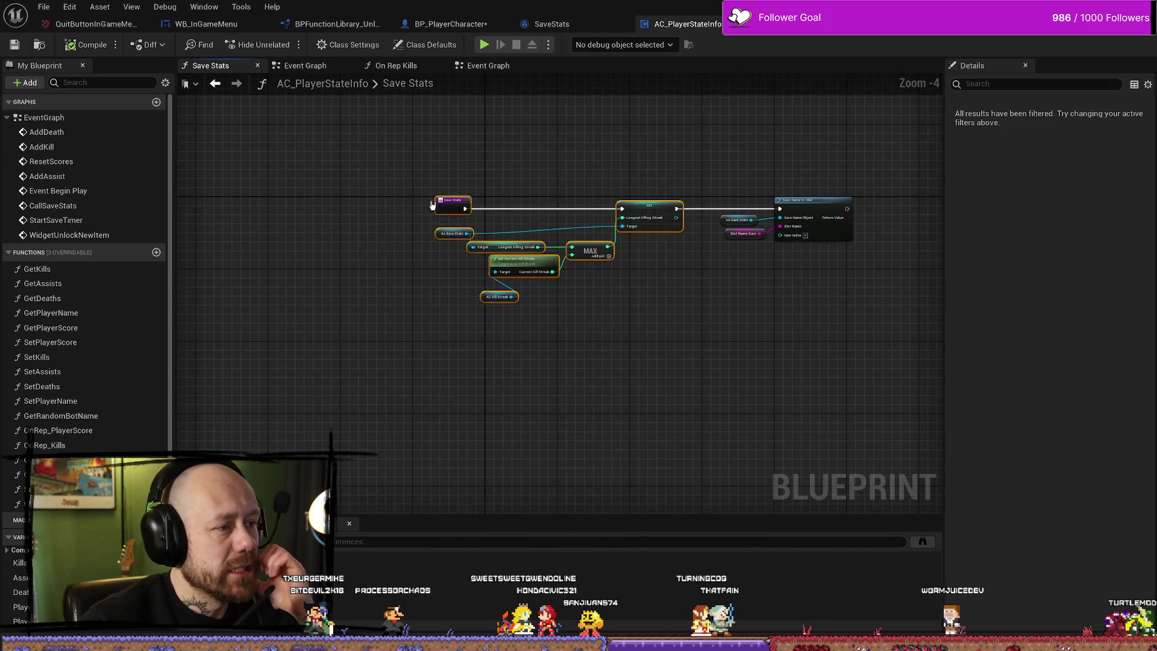
{"action": "scroll", "coordinate": [422, 217], "scroll_direction": "up", "scroll_amount": 4}
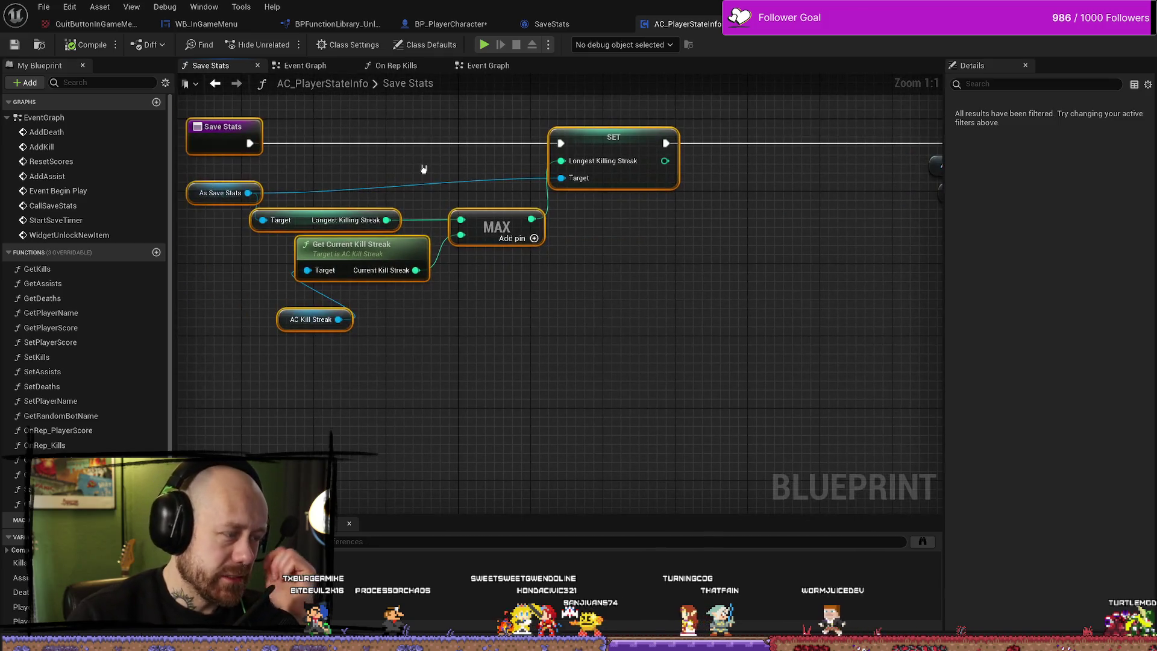
{"action": "left_click", "coordinate": [422, 171]}
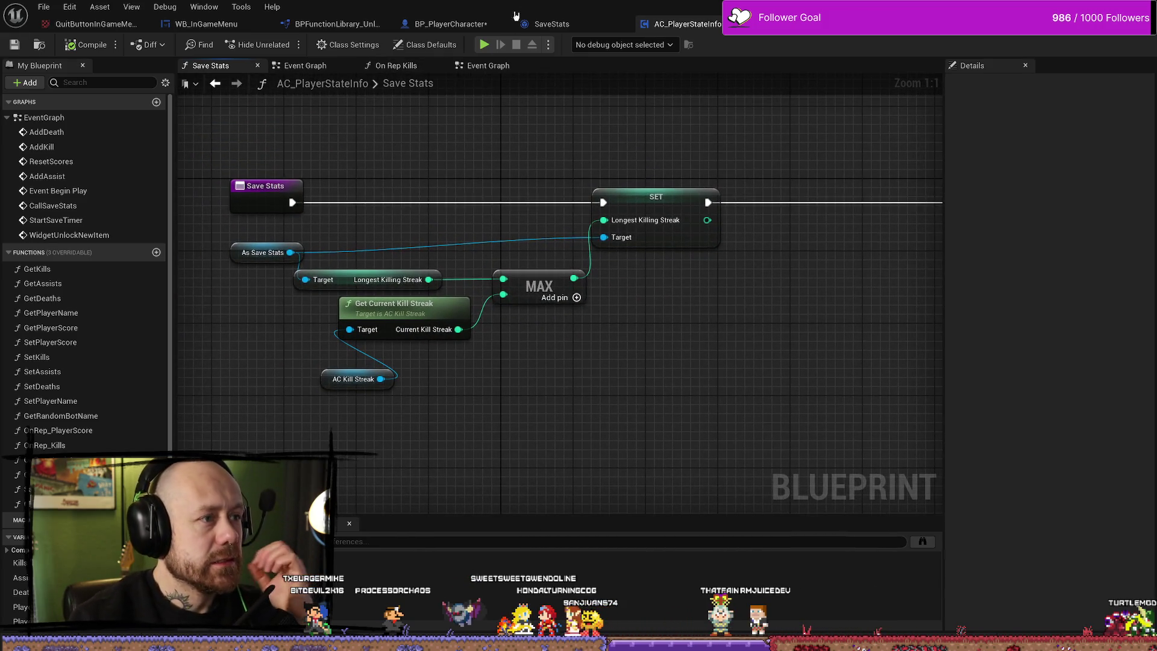
Glance at BP_PlayerCharacter, then switch to BPFunctionLibrary_Unlockable's Kills to Unlock Dagger 2 graph.
{"action": "left_click", "coordinate": [482, 24]}
{"action": "key", "text": "ctrl+Tab"}
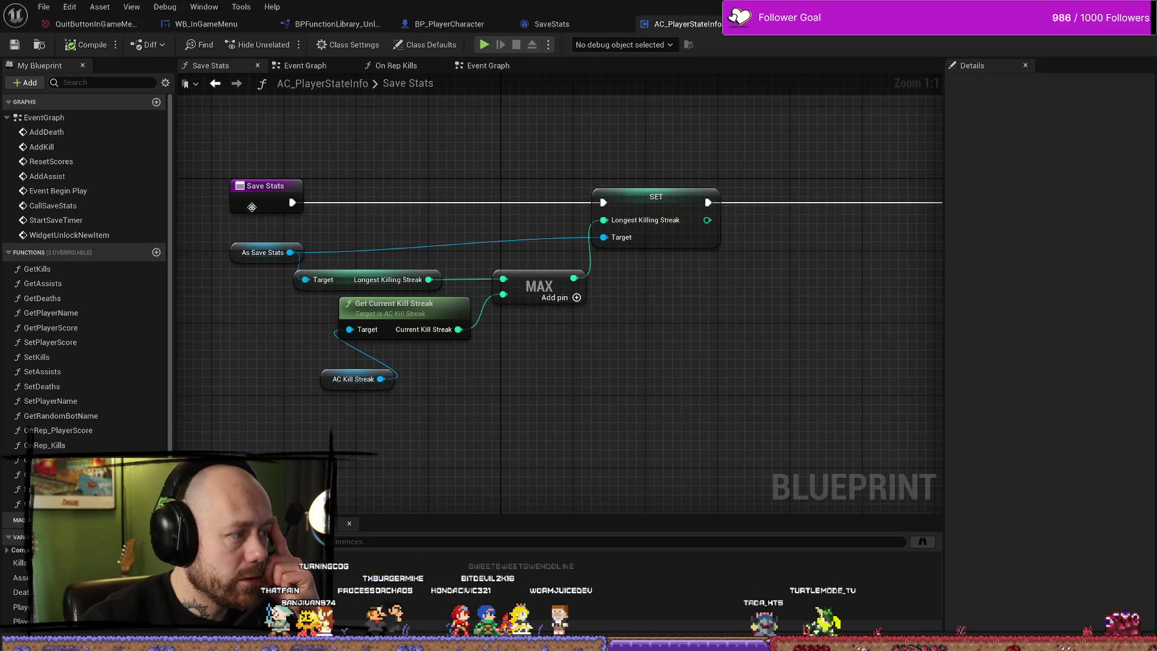
{"action": "left_click", "coordinate": [321, 24]}
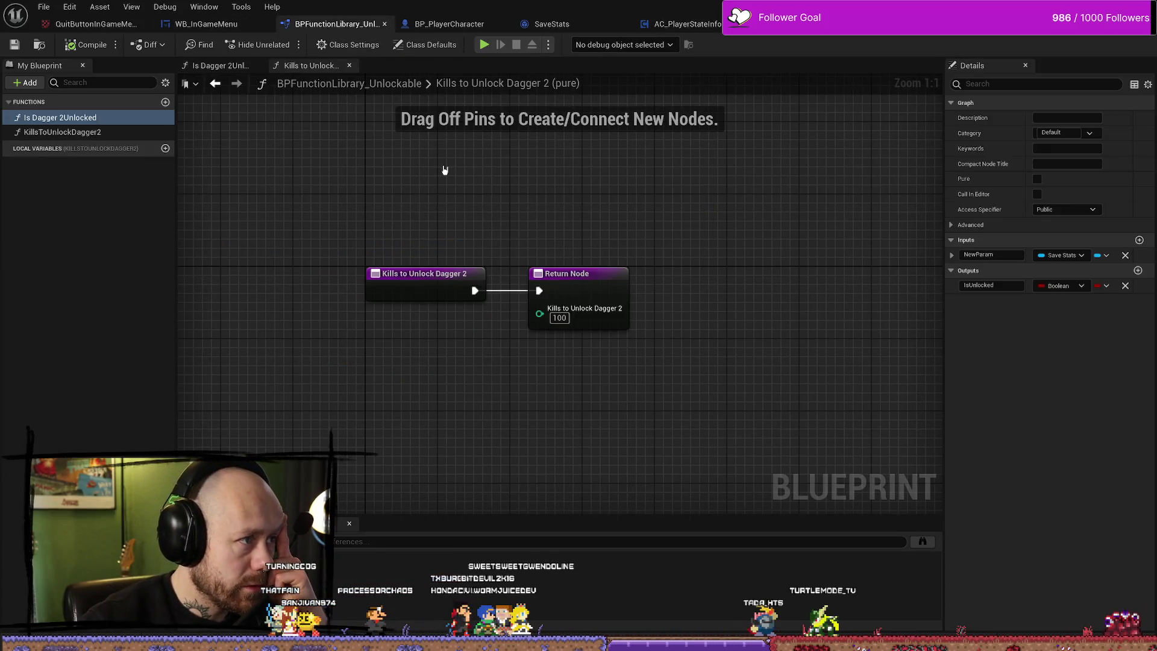
Create a new library function named ParryAddOne and bring its node into view.
{"action": "right_click", "coordinate": [85, 261]}
{"action": "left_click", "coordinate": [29, 117]}
{"action": "left_click", "coordinate": [30, 84]}
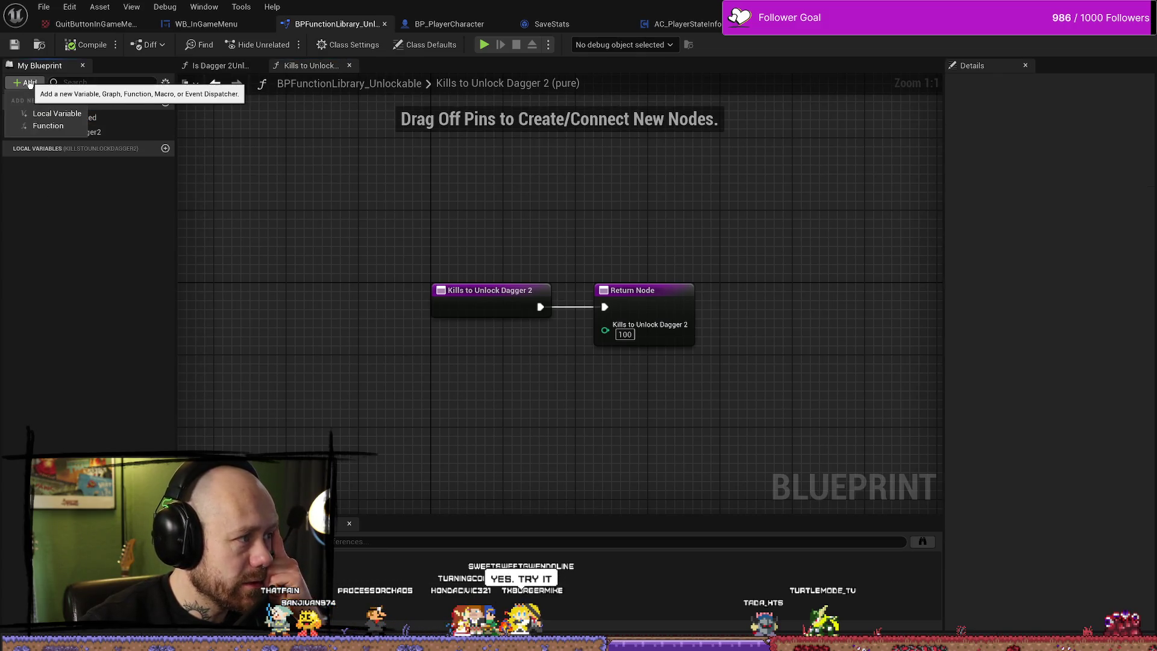
{"action": "left_click", "coordinate": [48, 125]}
{"action": "type", "text": "Times"}
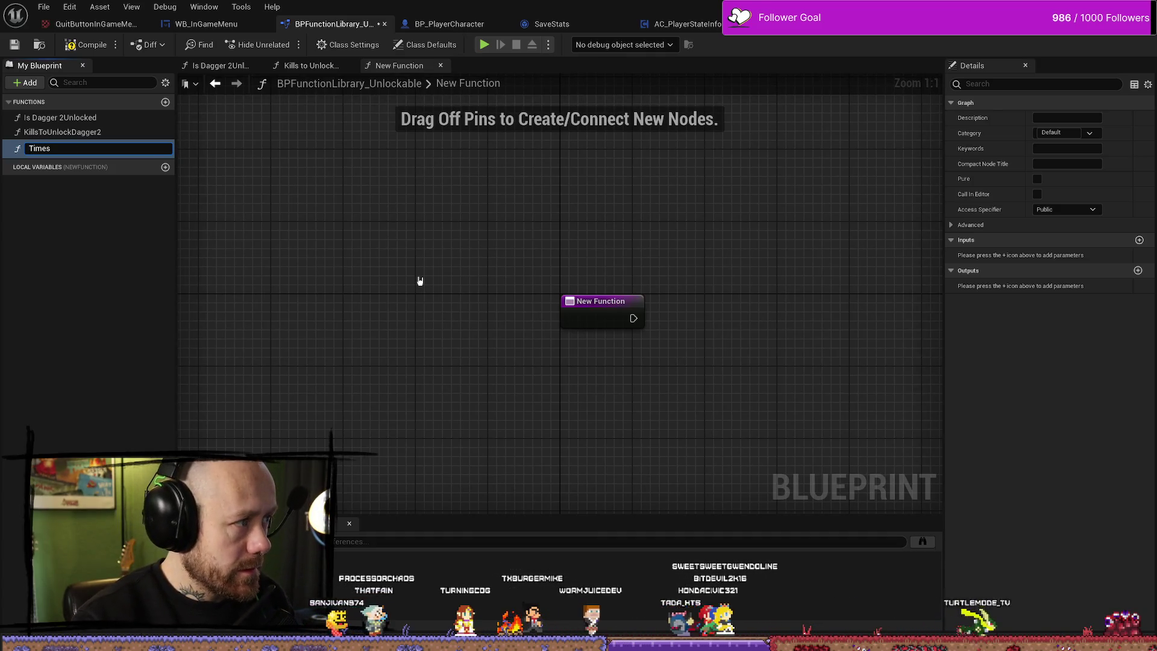
{"action": "key", "text": "BackSpace"}
{"action": "key", "text": "BackSpace"}
{"action": "key", "text": "BackSpace"}
{"action": "type", "text": "ParryAddOn"}
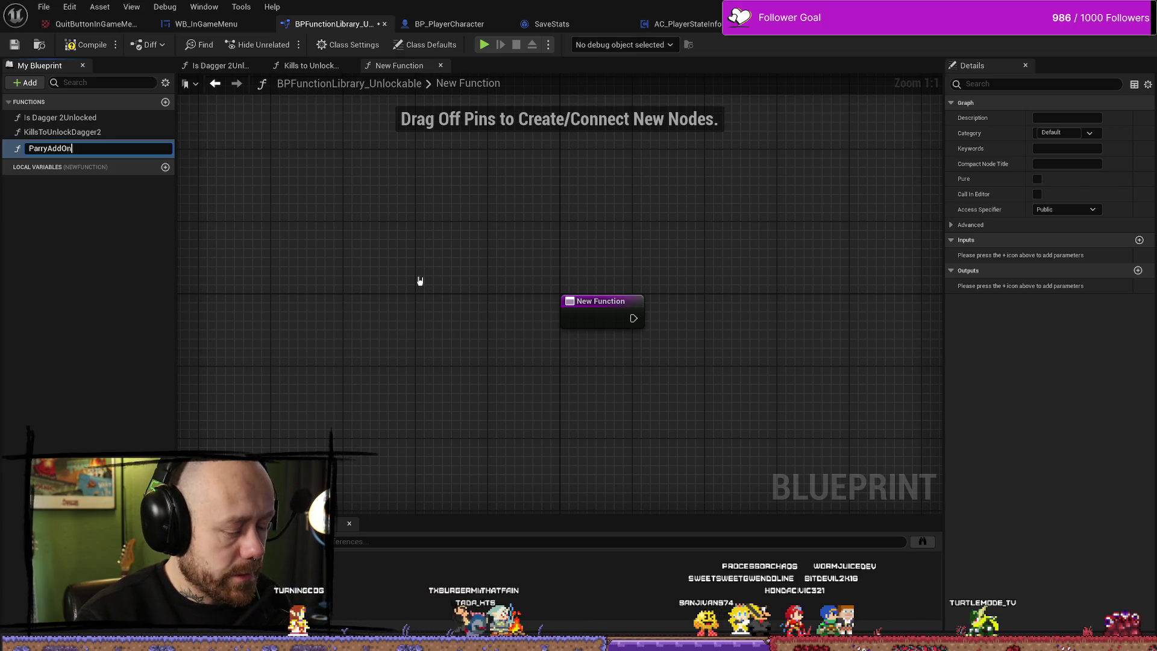
{"action": "type", "text": "e"}
{"action": "key", "text": "Return"}
{"action": "mouse_move", "coordinate": [511, 308]}
{"action": "left_mouse_down"}
{"action": "mouse_move", "coordinate": [436, 282]}
{"action": "mouse_move", "coordinate": [369, 279]}
{"action": "left_mouse_up"}
{"action": "left_click_drag", "start_coordinate": [505, 275], "coordinate": [471, 272]}
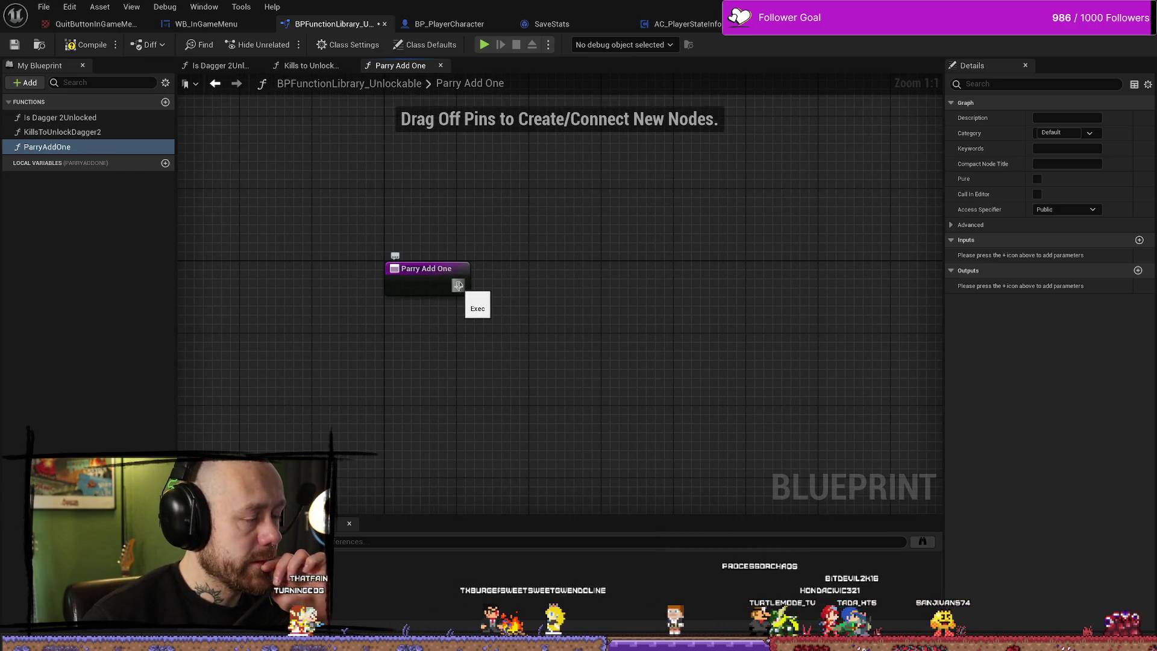
{"action": "left_click_drag", "start_coordinate": [458, 285], "coordinate": [572, 281]}
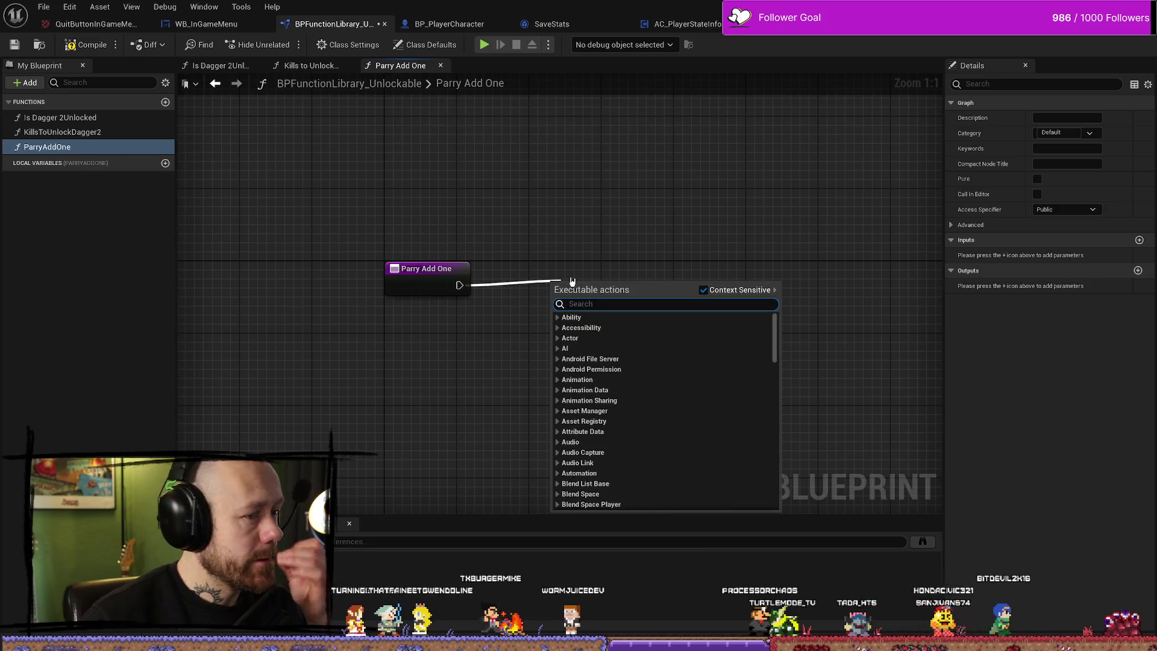
{"action": "left_click", "coordinate": [583, 222]}
{"action": "left_click_drag", "start_coordinate": [669, 268], "coordinate": [645, 253]}
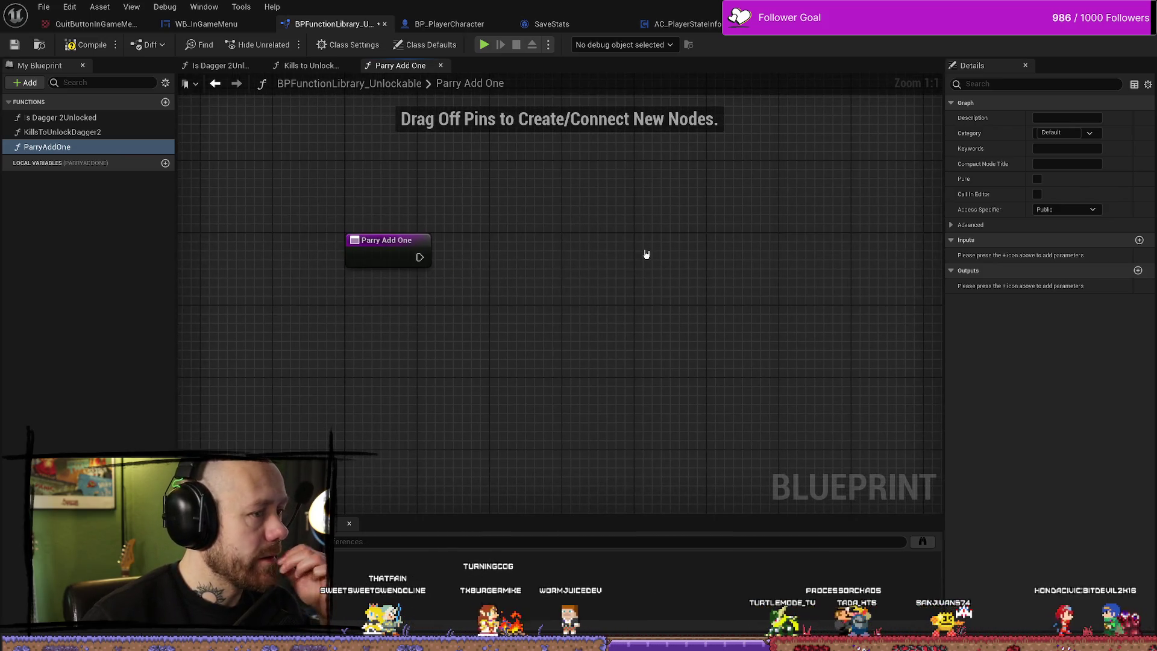
Check Is Dagger 2Unlocked's entry parameters, then add an input parameter to Parry Add One.
{"action": "left_click", "coordinate": [98, 119]}
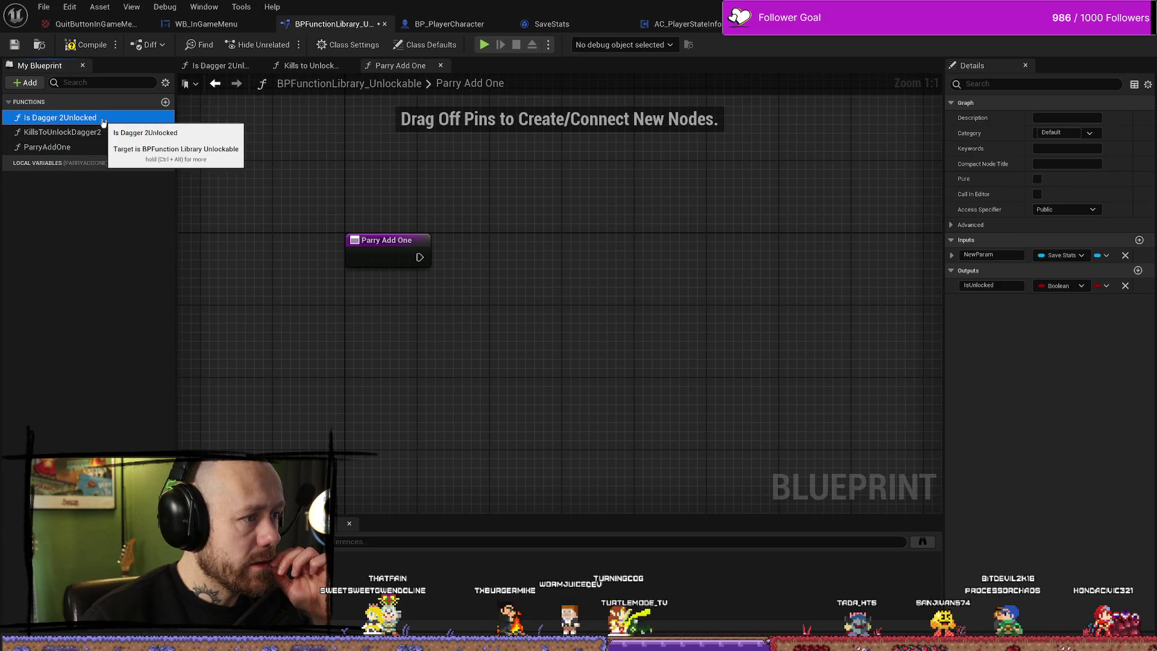
{"action": "double_click", "coordinate": [99, 119]}
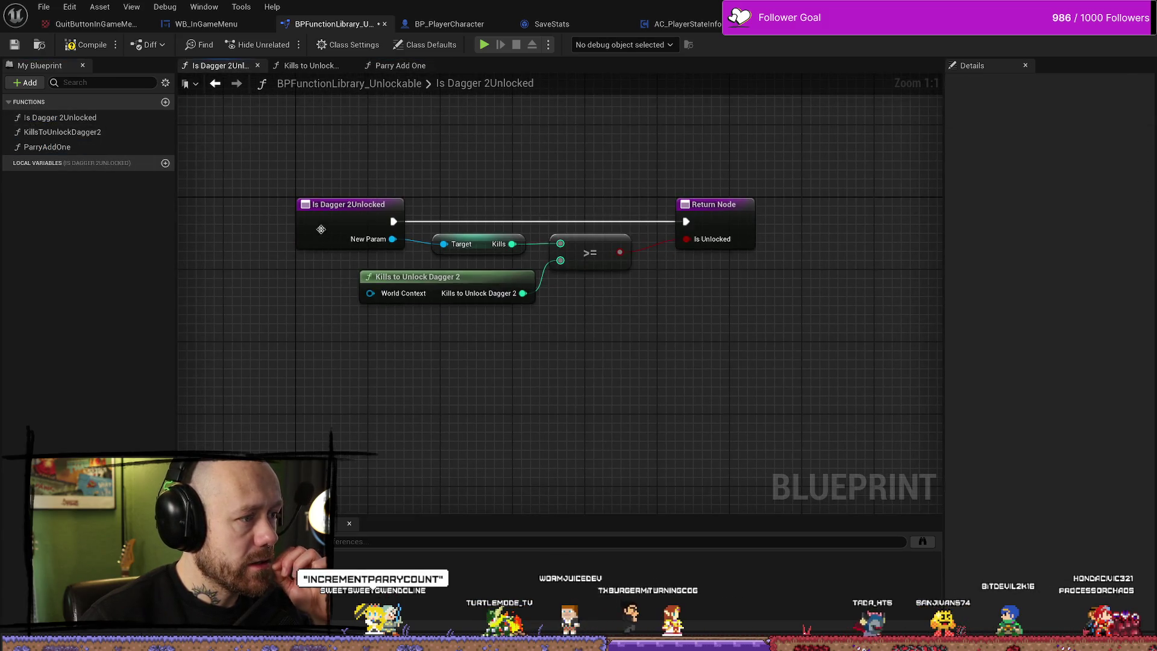
{"action": "left_click", "coordinate": [348, 242]}
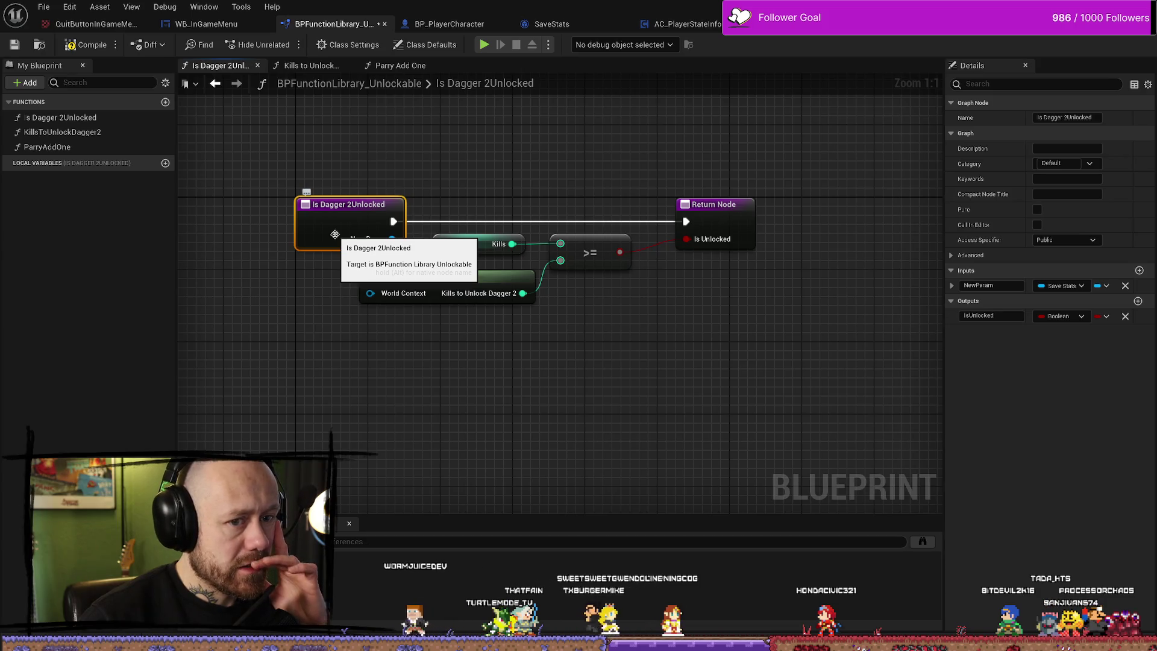
{"action": "double_click", "coordinate": [47, 147]}
{"action": "left_click", "coordinate": [362, 247]}
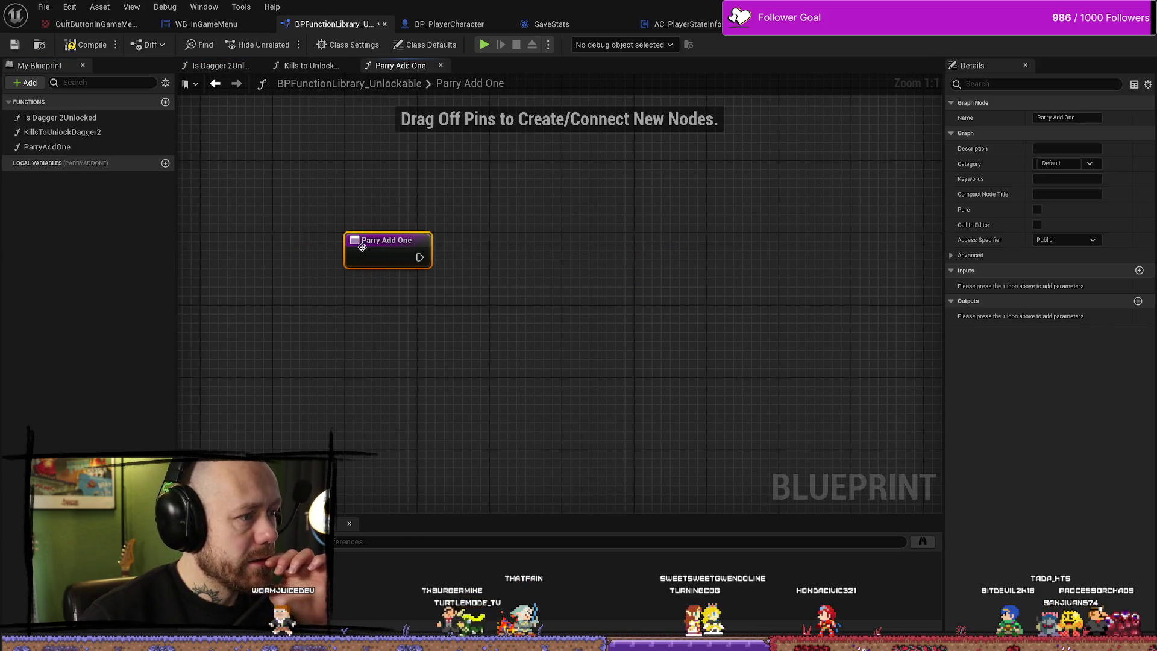
{"action": "left_click", "coordinate": [1138, 271]}
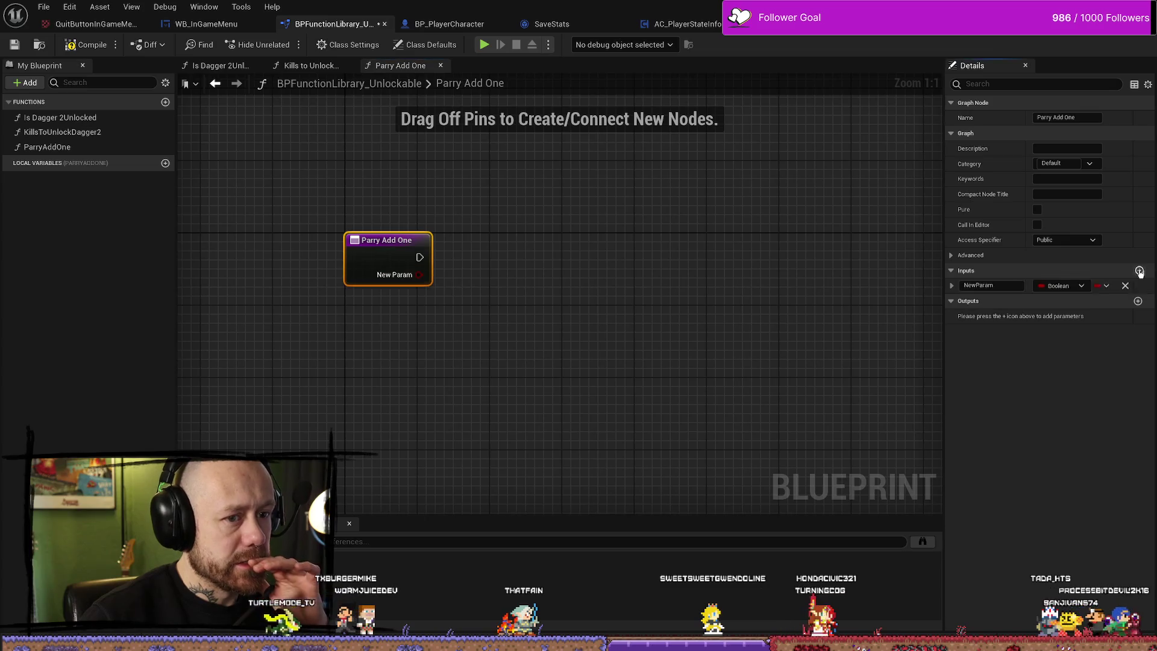
{"action": "left_click", "coordinate": [979, 285]}
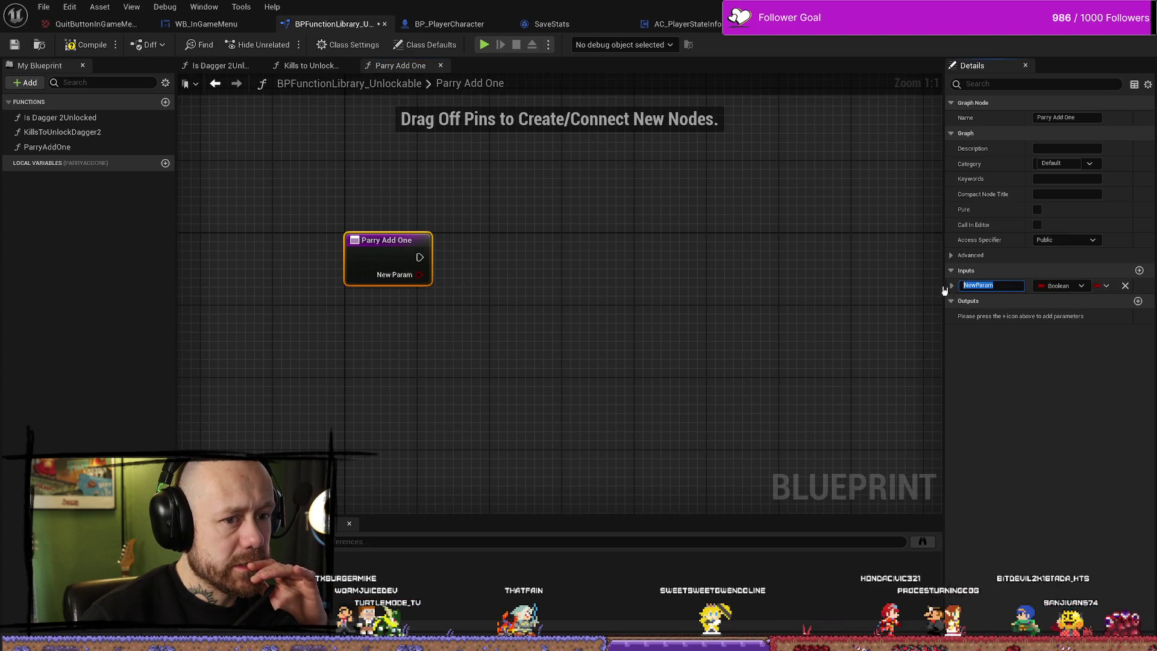
{"action": "left_click", "coordinate": [1066, 288]}
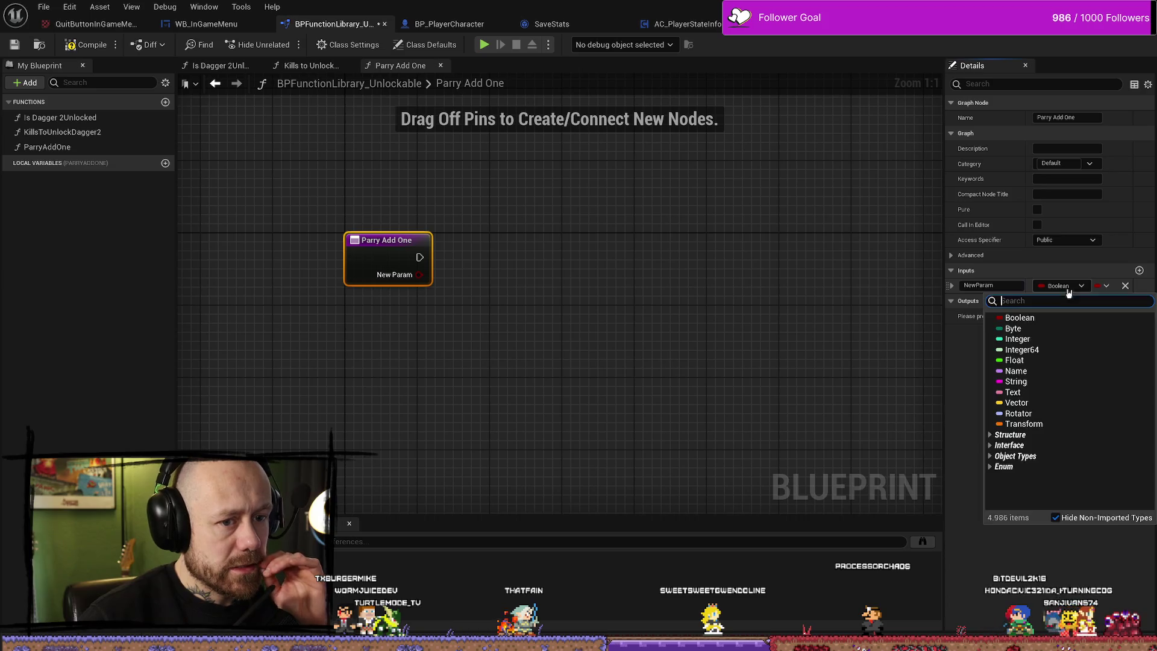
{"action": "type", "text": "state"}
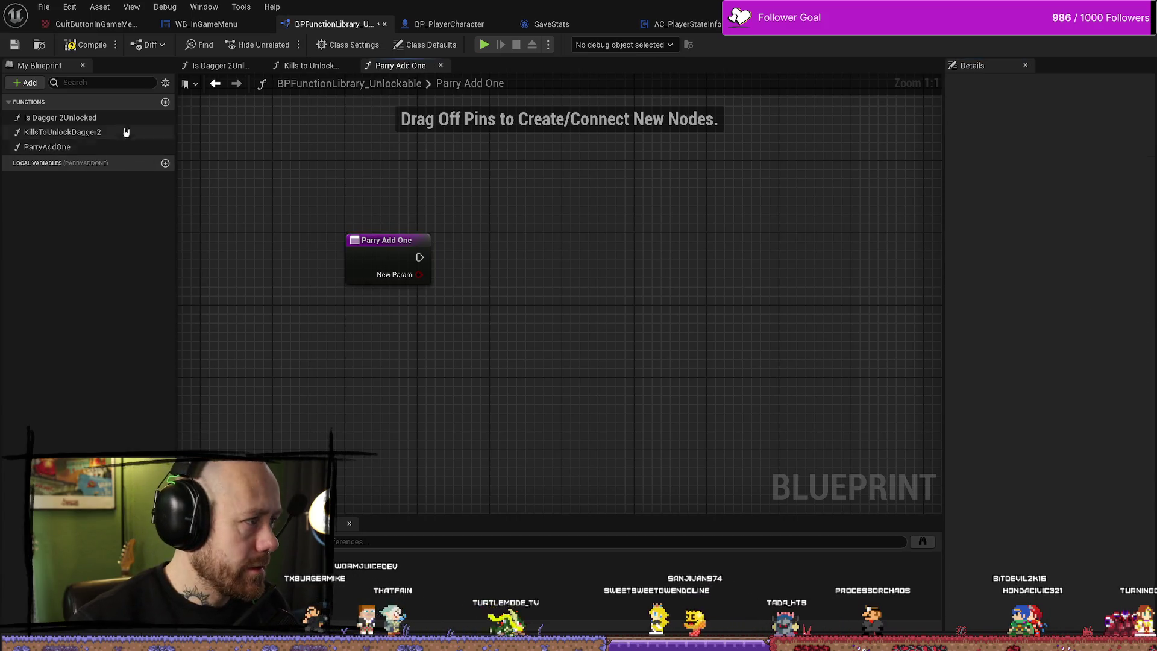
Compare with Is Dagger 2Unlocked's input, then type NewParam as a Save Stats Object Reference.
{"action": "double_click", "coordinate": [83, 117]}
{"action": "left_click", "coordinate": [356, 204]}
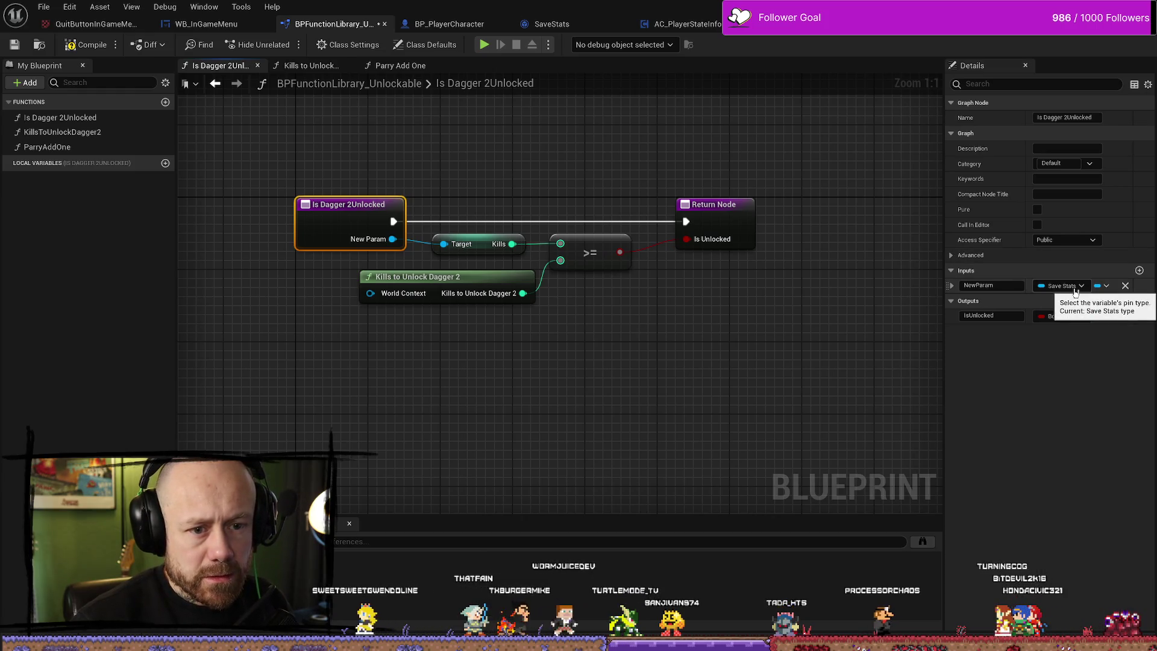
{"action": "left_click", "coordinate": [952, 287]}
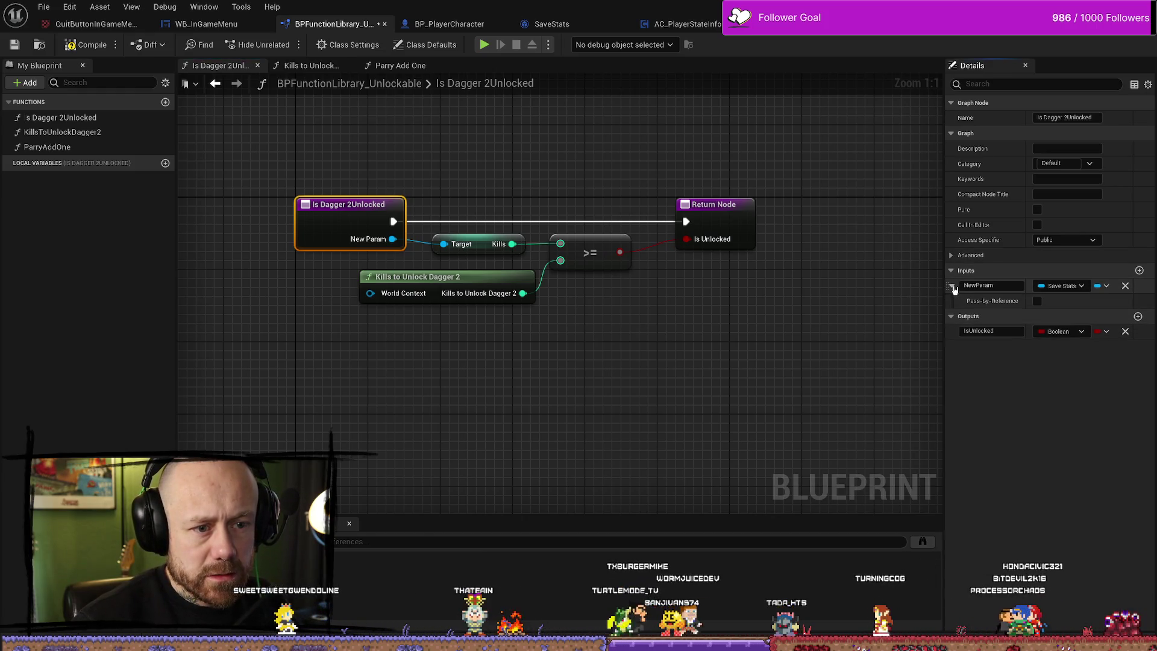
{"action": "left_click", "coordinate": [952, 287]}
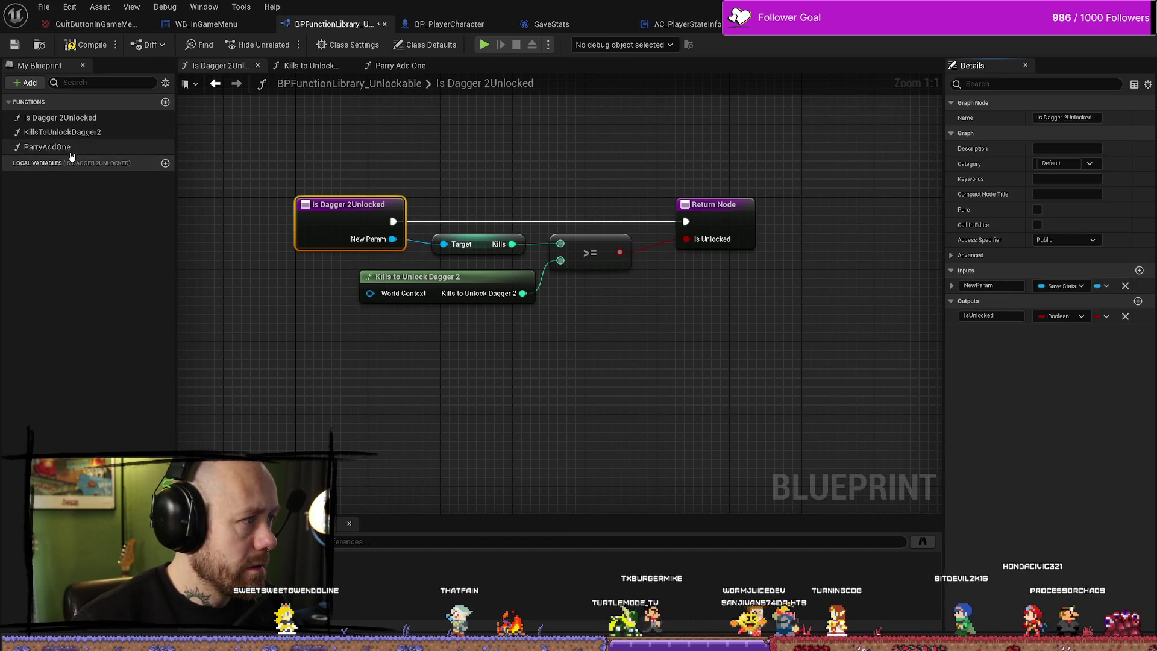
{"action": "double_click", "coordinate": [66, 147]}
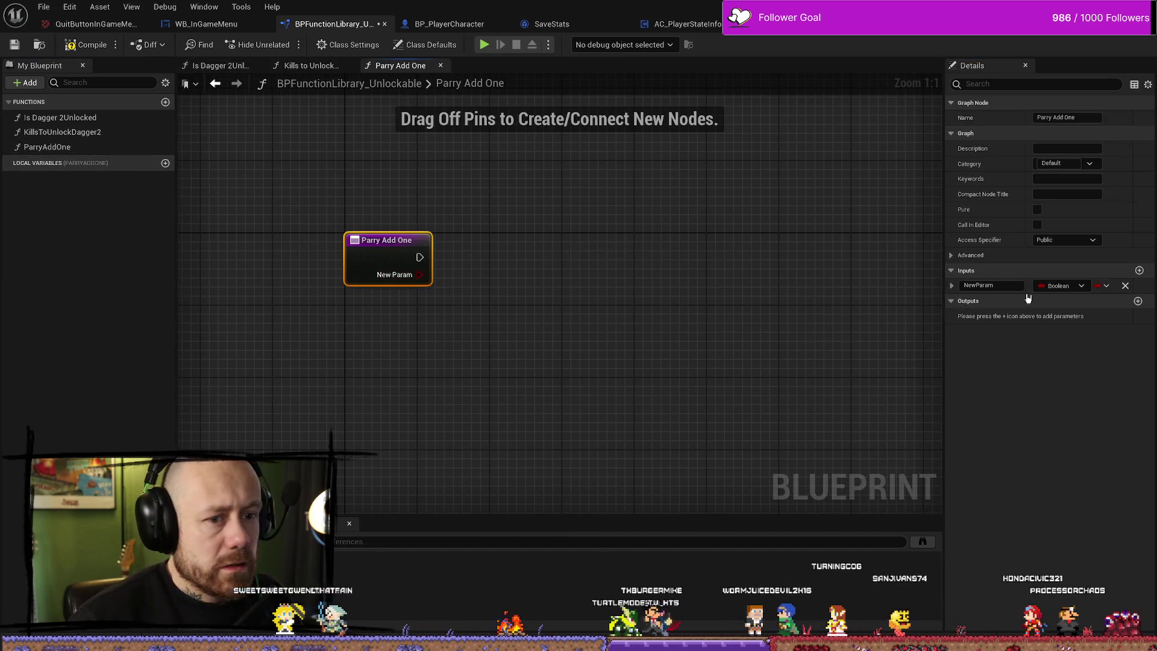
{"action": "left_click", "coordinate": [1078, 286]}
{"action": "type", "text": "save s"}
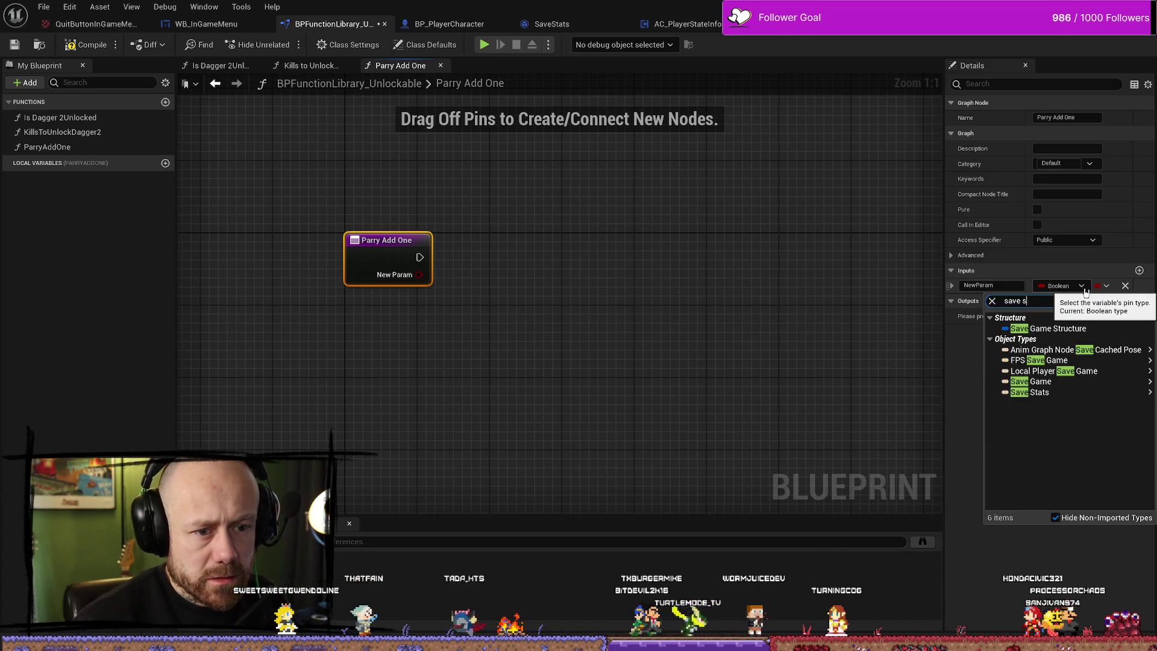
{"action": "type", "text": "tate"}
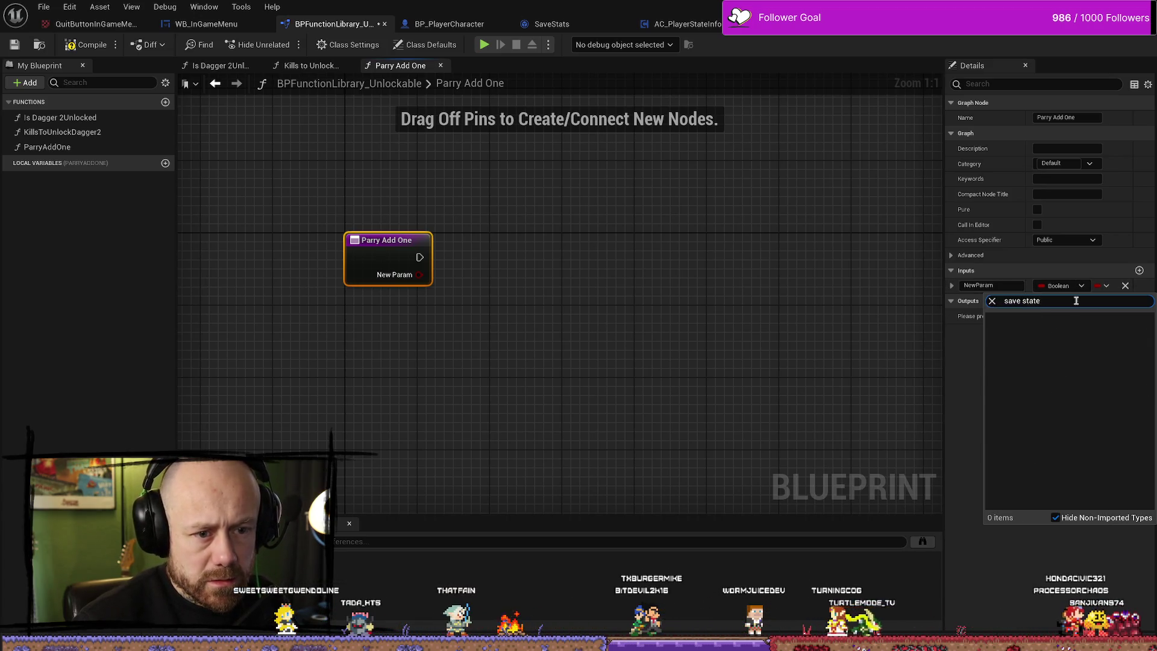
{"action": "mouse_move", "coordinate": [1053, 330]}
{"action": "left_click", "coordinate": [942, 328]}
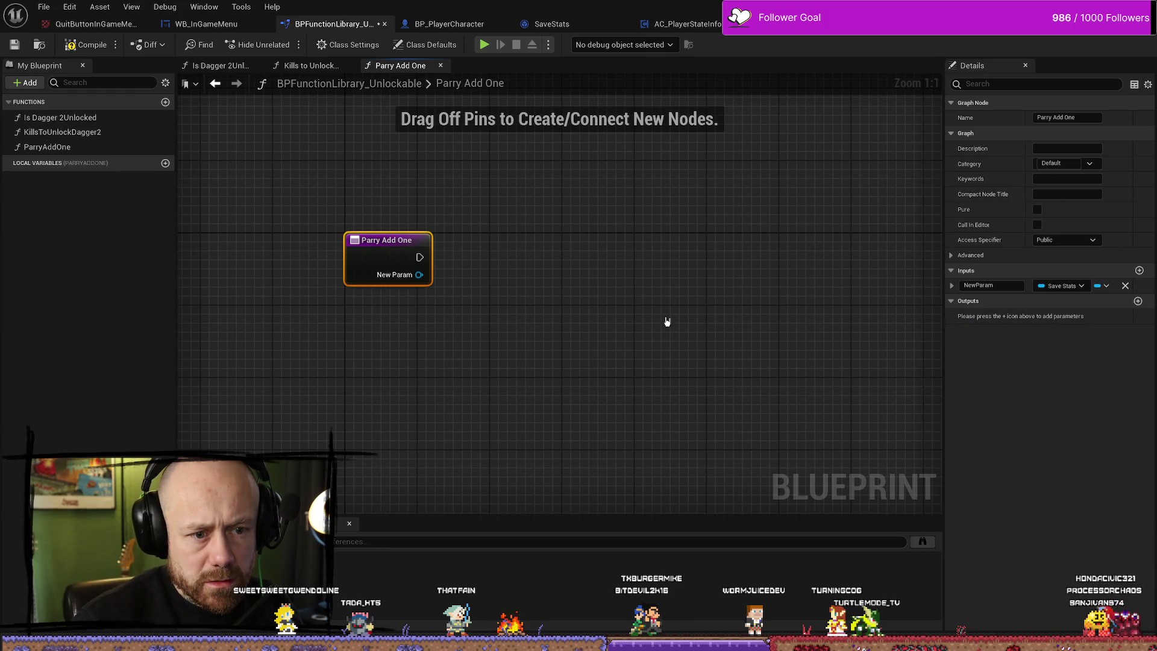
Search for an 'add' action from Parry Add One's exec output, then cancel it.
{"action": "left_click_drag", "start_coordinate": [411, 243], "coordinate": [588, 234]}
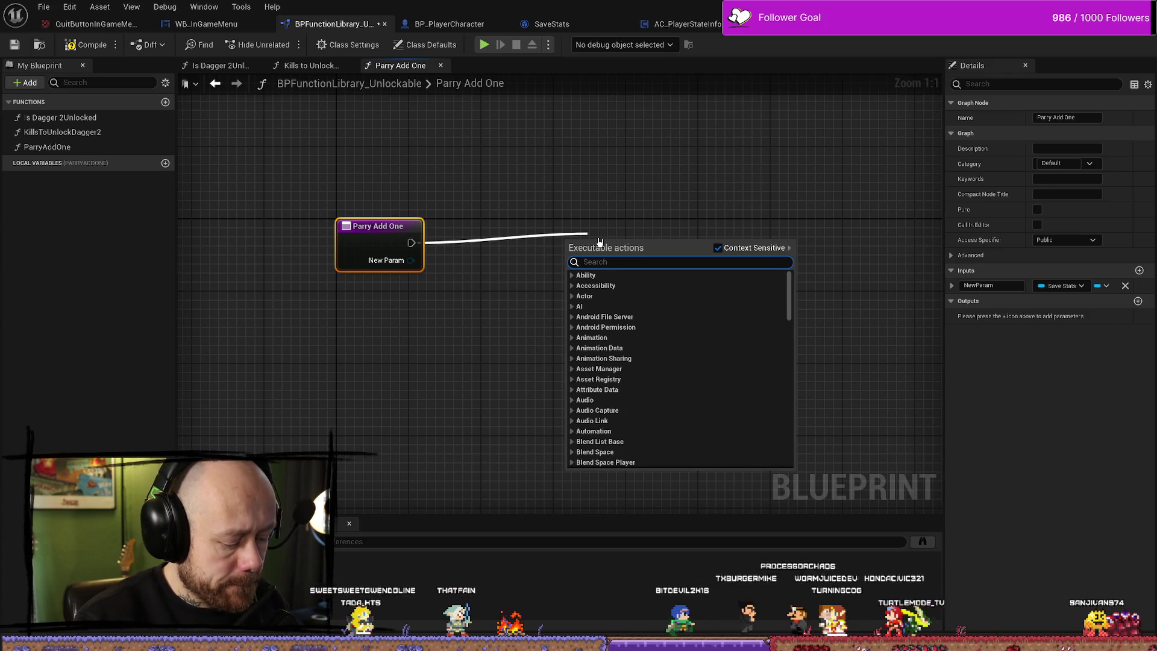
{"action": "type", "text": "add"}
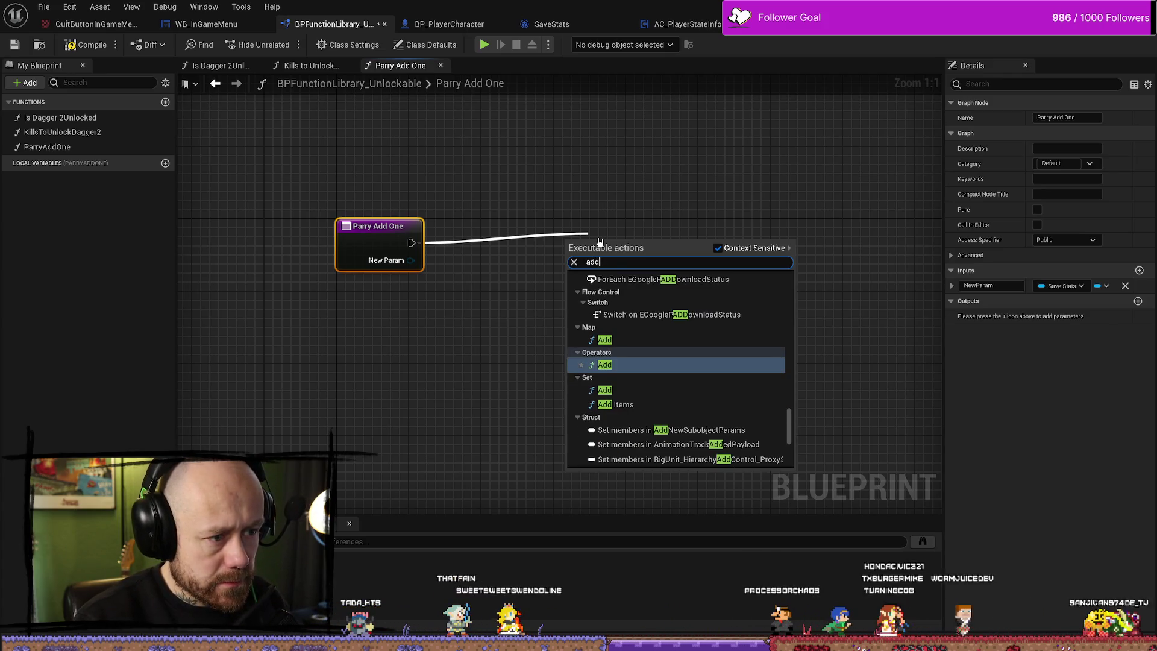
{"action": "key", "text": "BackSpace"}
{"action": "key", "text": "BackSpace"}
{"action": "key", "text": "BackSpace"}
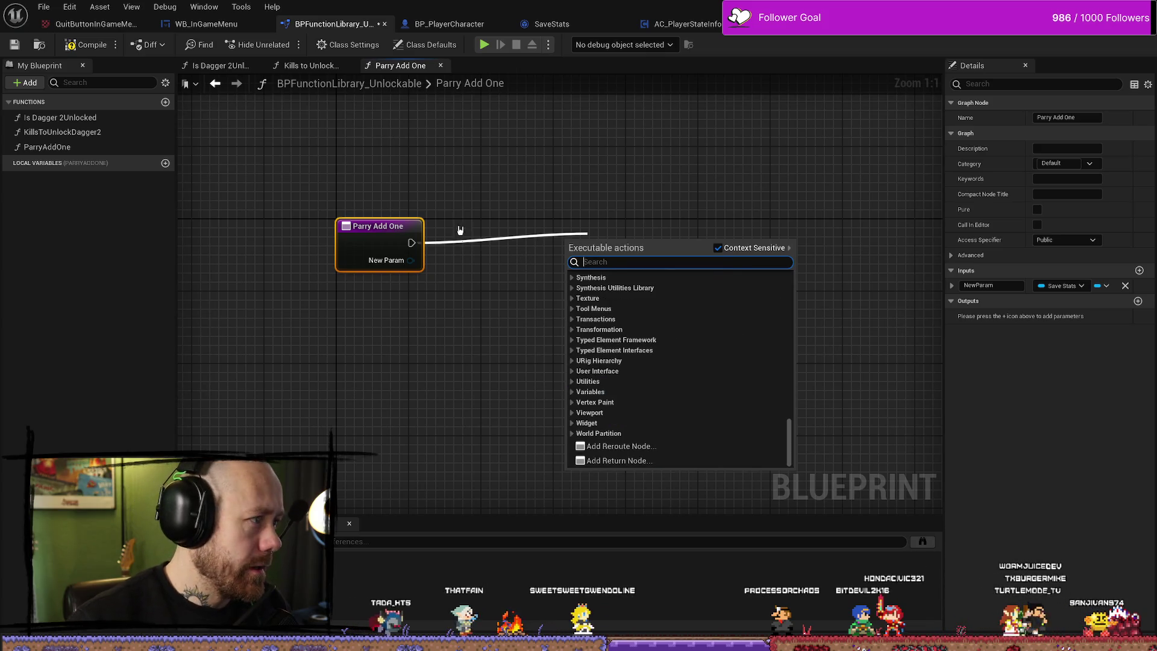
{"action": "key", "text": "Escape"}
Review the Save Stats, Health&Death (Parry Effects Multicast) and On Rep Kills graphs.
{"action": "key", "text": "ctrl+Tab"}
{"action": "key", "text": "ctrl+Tab"}
{"action": "key", "text": "ctrl+Tab"}
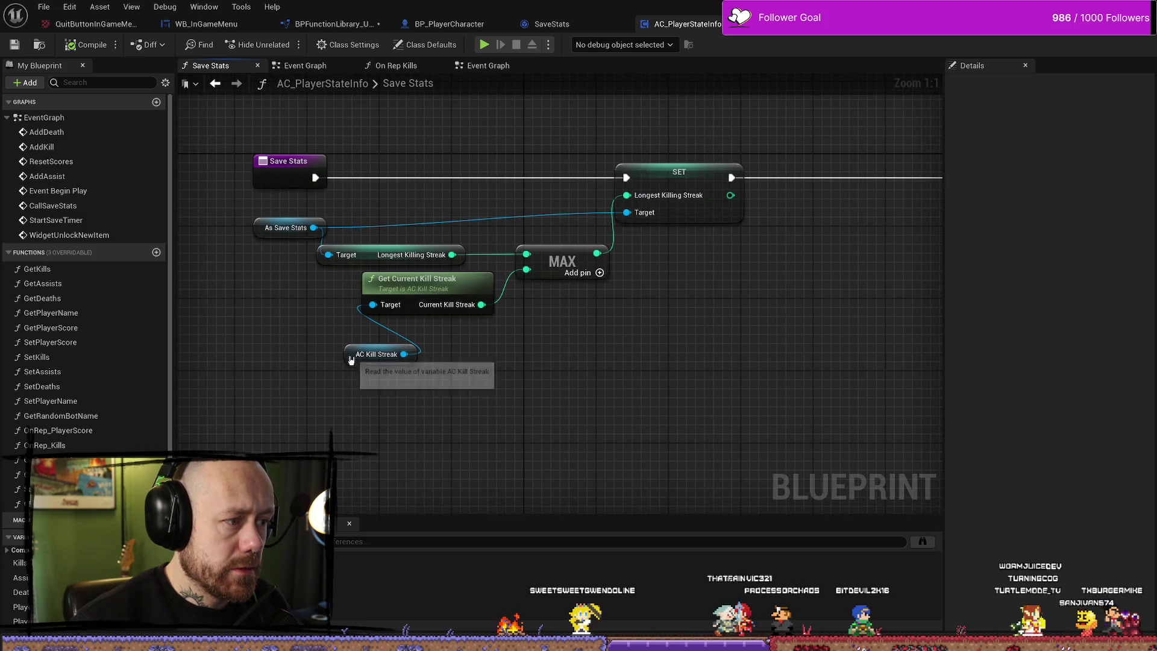
{"action": "left_click_drag", "start_coordinate": [372, 356], "coordinate": [372, 337]}
{"action": "left_click", "coordinate": [509, 188]}
{"action": "left_click_drag", "start_coordinate": [509, 188], "coordinate": [454, 192]}
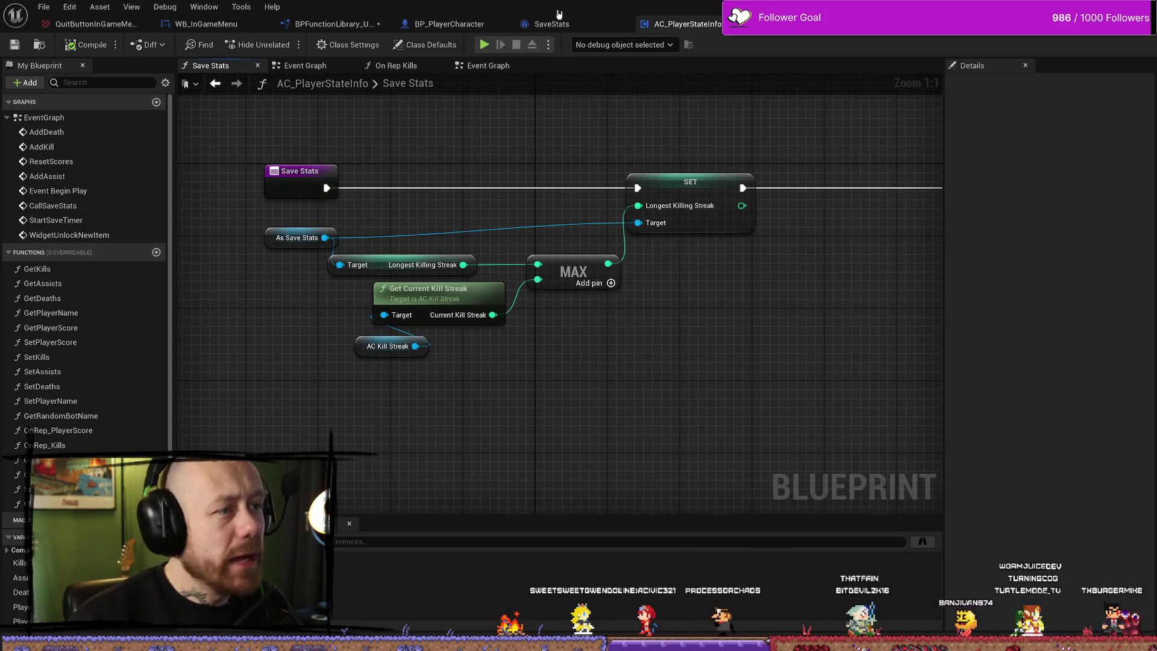
{"action": "left_click", "coordinate": [551, 25]}
{"action": "left_click", "coordinate": [663, 24]}
{"action": "left_click", "coordinate": [449, 24]}
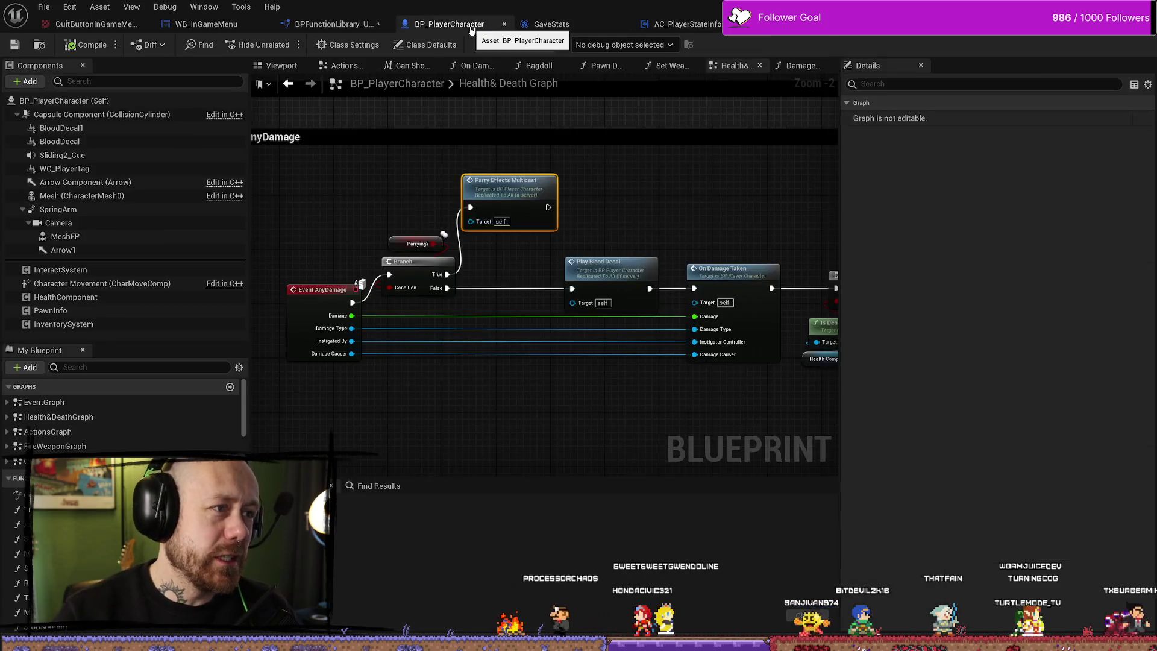
{"action": "left_click_drag", "start_coordinate": [623, 251], "coordinate": [565, 235]}
{"action": "left_click_drag", "start_coordinate": [715, 183], "coordinate": [679, 183]}
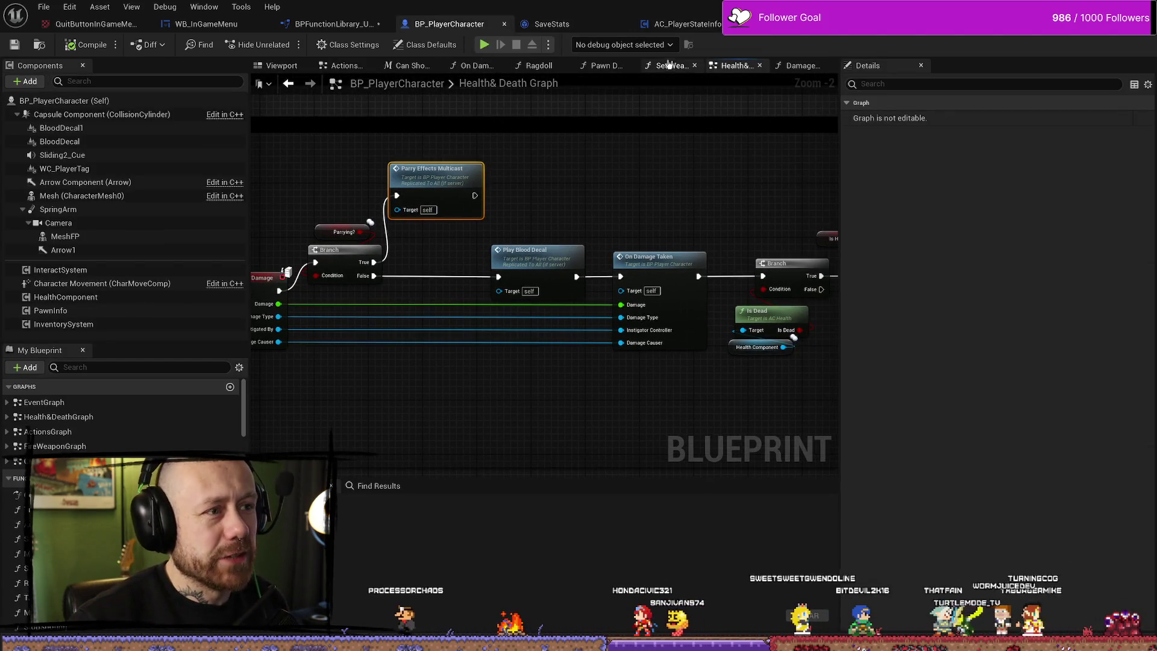
{"action": "left_click", "coordinate": [681, 24]}
{"action": "left_click", "coordinate": [404, 66]}
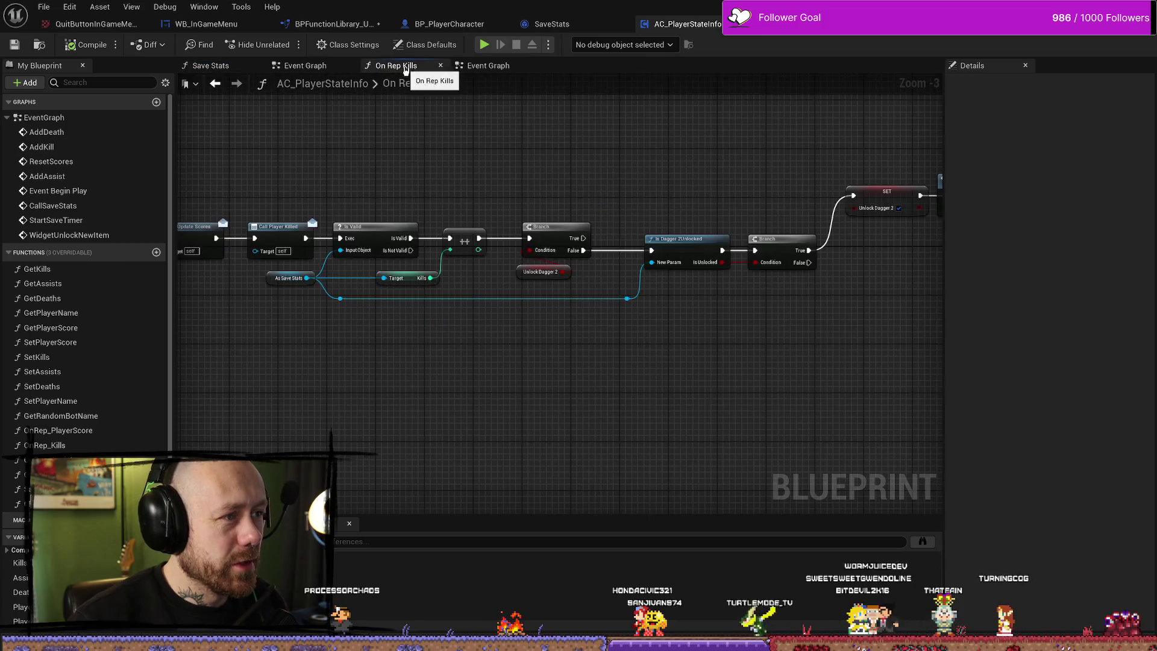
{"action": "left_click_drag", "start_coordinate": [435, 294], "coordinate": [456, 287]}
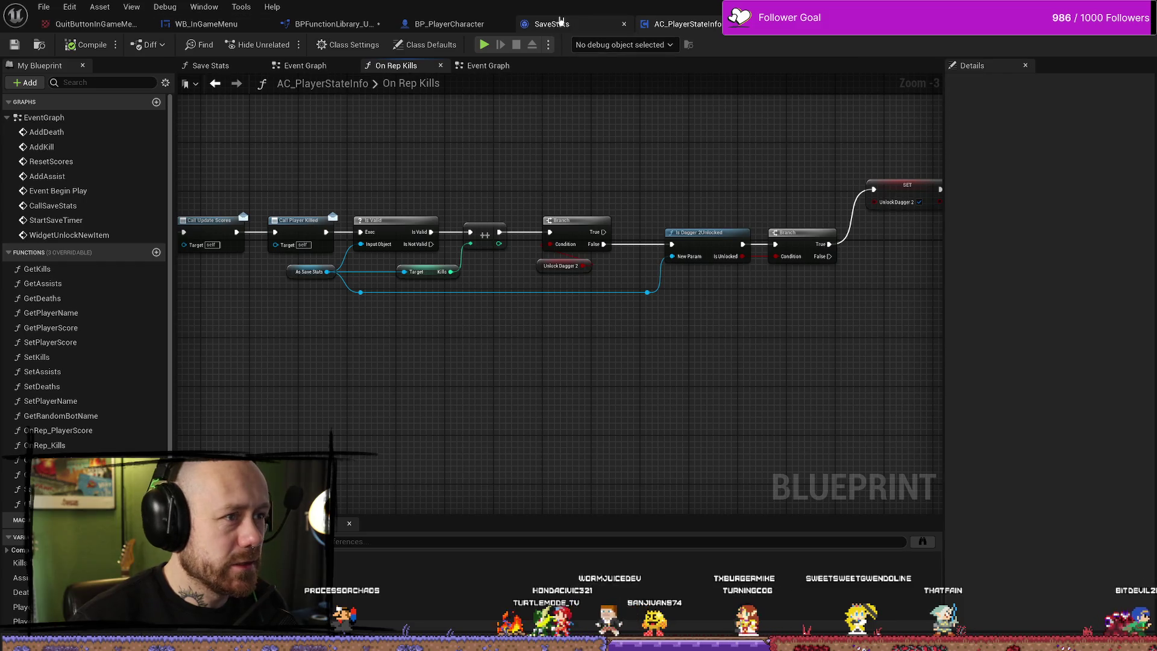
Select the TimesParried variable in SaveStats, then return to the Parry Add One graph.
{"action": "left_click", "coordinate": [584, 24]}
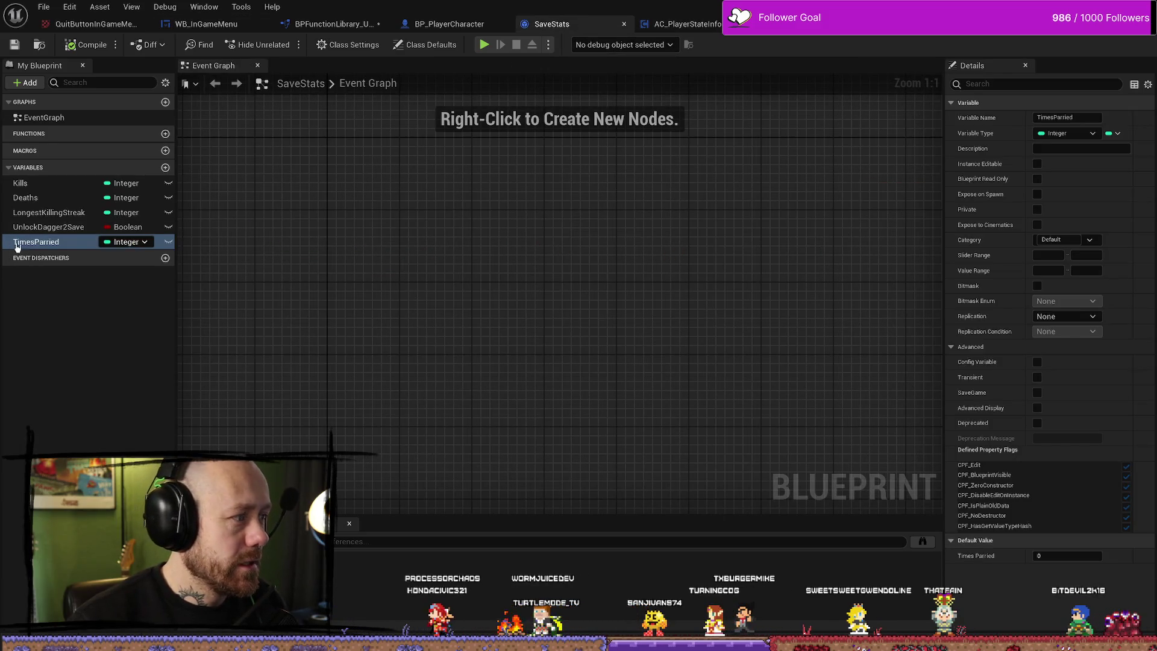
{"action": "scroll", "coordinate": [555, 285], "scroll_direction": "down", "scroll_amount": 12}
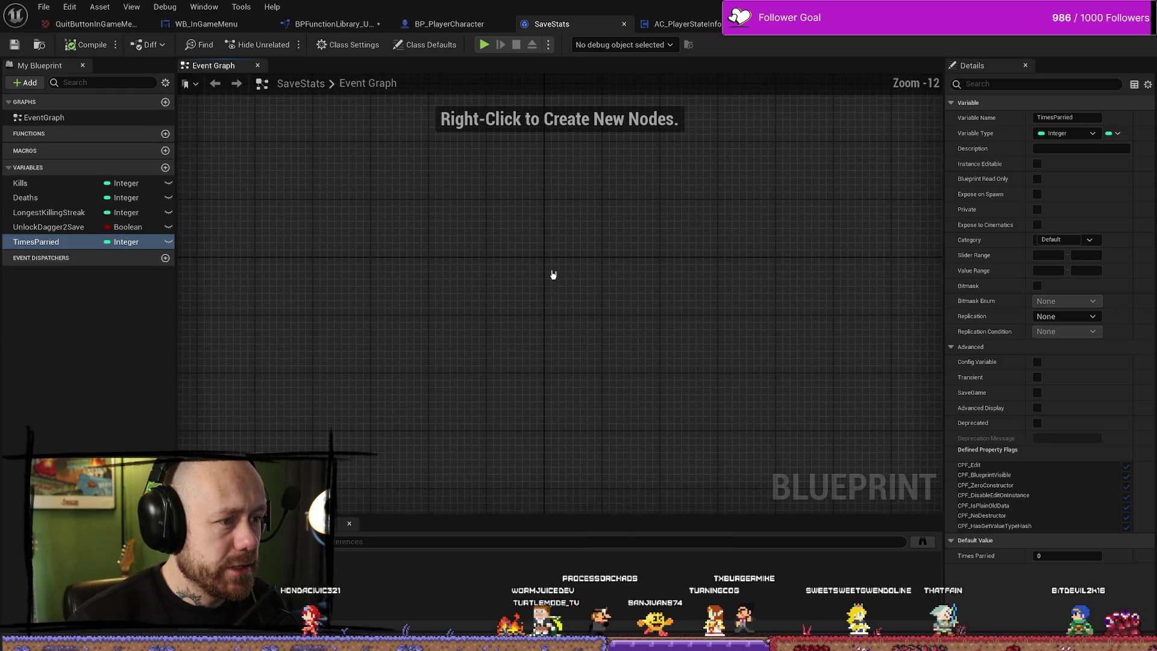
{"action": "left_click", "coordinate": [36, 242]}
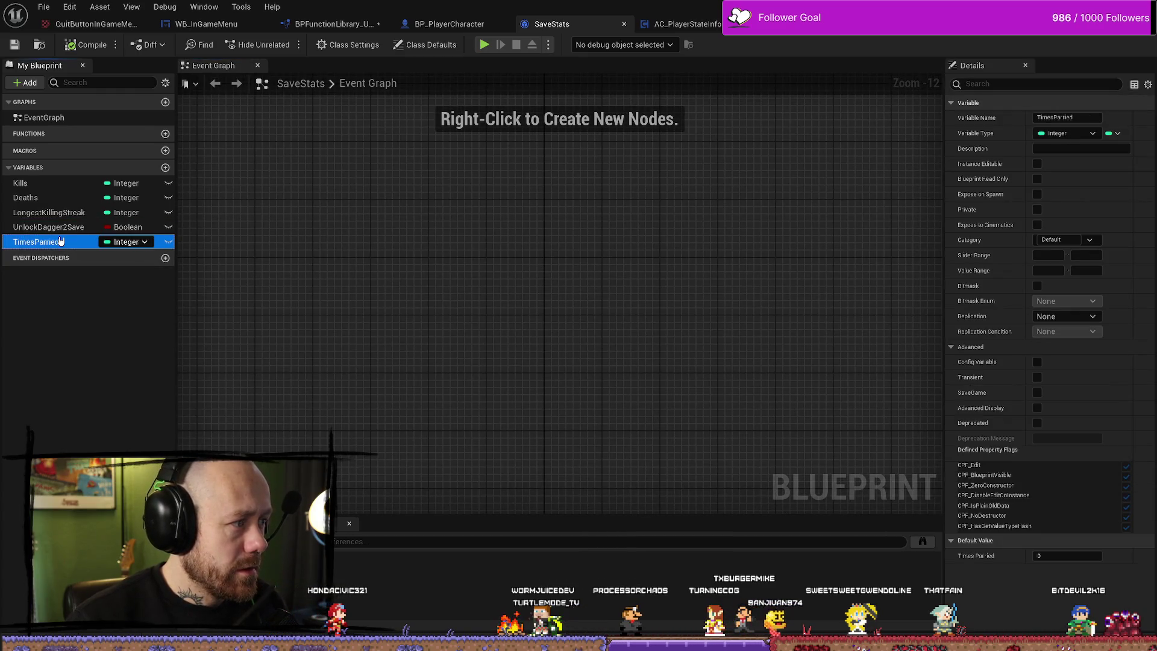
{"action": "scroll", "coordinate": [426, 257], "scroll_direction": "up", "scroll_amount": 8}
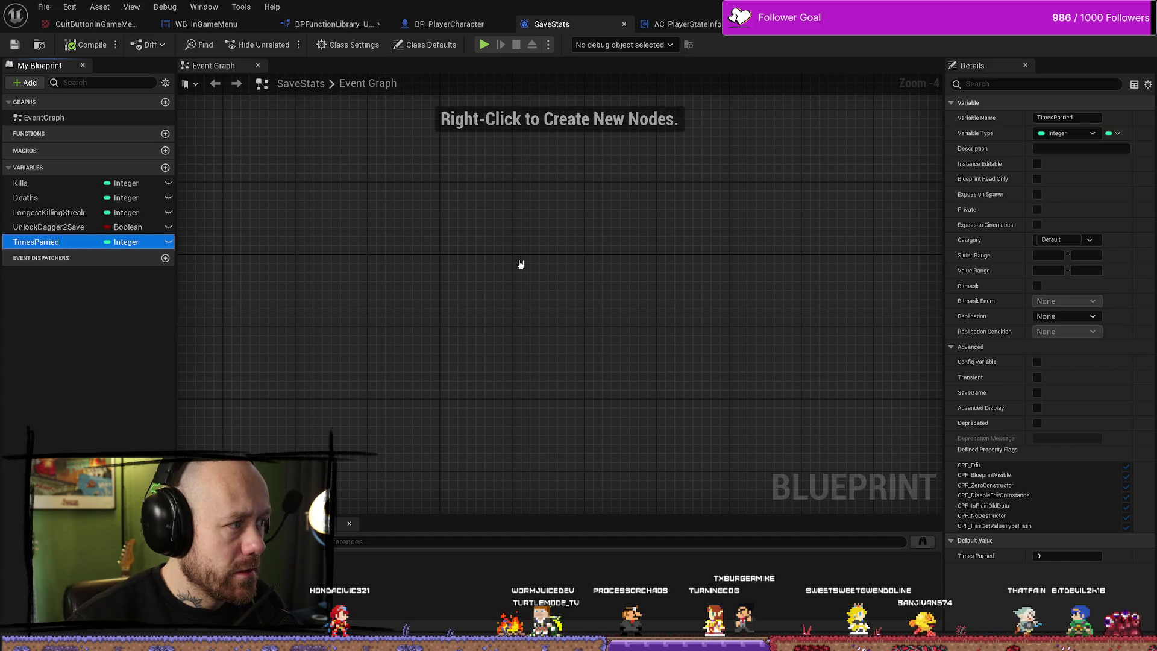
{"action": "left_click", "coordinate": [331, 24]}
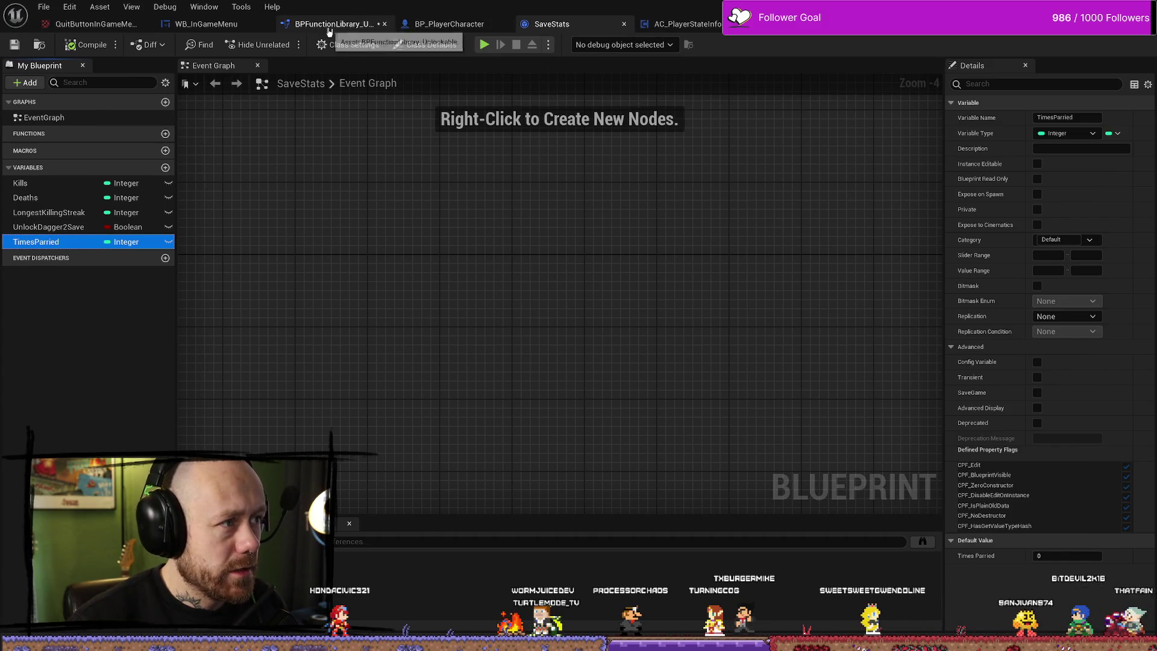
{"action": "left_click", "coordinate": [398, 249]}
Add an Increment Int (++) node after Parry Add One's entry, replacing a misplaced one.
{"action": "left_click_drag", "start_coordinate": [447, 241], "coordinate": [606, 241]}
{"action": "type", "text": "++"}
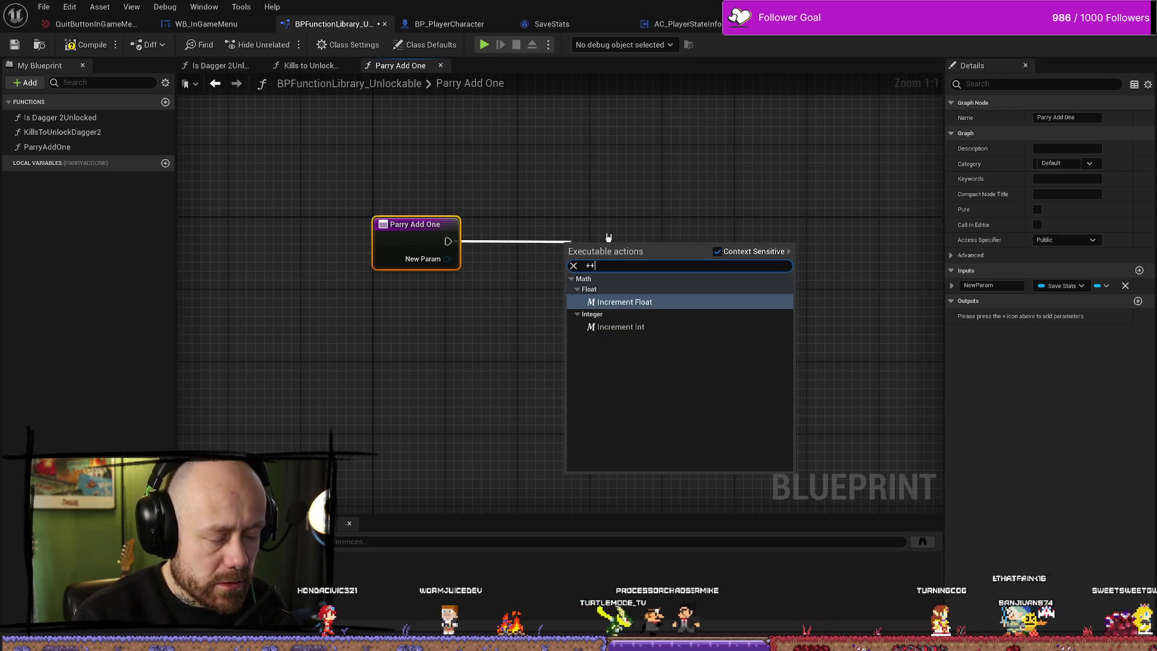
{"action": "key", "text": "Escape"}
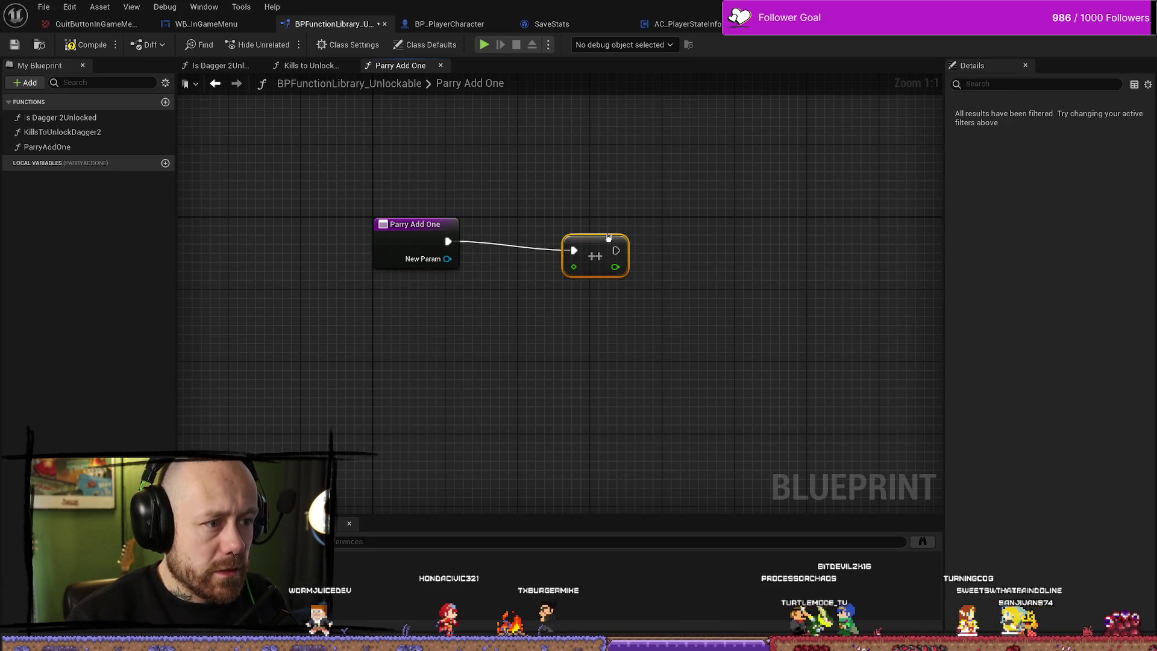
{"action": "left_click", "coordinate": [673, 196]}
{"action": "left_click_drag", "start_coordinate": [673, 196], "coordinate": [604, 297]}
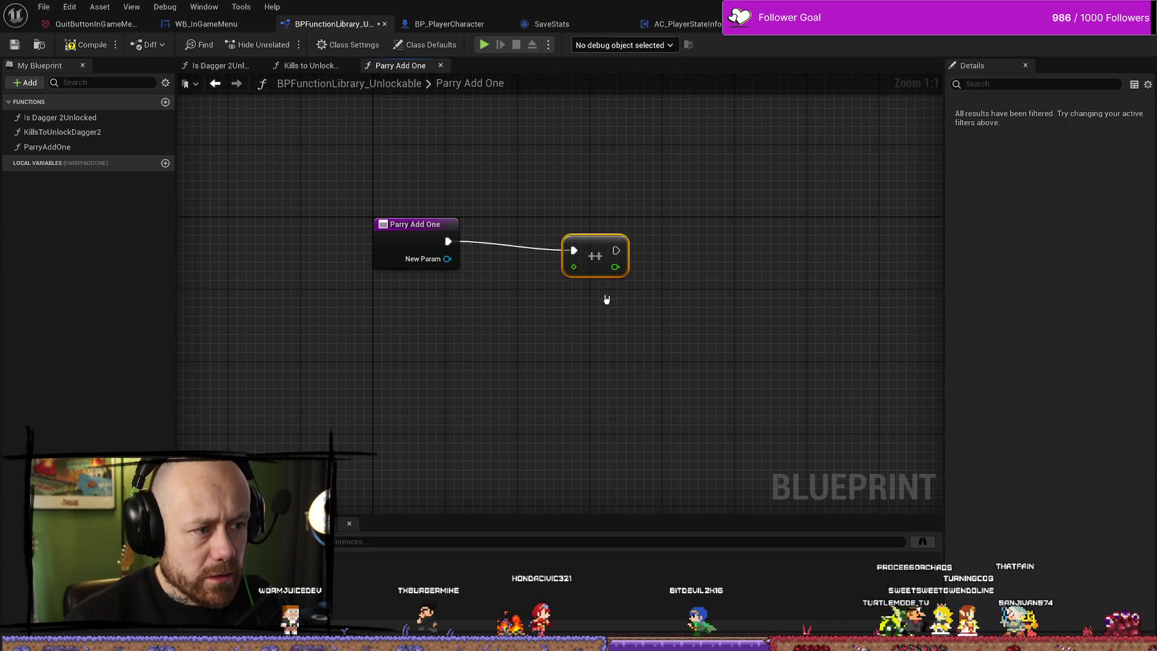
{"action": "key", "text": "Delete"}
{"action": "left_click_drag", "start_coordinate": [586, 244], "coordinate": [621, 239]}
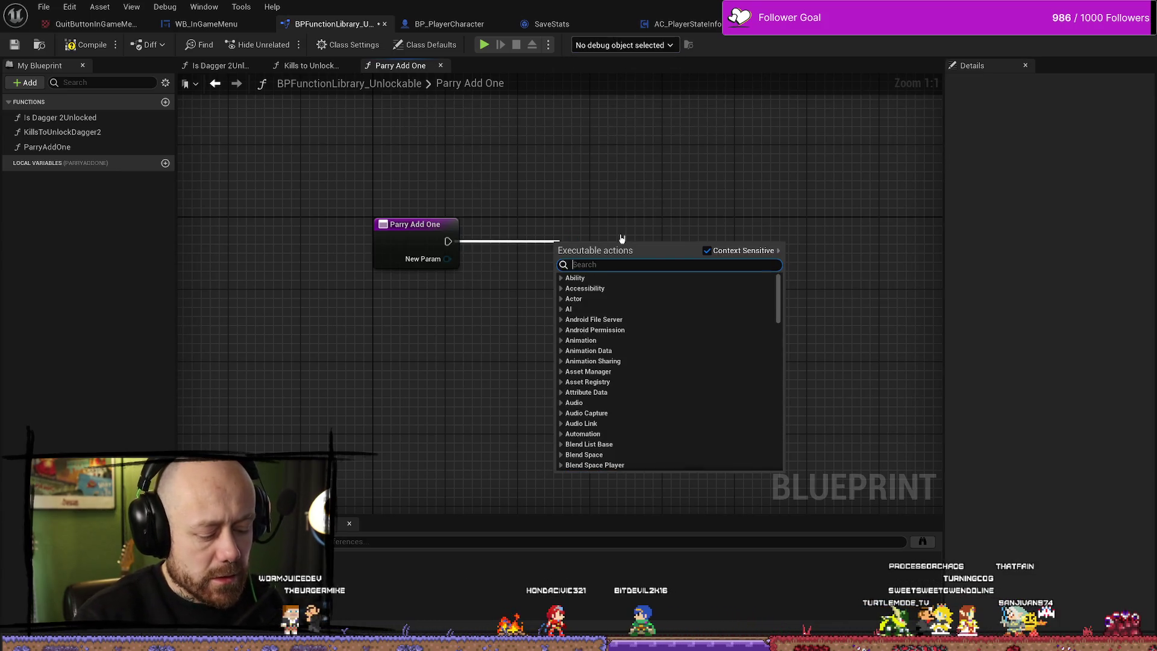
{"action": "type", "text": "++"}
{"action": "key", "text": "Down"}
{"action": "key", "text": "Return"}
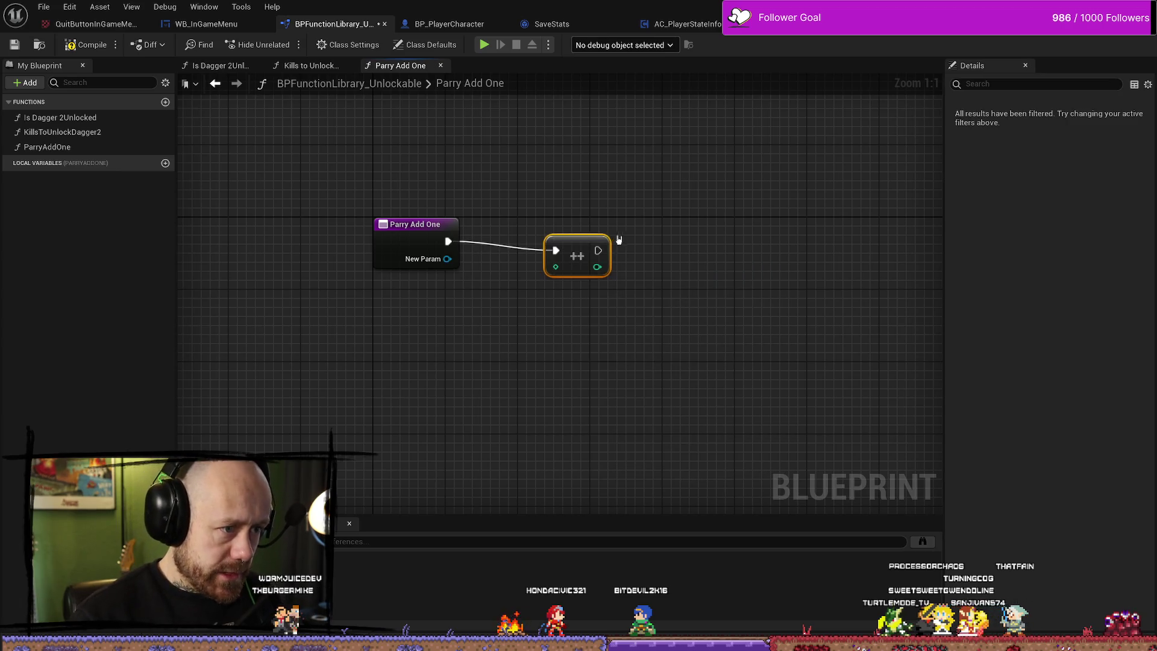
{"action": "left_click_drag", "start_coordinate": [696, 222], "coordinate": [692, 221]}
{"action": "key", "text": "ctrl+z"}
Get Times Parried from New Param, wire it into the ++ node, and compile.
{"action": "left_click_drag", "start_coordinate": [441, 262], "coordinate": [485, 293]}
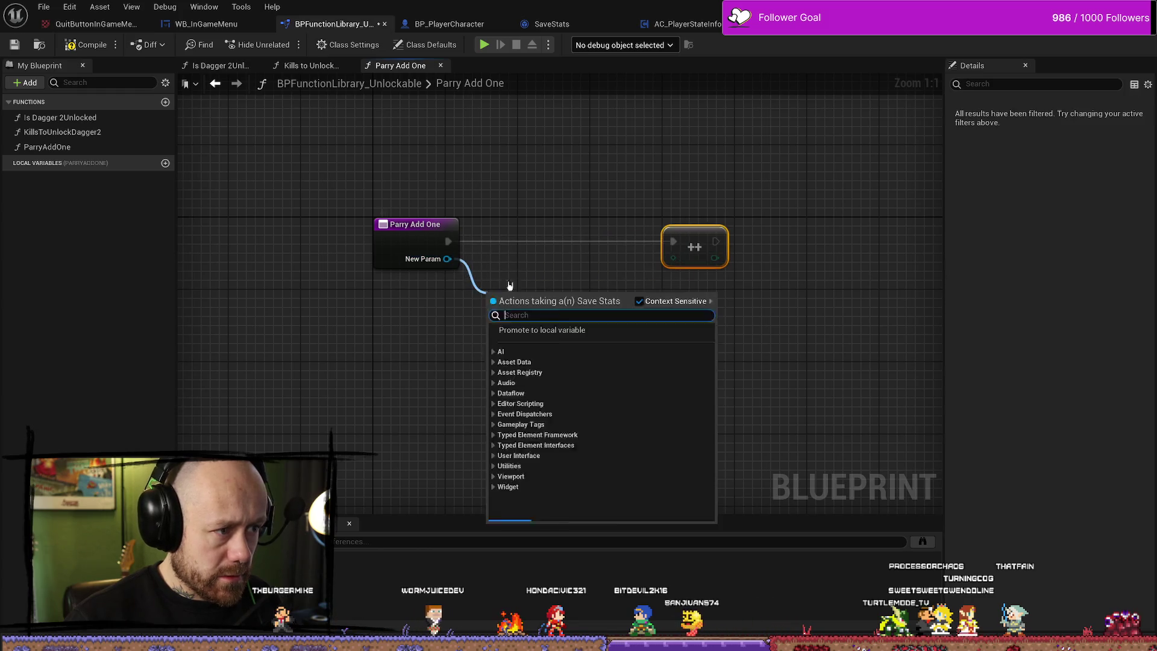
{"action": "type", "text": "get "}
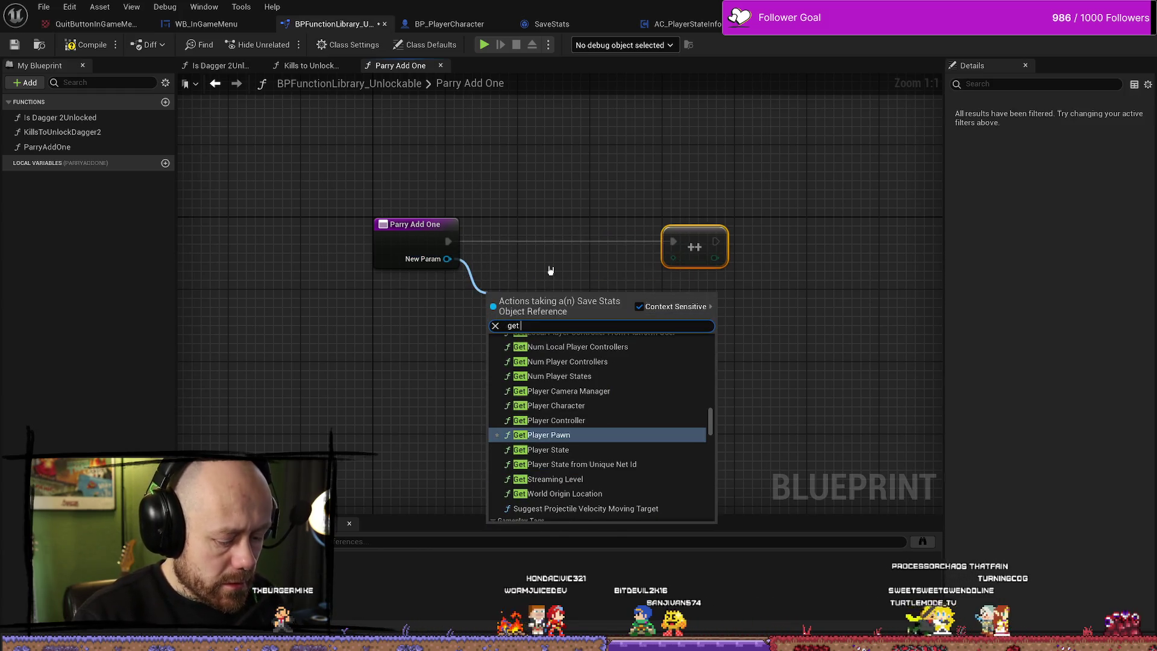
{"action": "type", "text": "parr"}
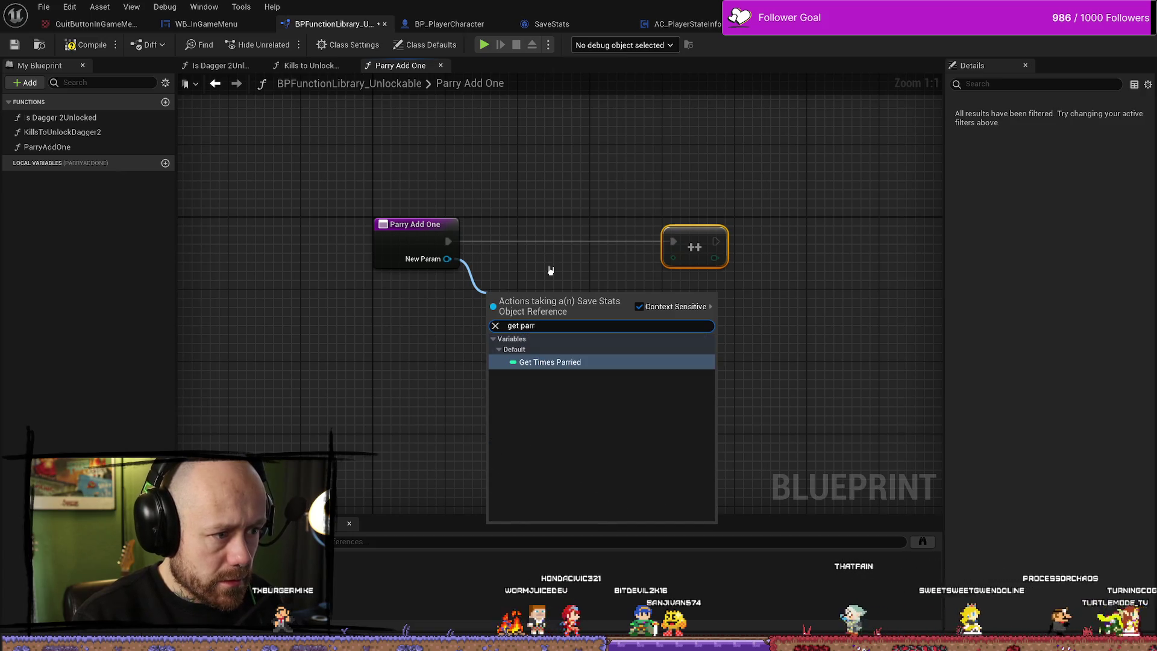
{"action": "key", "text": "Return"}
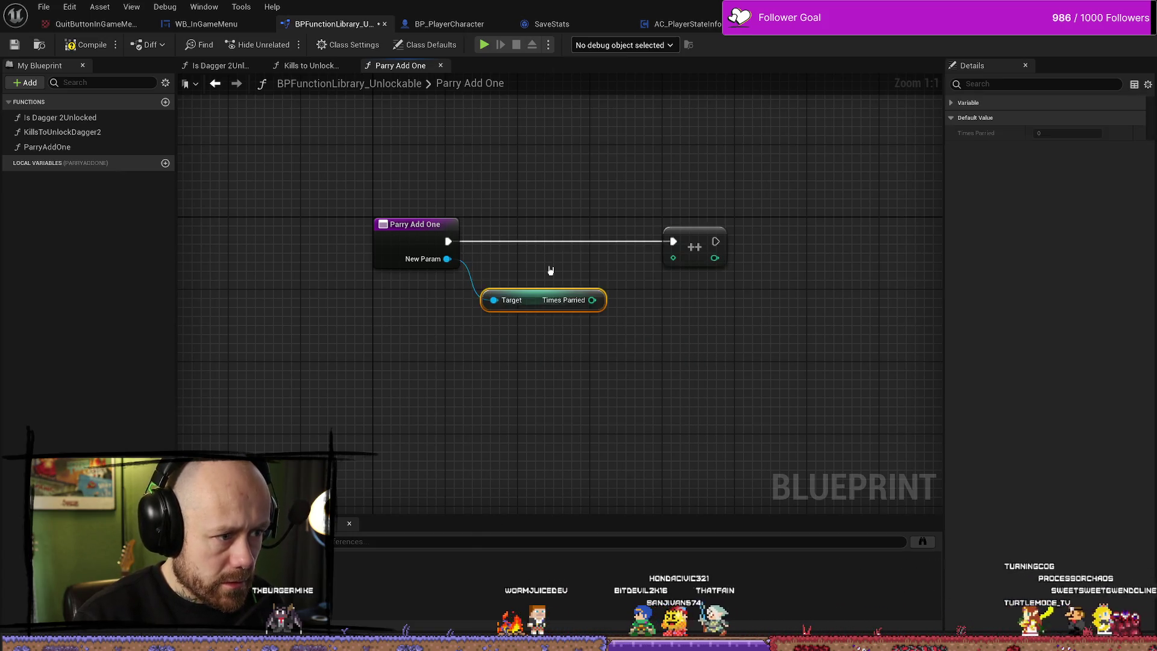
{"action": "left_click_drag", "start_coordinate": [591, 299], "coordinate": [673, 258]}
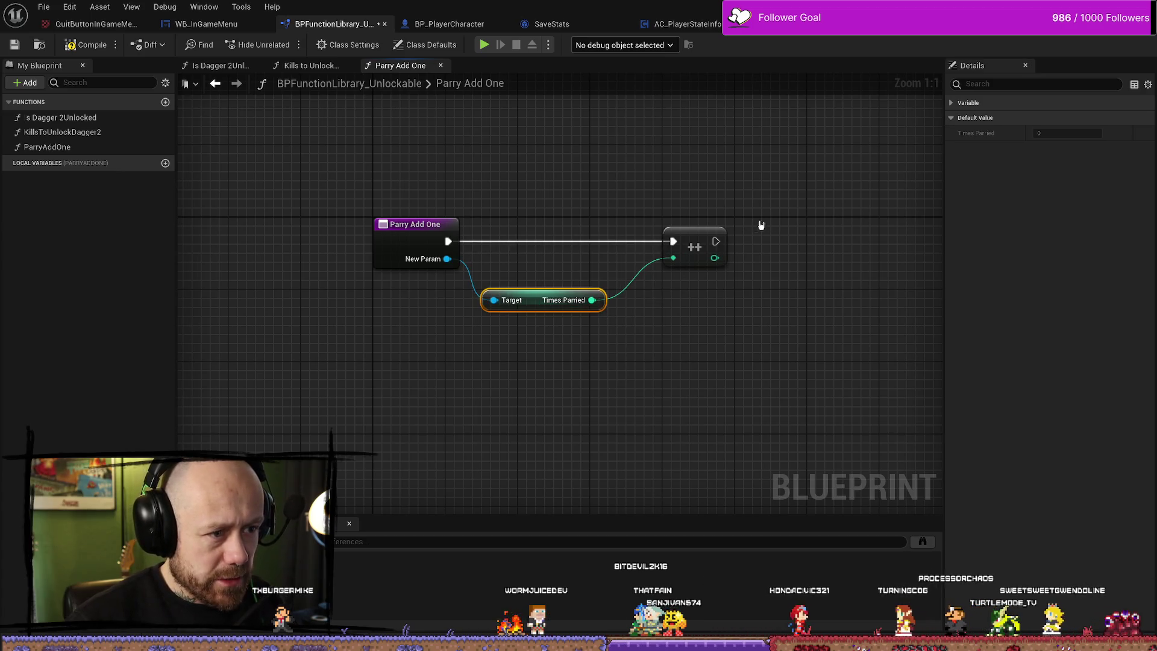
{"action": "left_click_drag", "start_coordinate": [534, 305], "coordinate": [535, 268]}
{"action": "left_click", "coordinate": [602, 246]}
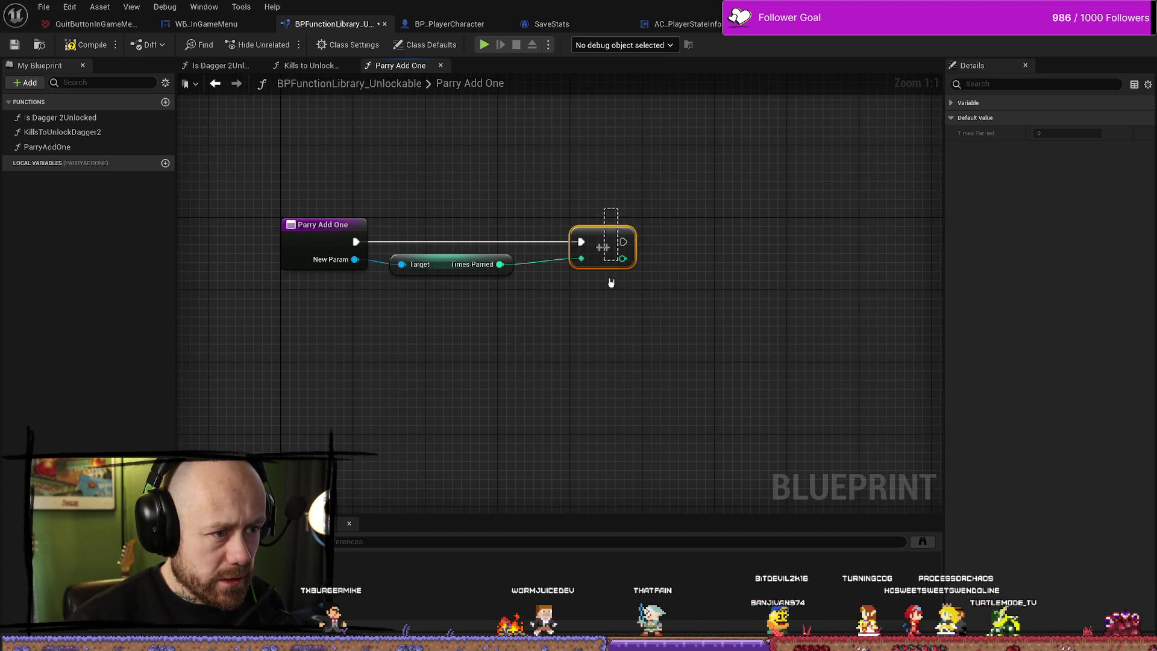
{"action": "left_click_drag", "start_coordinate": [559, 226], "coordinate": [533, 226]}
{"action": "left_click", "coordinate": [640, 216]}
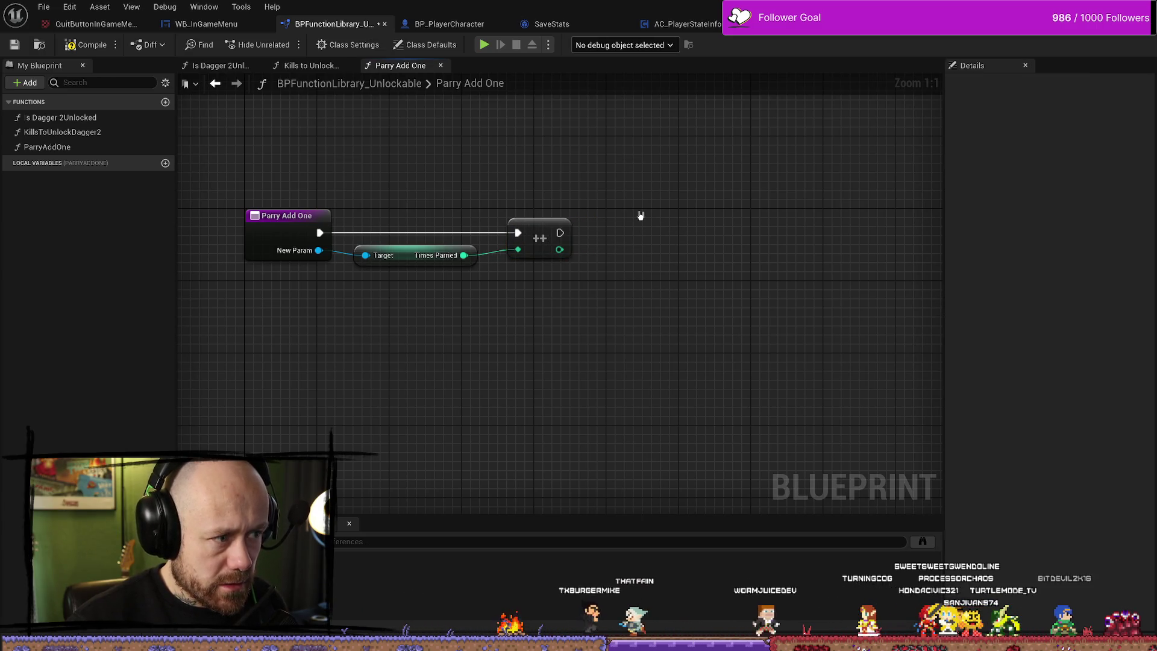
{"action": "left_click", "coordinate": [88, 45]}
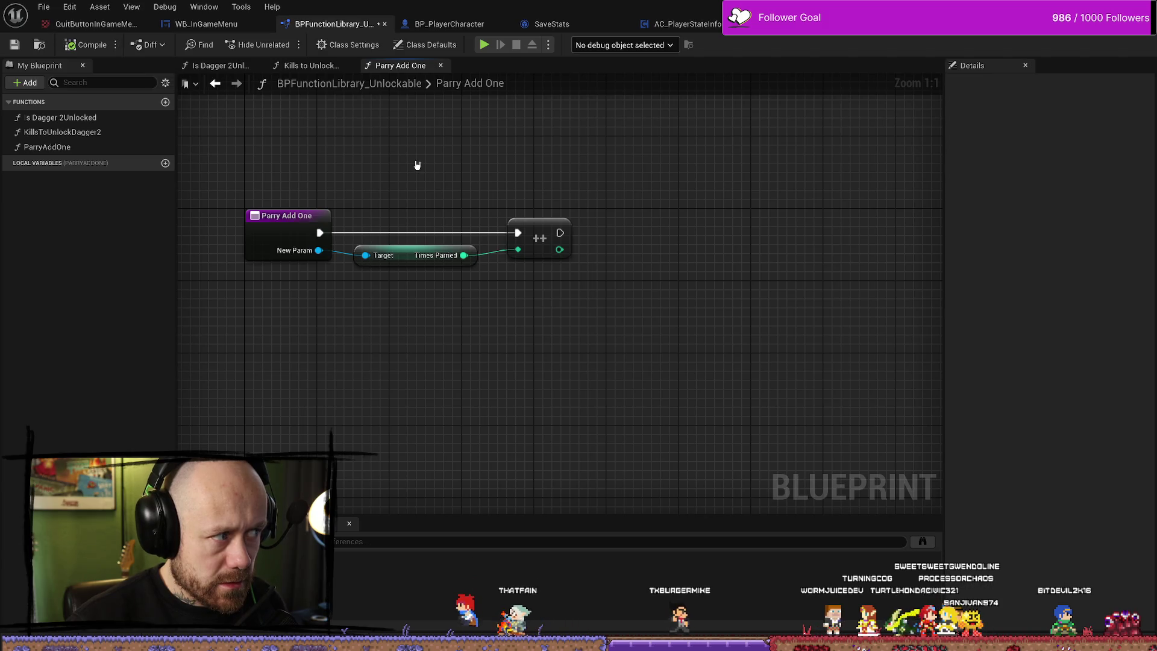
Browse Kills to Unlock Dagger 2 and Is Dagger 2Unlocked, then reselect Parry Add One's entry node.
{"action": "double_click", "coordinate": [66, 131]}
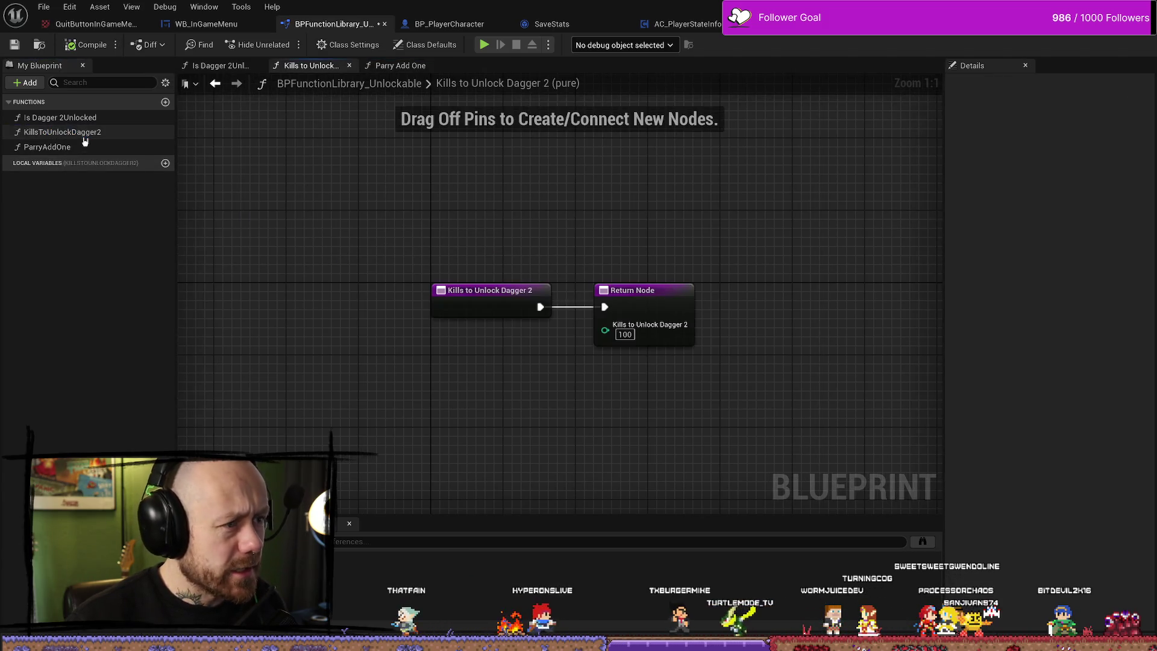
{"action": "double_click", "coordinate": [82, 121]}
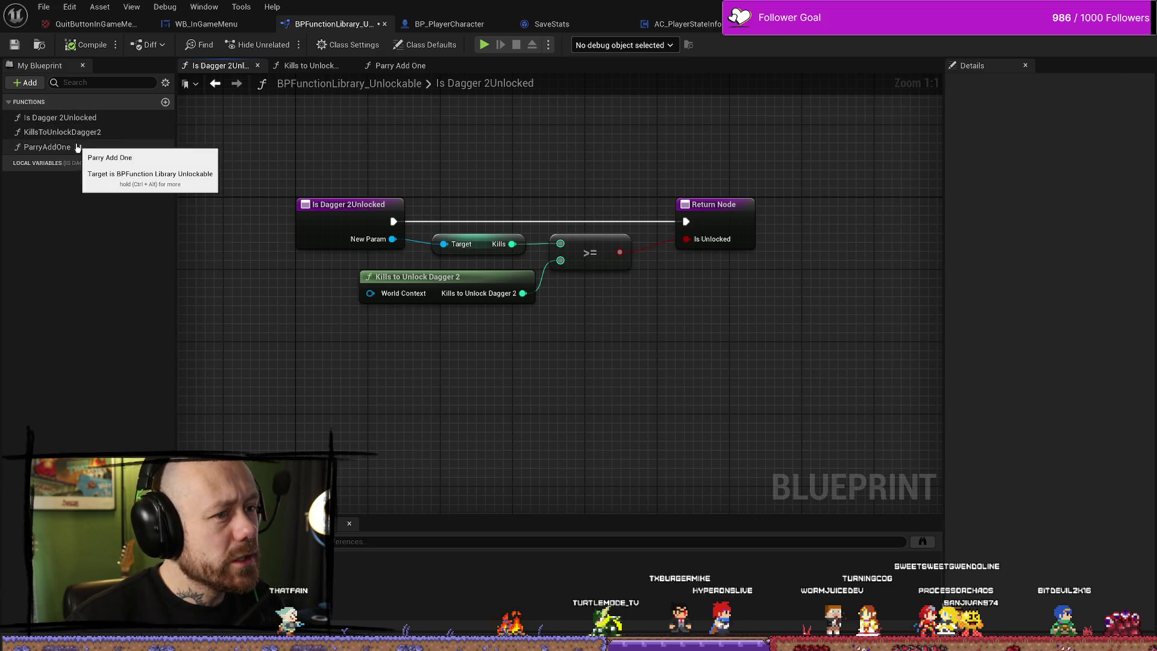
{"action": "double_click", "coordinate": [78, 147]}
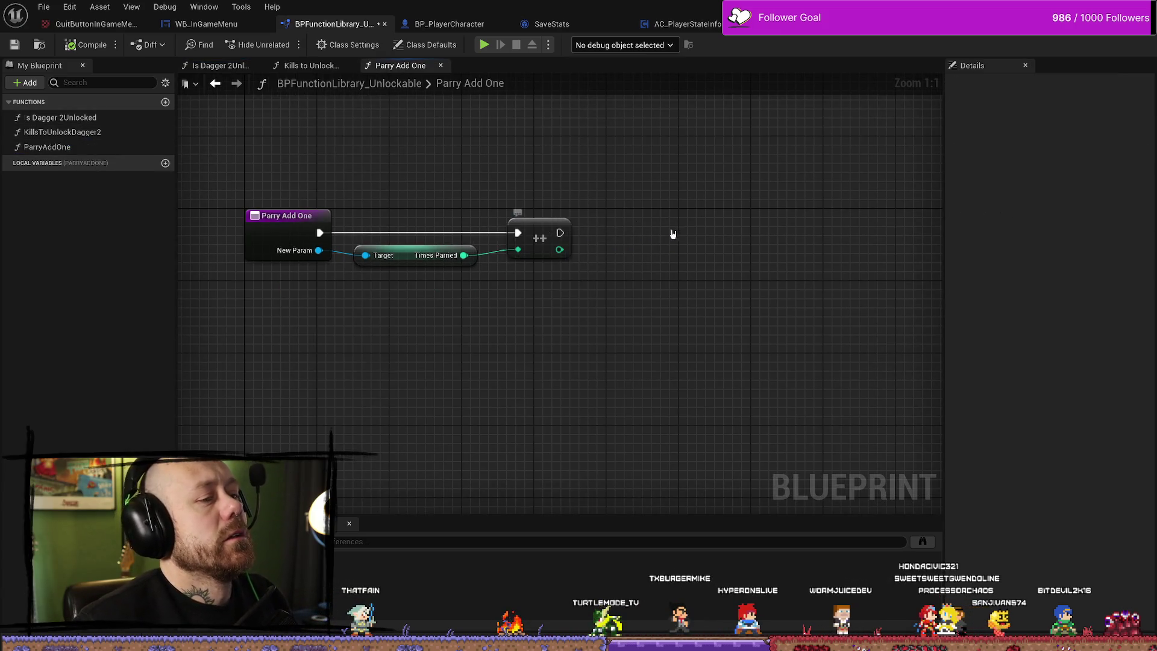
{"action": "left_click", "coordinate": [329, 236]}
Add a Return Node after the increment node, chain execution into it, and compile.
{"action": "left_click", "coordinate": [1137, 301]}
{"action": "mouse_move", "coordinate": [445, 158]}
{"action": "left_mouse_down"}
{"action": "mouse_move", "coordinate": [777, 213]}
{"action": "mouse_move", "coordinate": [688, 206]}
{"action": "left_mouse_up"}
{"action": "left_click_drag", "start_coordinate": [559, 232], "coordinate": [648, 216]}
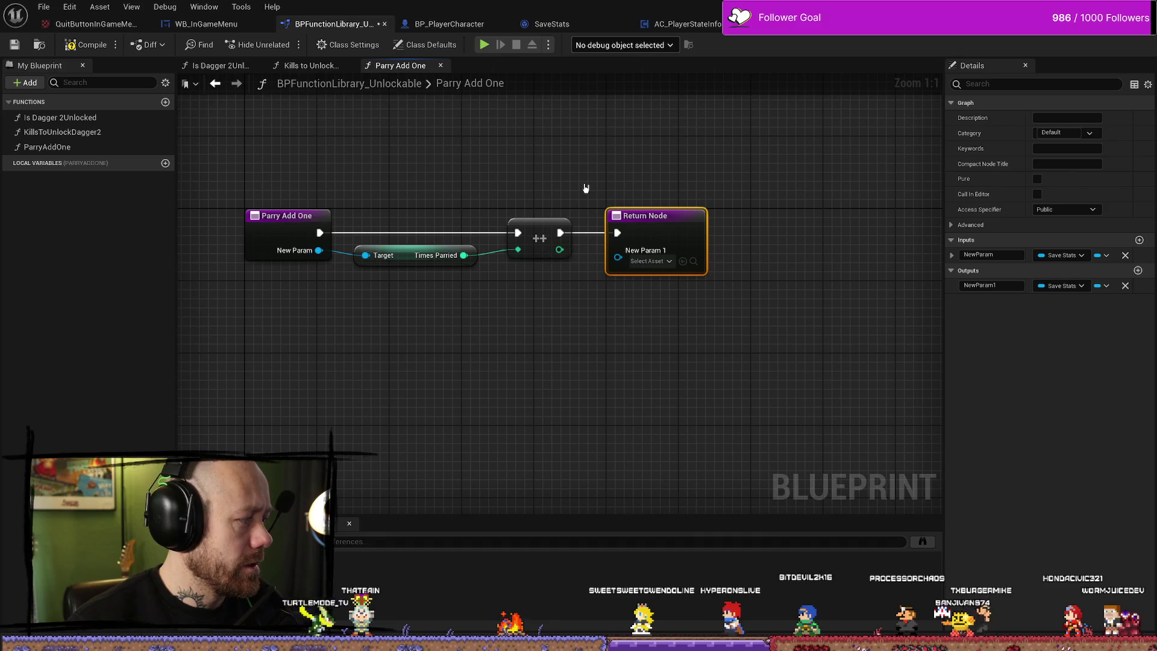
{"action": "left_click_drag", "start_coordinate": [605, 179], "coordinate": [649, 178]}
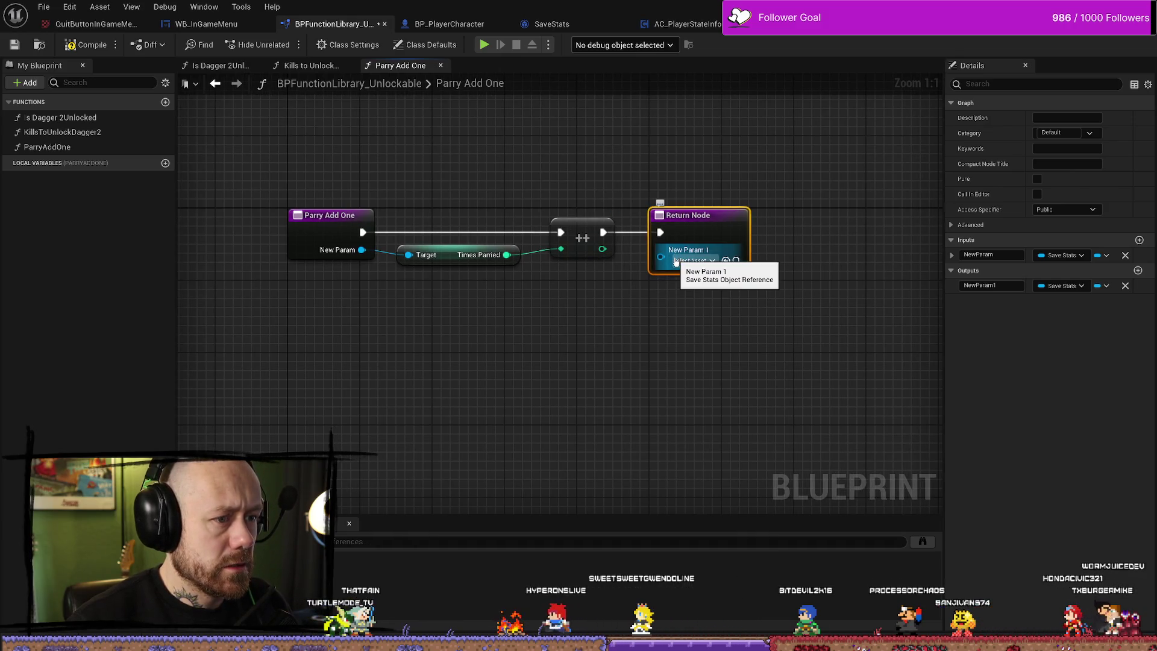
{"action": "left_click", "coordinate": [702, 197]}
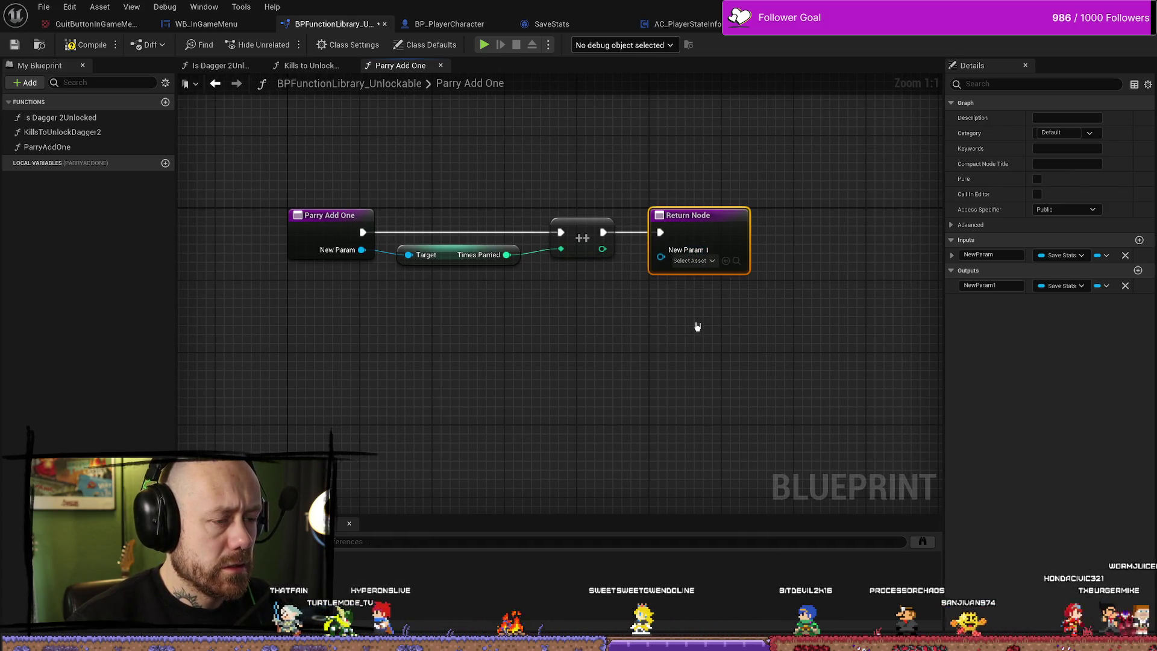
{"action": "left_click", "coordinate": [710, 205]}
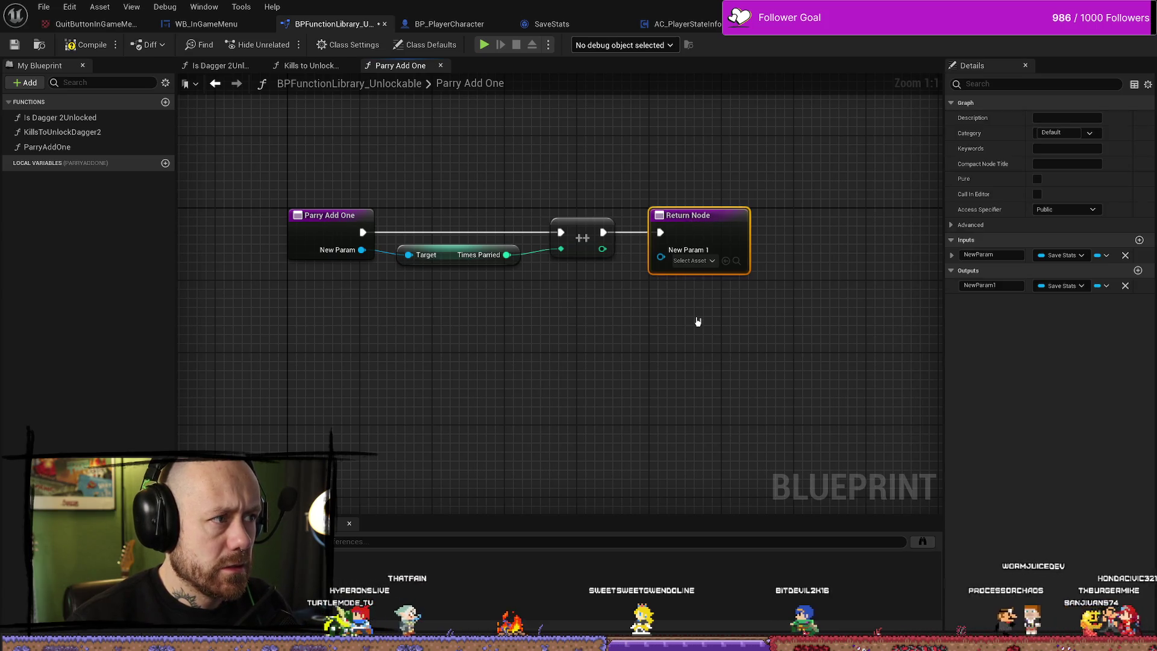
{"action": "left_click", "coordinate": [86, 44]}
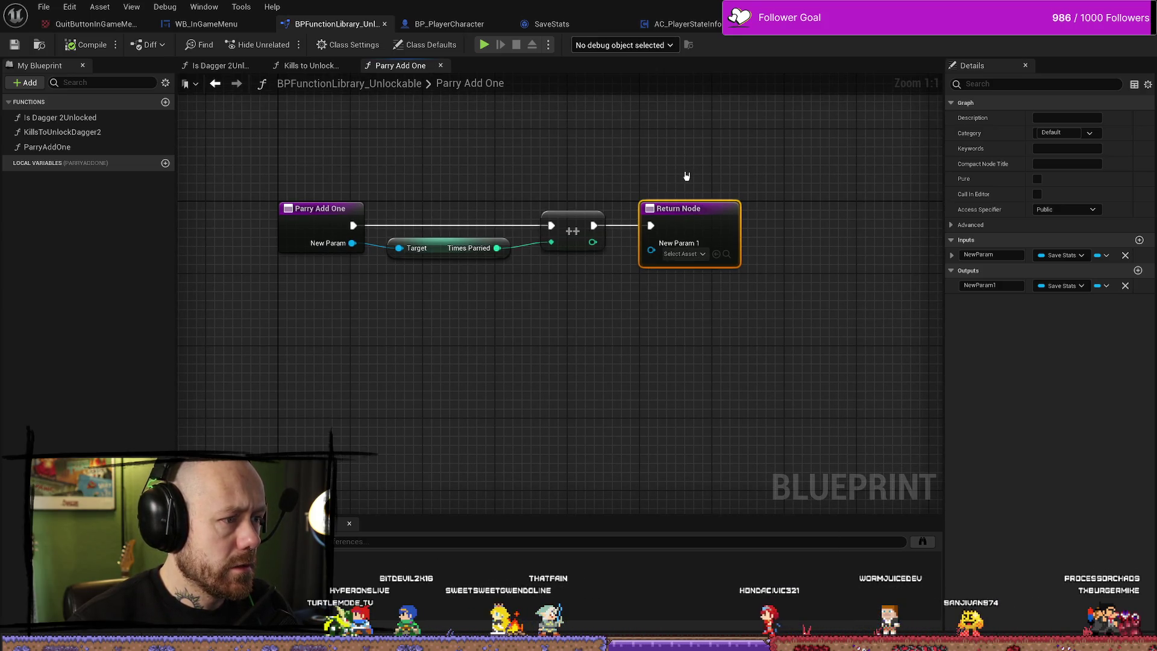
Replace the Save Stats output so the Return Node outputs the incremented integer Result; compile.
{"action": "left_click_drag", "start_coordinate": [594, 238], "coordinate": [602, 238]}
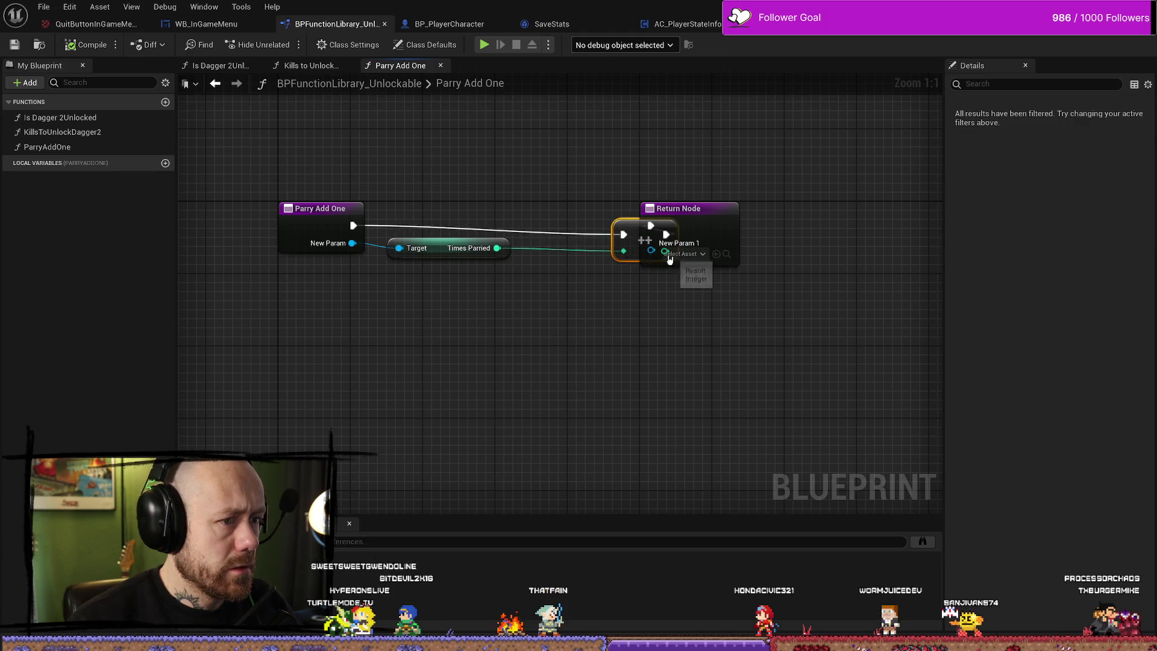
{"action": "left_click", "coordinate": [875, 268]}
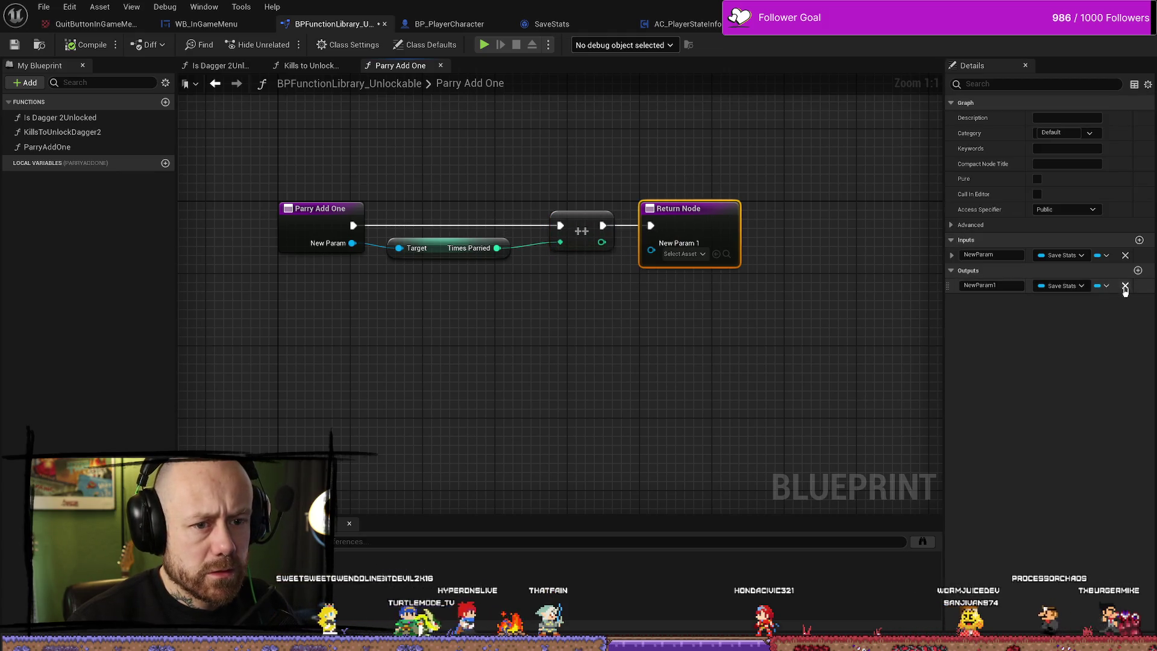
{"action": "left_click", "coordinate": [1124, 285]}
{"action": "mouse_move", "coordinate": [562, 227]}
{"action": "left_mouse_down"}
{"action": "mouse_move", "coordinate": [697, 237]}
{"action": "mouse_move", "coordinate": [657, 214]}
{"action": "left_mouse_up"}
{"action": "left_click", "coordinate": [88, 45]}
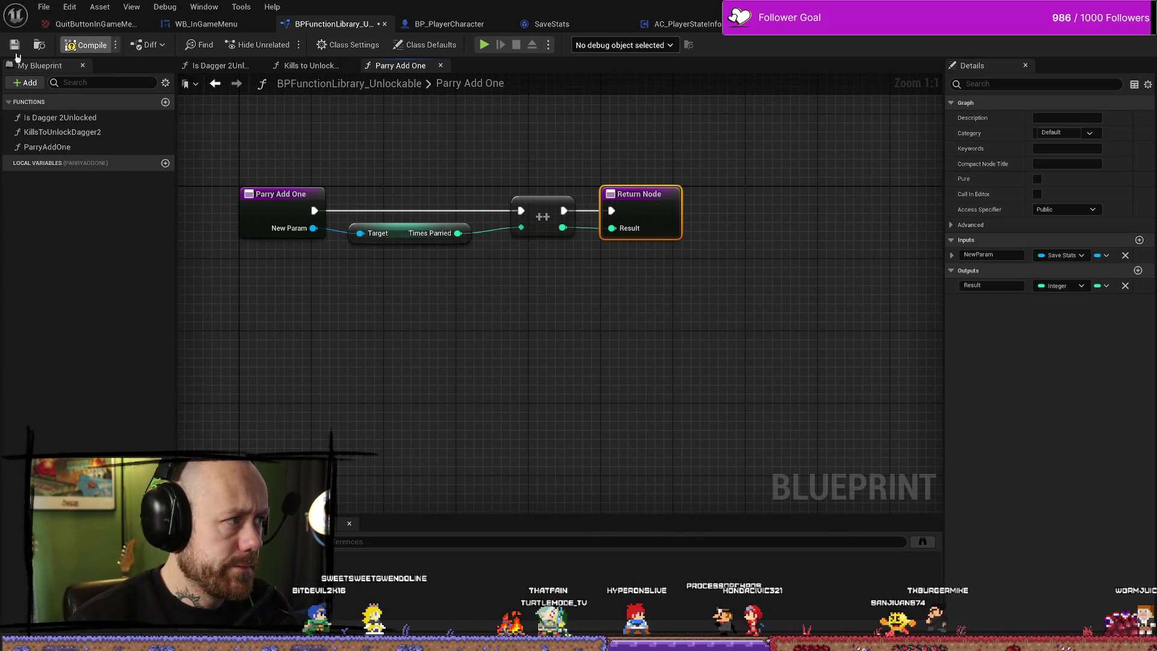
Move the Times Parried, ++ and Return nodes into a compact row, then open SaveStats.
{"action": "left_click", "coordinate": [569, 213]}
{"action": "left_click", "coordinate": [437, 230], "text": "ctrl"}
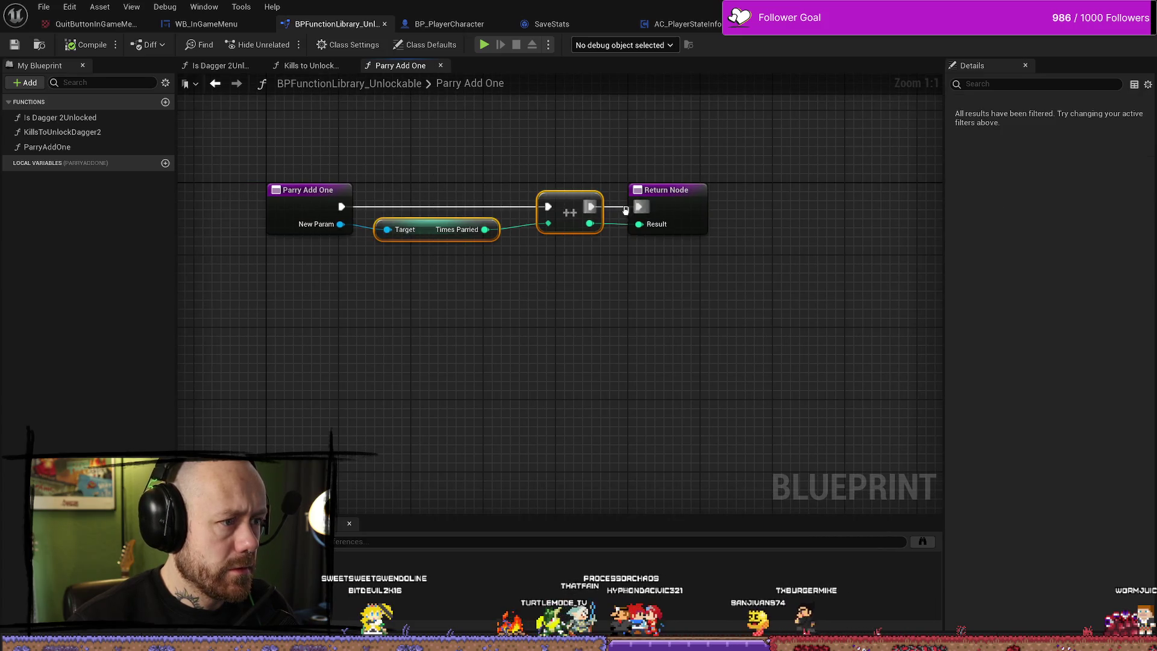
{"action": "left_click_drag", "start_coordinate": [577, 203], "coordinate": [550, 205]}
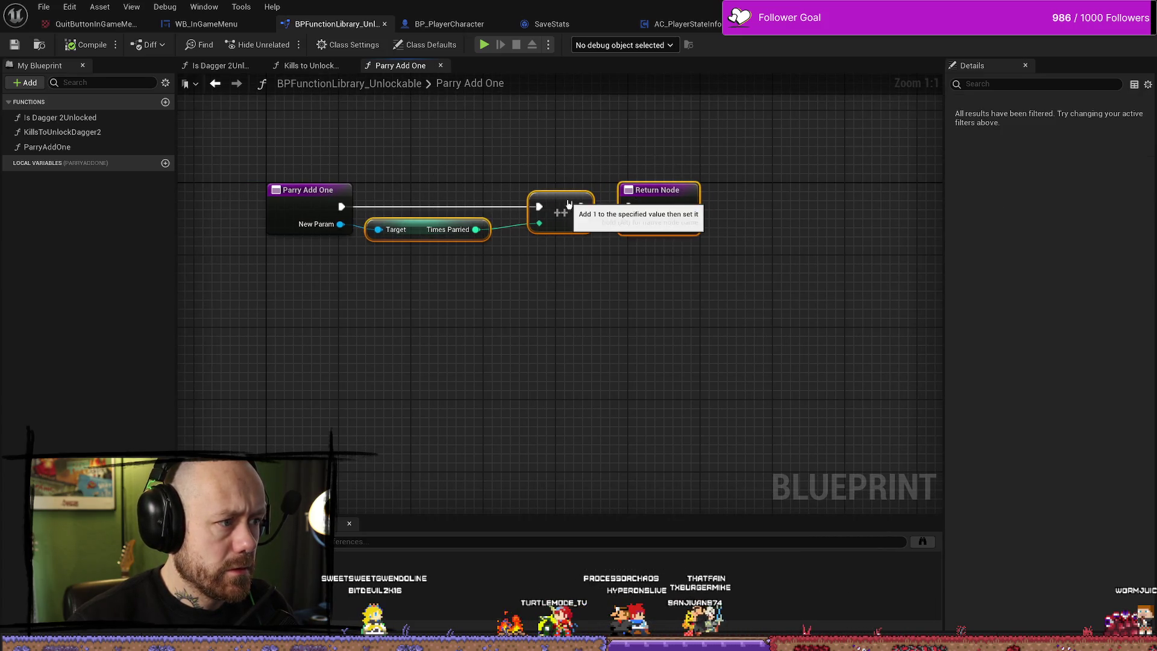
{"action": "left_click", "coordinate": [548, 266]}
{"action": "left_click", "coordinate": [553, 208]}
{"action": "left_click_drag", "start_coordinate": [646, 186], "coordinate": [635, 196]}
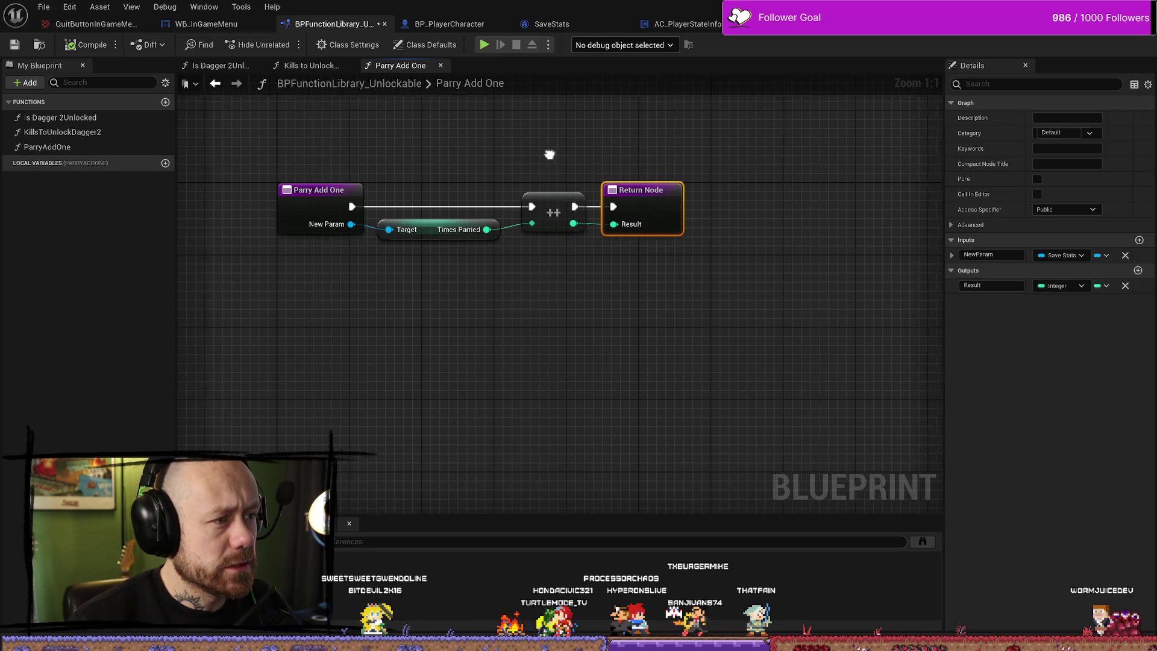
{"action": "left_click_drag", "start_coordinate": [516, 156], "coordinate": [579, 159]}
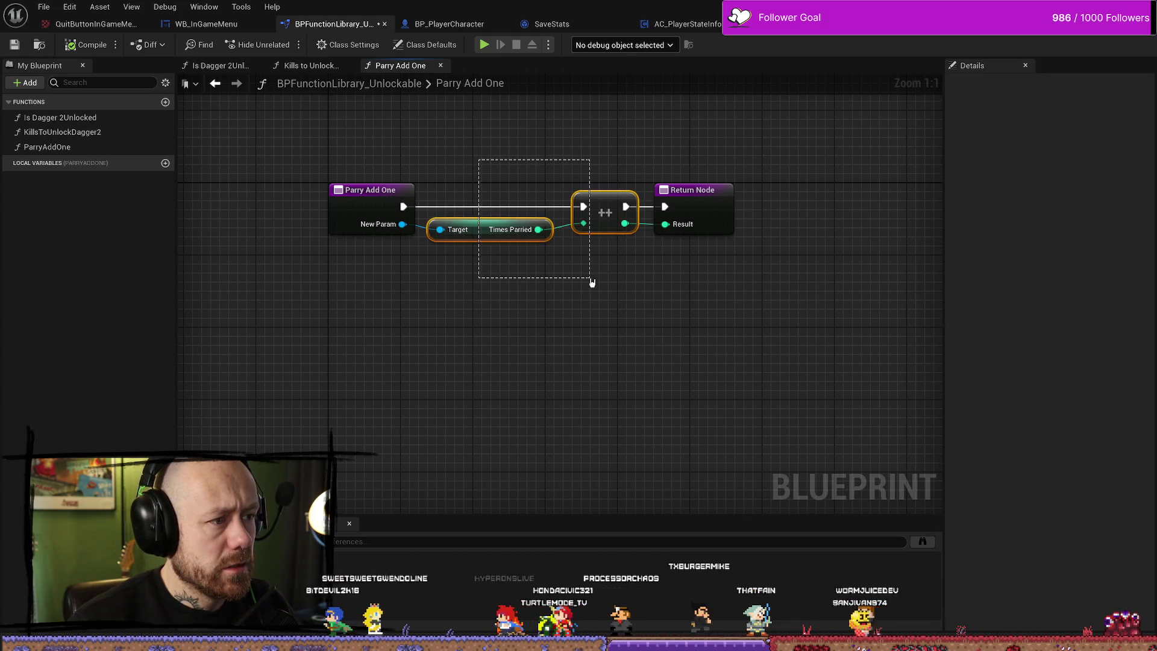
{"action": "left_click_drag", "start_coordinate": [592, 282], "coordinate": [591, 280]}
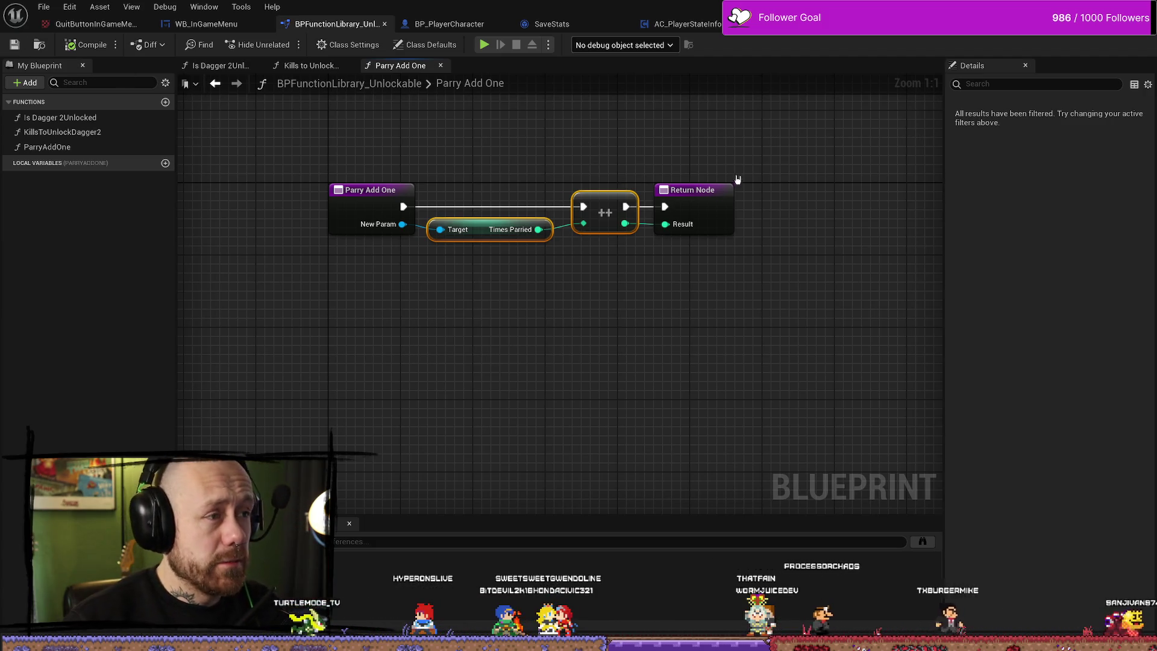
{"action": "left_click", "coordinate": [572, 27]}
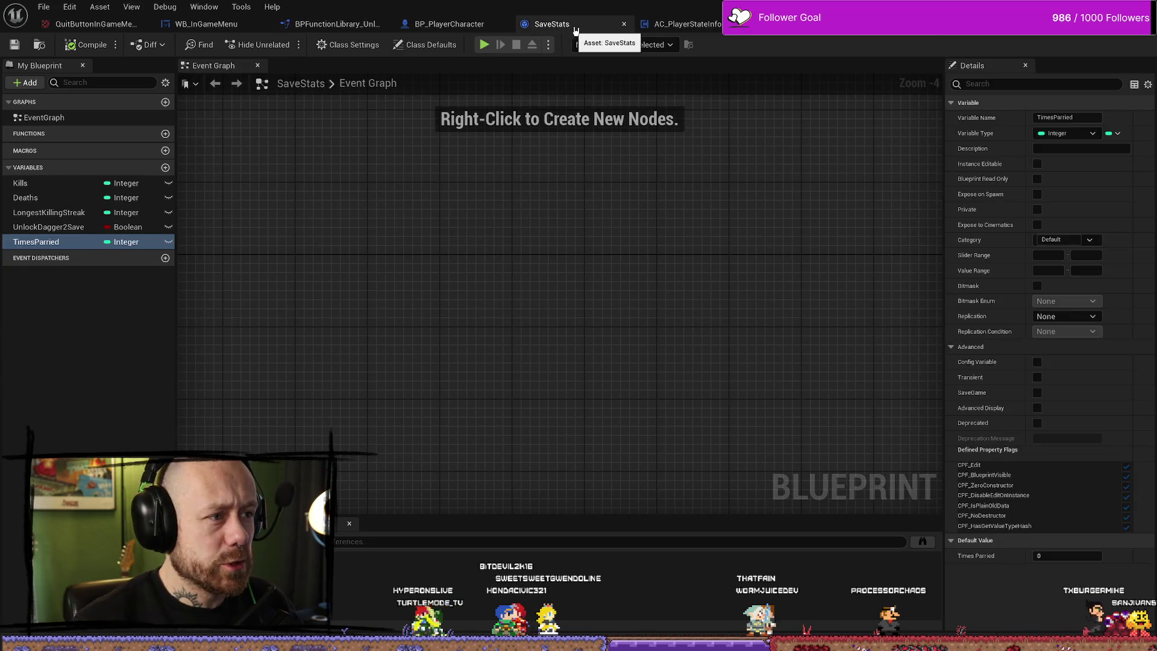
Glance at On Rep Kills, then bring up BP_PlayerCharacter's Health & Death graph.
{"action": "left_click", "coordinate": [677, 28]}
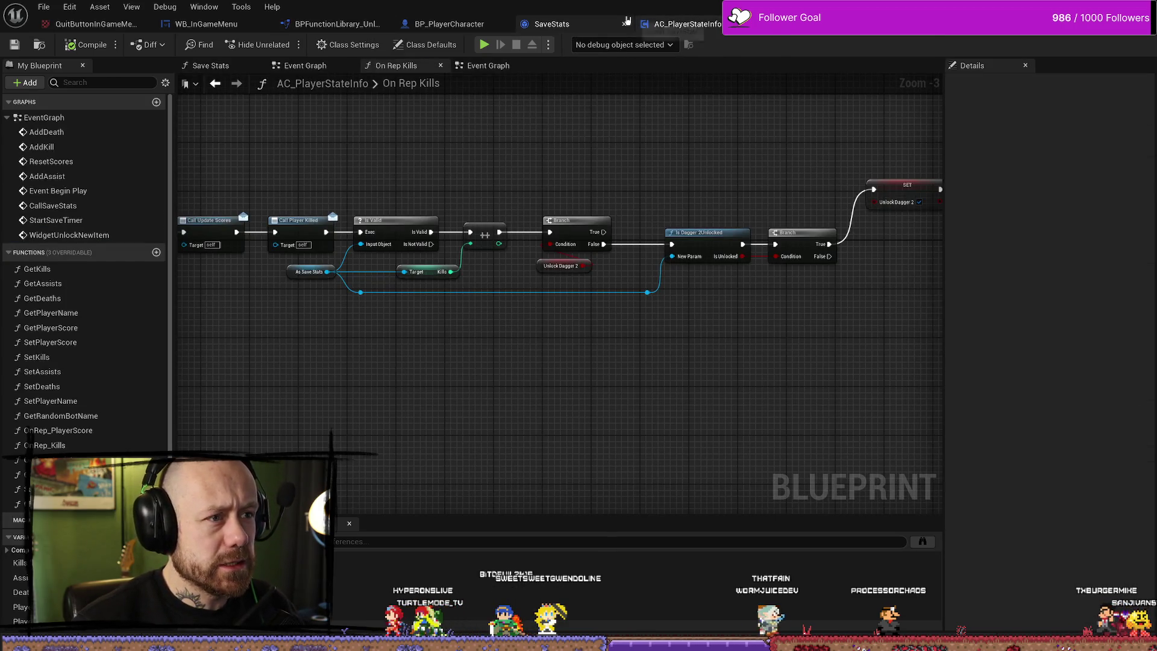
{"action": "scroll", "coordinate": [698, 159], "scroll_direction": "down", "scroll_amount": 1}
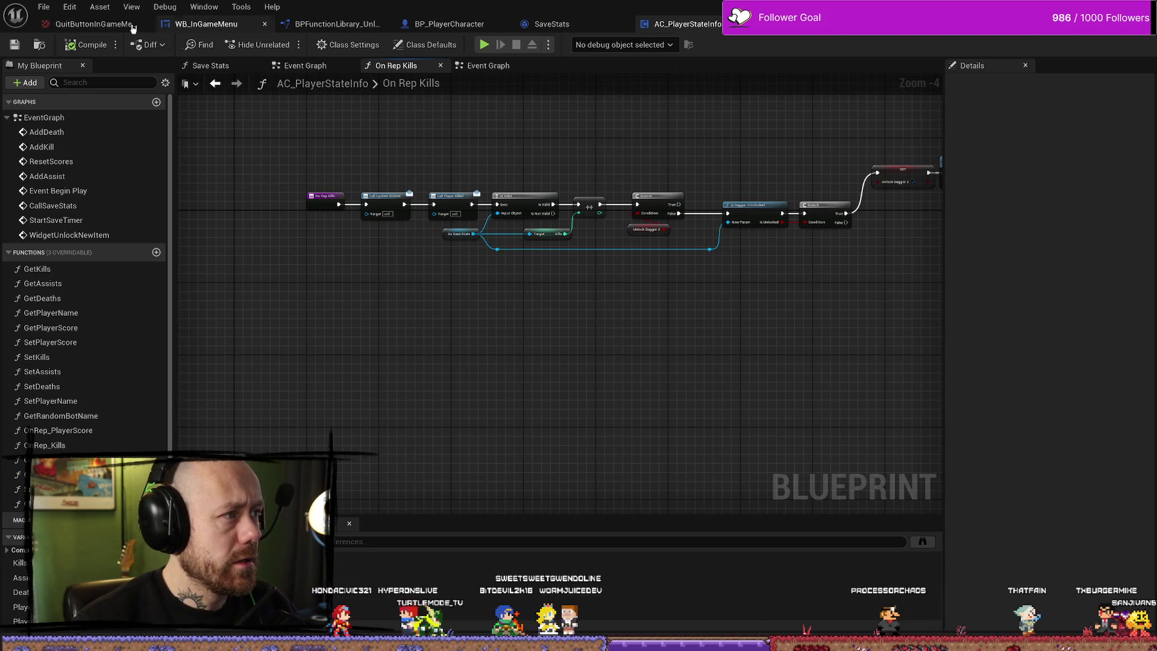
{"action": "left_click", "coordinate": [436, 26]}
{"action": "scroll", "coordinate": [553, 181], "scroll_direction": "up", "scroll_amount": 1}
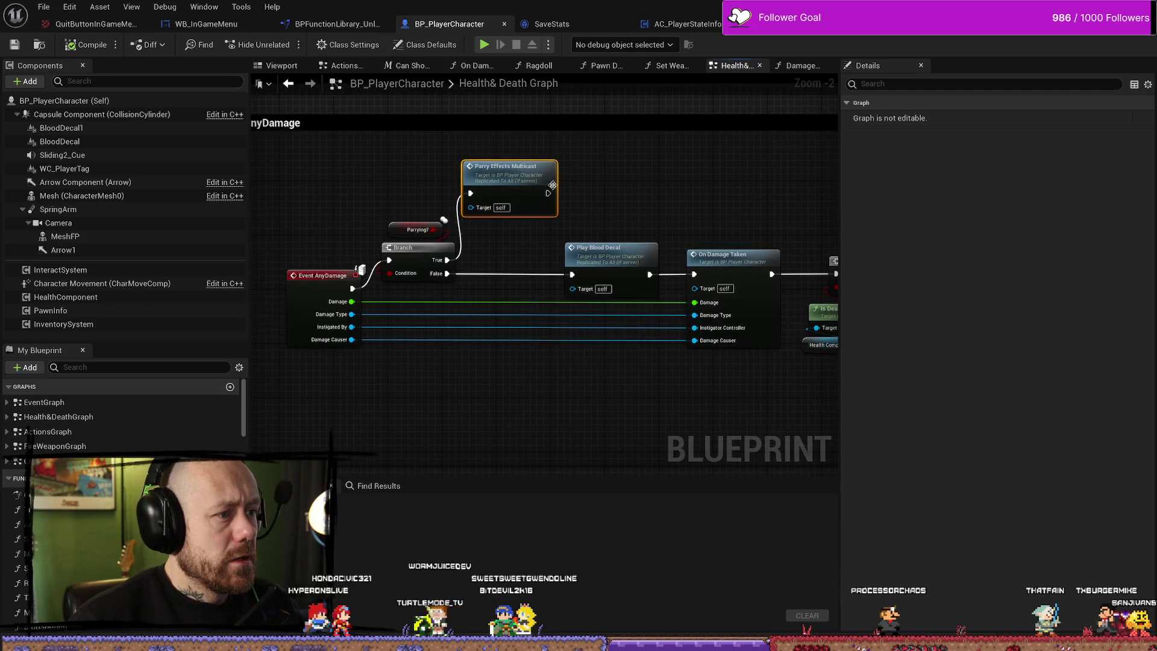
Call Parry Add One from Parry Effects Multicast's exec output and position the node.
{"action": "left_click_drag", "start_coordinate": [548, 192], "coordinate": [630, 182]}
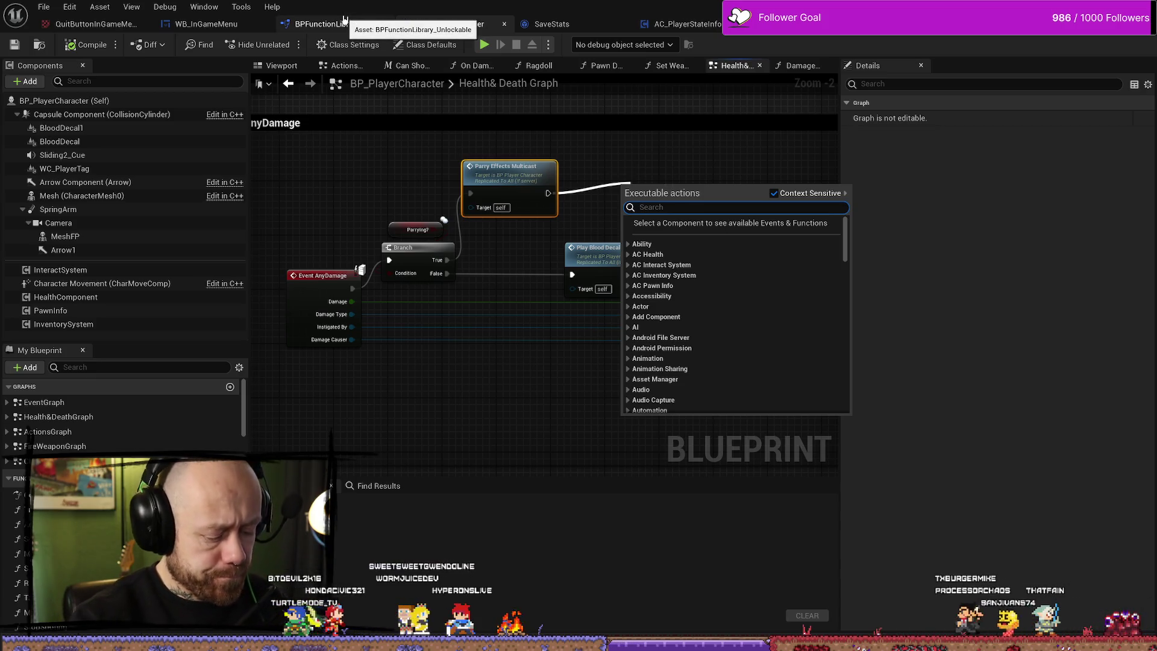
{"action": "type", "text": "parry"}
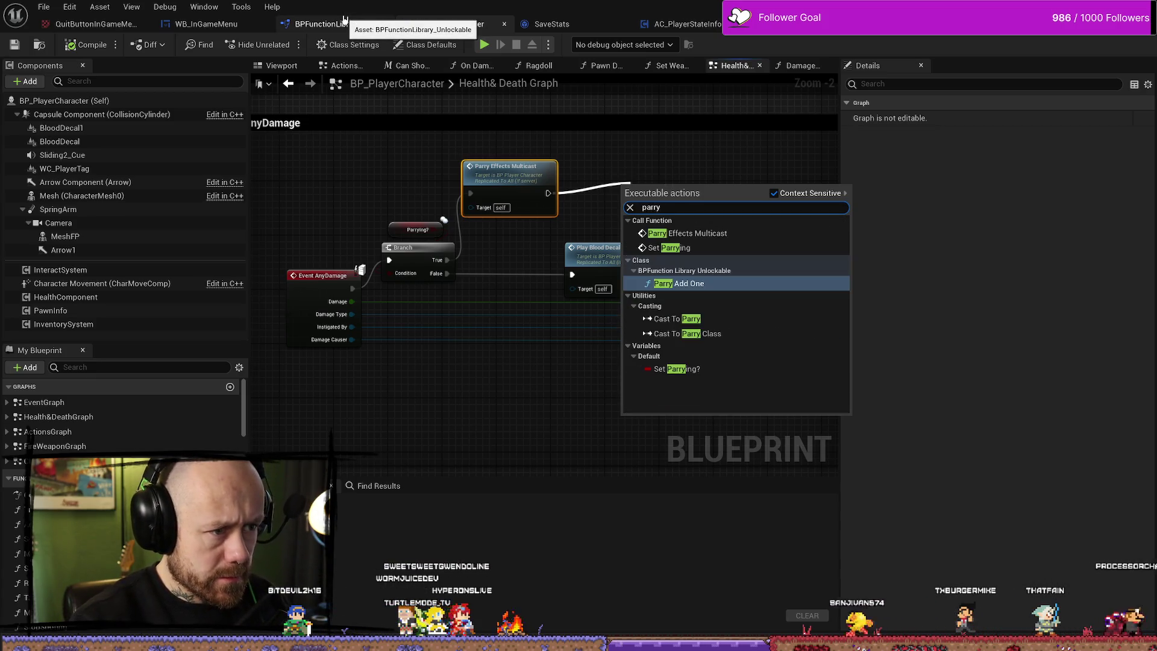
{"action": "left_click", "coordinate": [678, 284]}
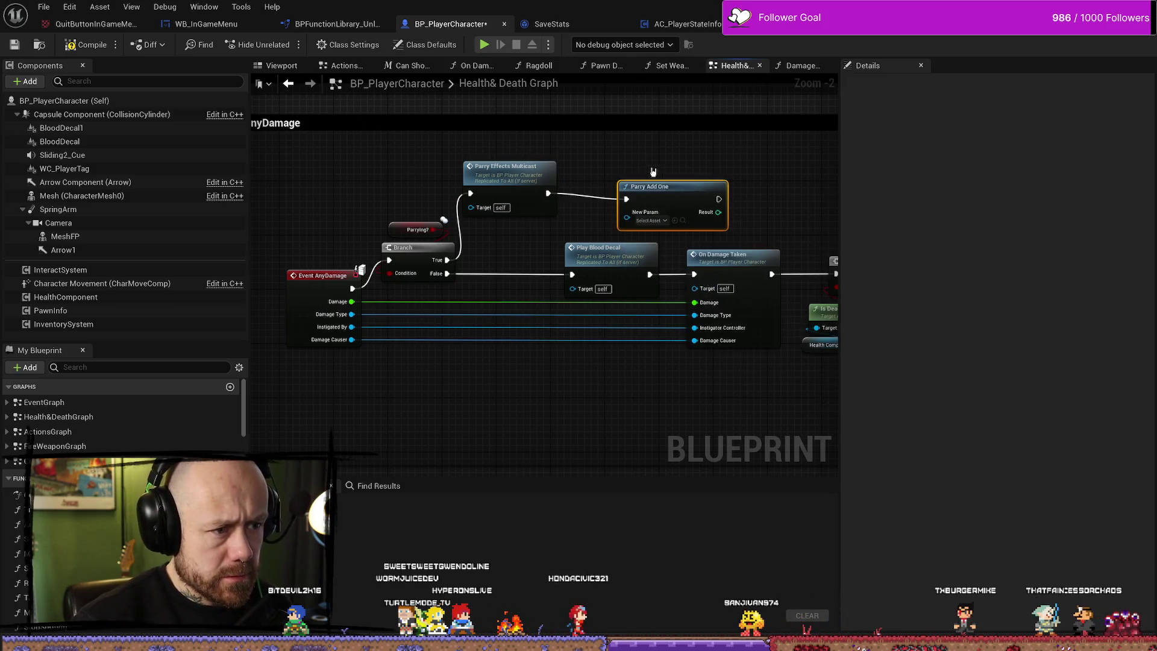
{"action": "left_click_drag", "start_coordinate": [657, 188], "coordinate": [630, 182]}
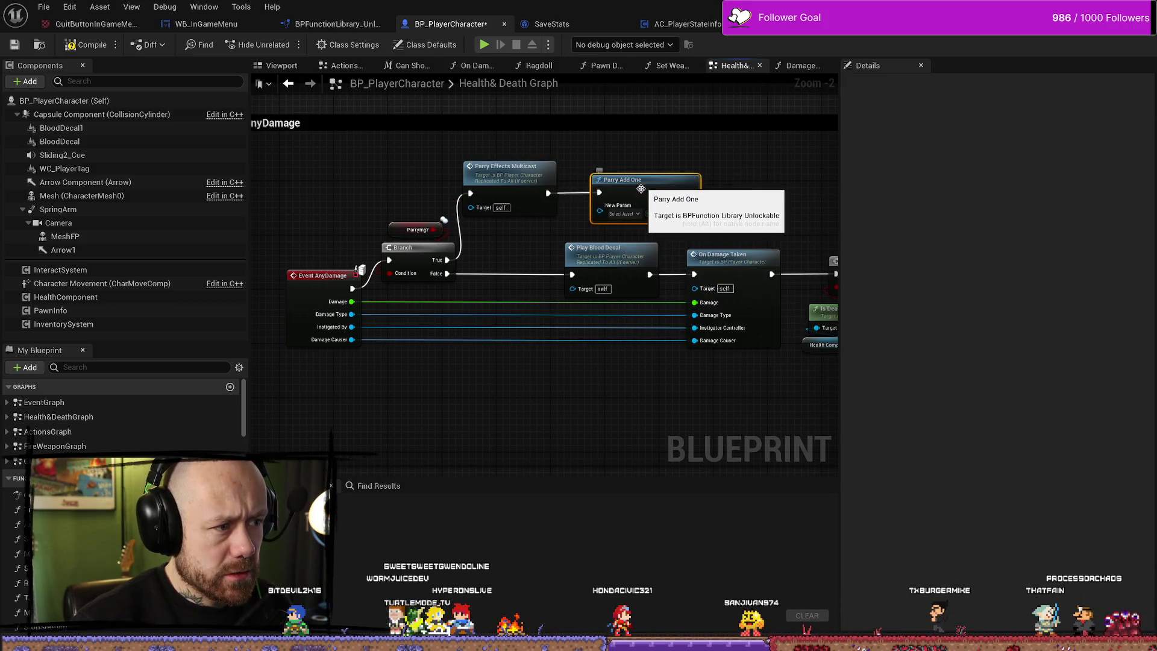
{"action": "scroll", "coordinate": [745, 183], "scroll_direction": "down", "scroll_amount": 3}
{"action": "scroll", "coordinate": [473, 209], "scroll_direction": "up", "scroll_amount": 3}
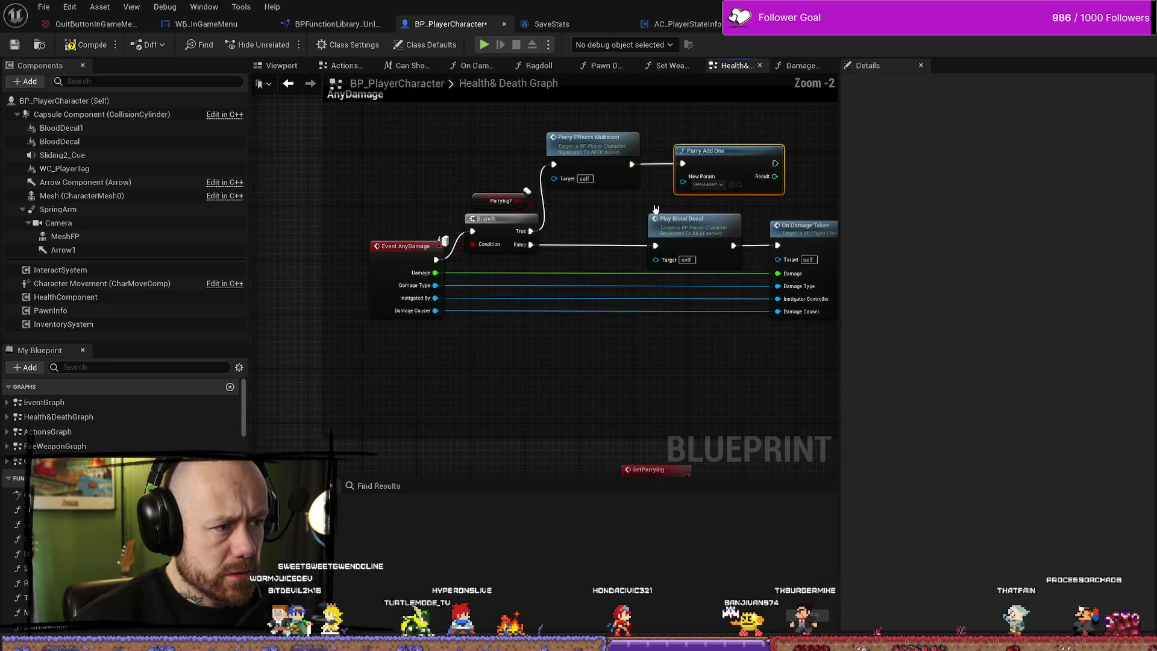
{"action": "scroll", "coordinate": [608, 196], "scroll_direction": "down", "scroll_amount": 4}
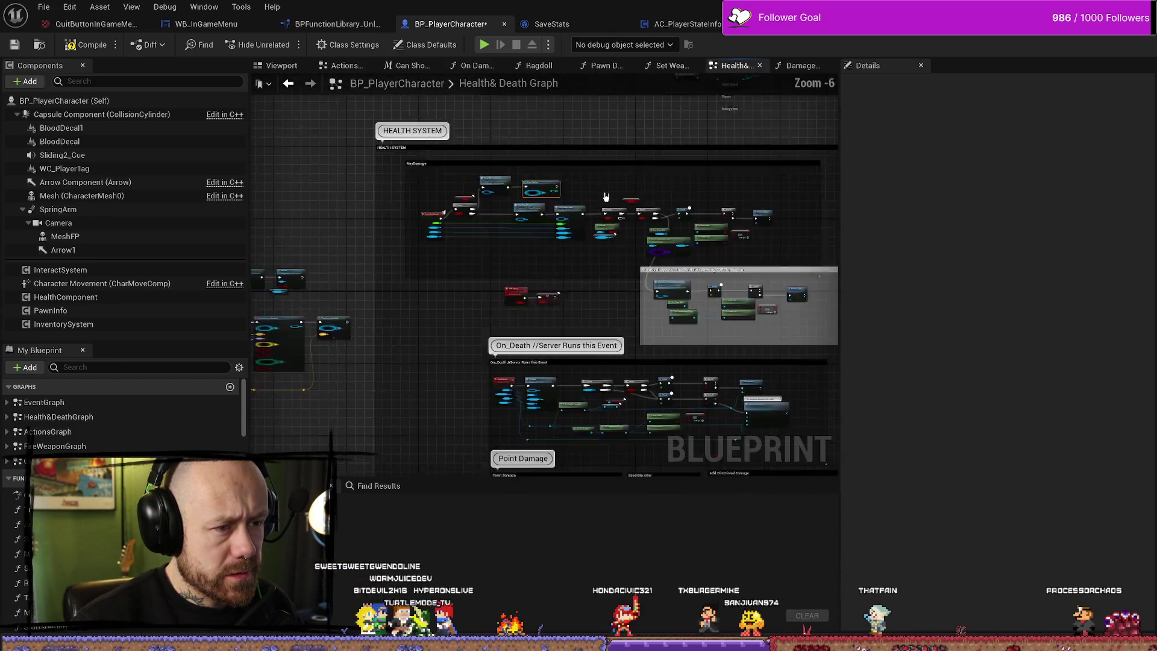
{"action": "scroll", "coordinate": [591, 195], "scroll_direction": "up", "scroll_amount": 2}
{"action": "scroll", "coordinate": [591, 194], "scroll_direction": "down", "scroll_amount": 2}
{"action": "scroll", "coordinate": [602, 198], "scroll_direction": "up", "scroll_amount": 4}
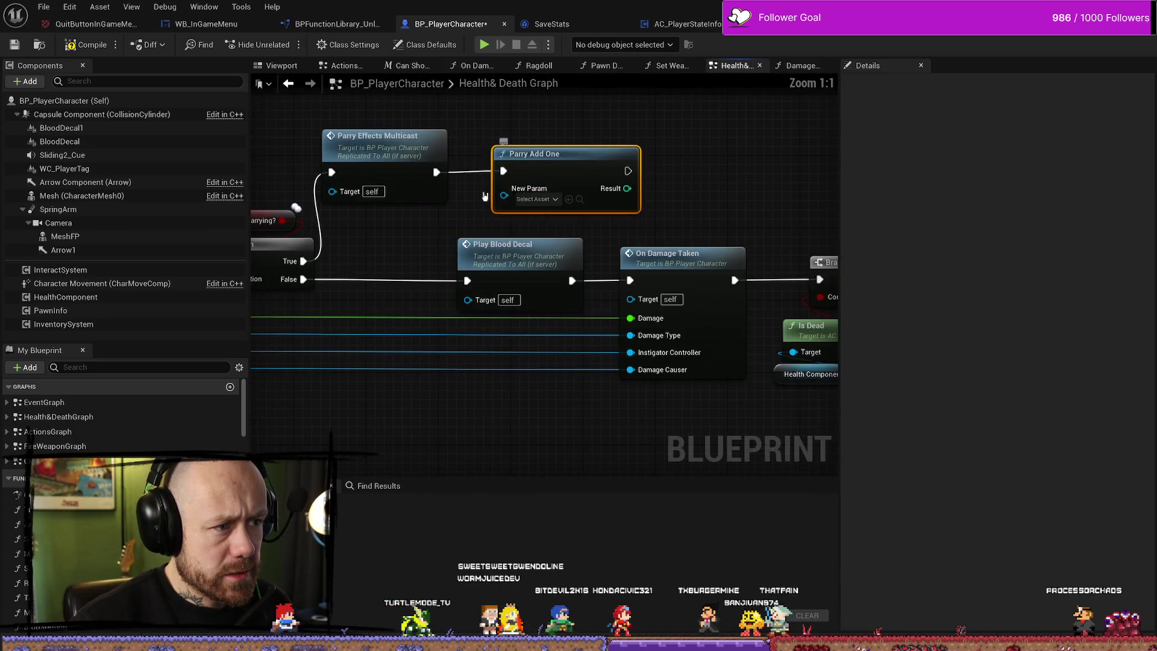
{"action": "scroll", "coordinate": [696, 258], "scroll_direction": "down", "scroll_amount": 4}
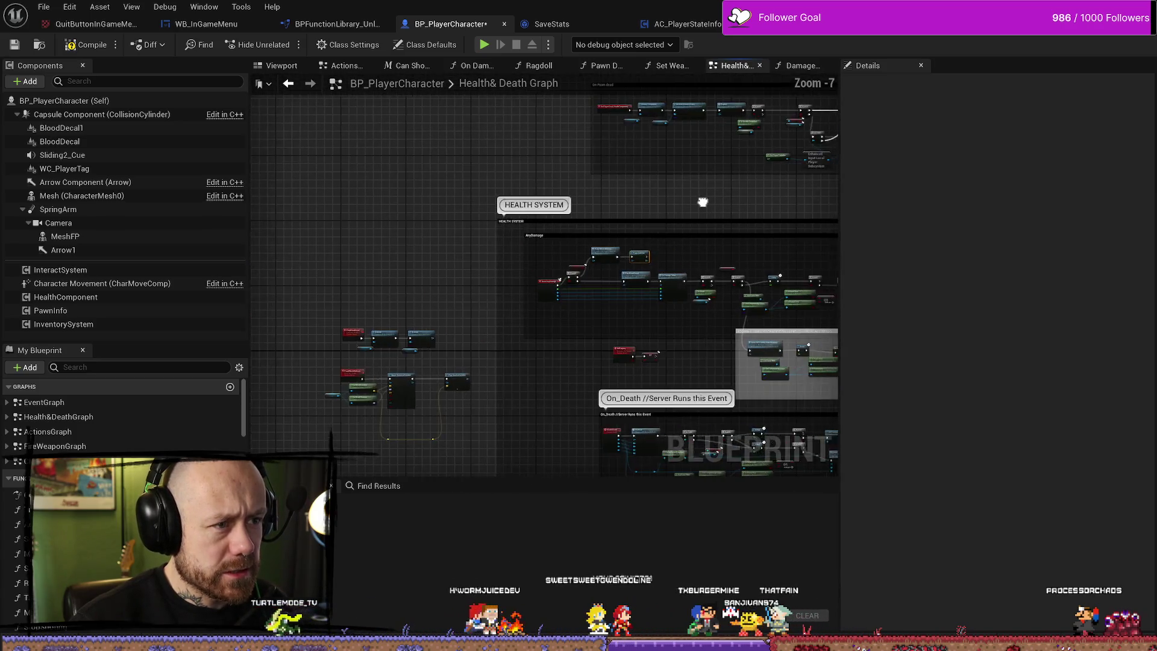
{"action": "scroll", "coordinate": [584, 315], "scroll_direction": "up", "scroll_amount": 2}
{"action": "scroll", "coordinate": [591, 326], "scroll_direction": "up", "scroll_amount": 3}
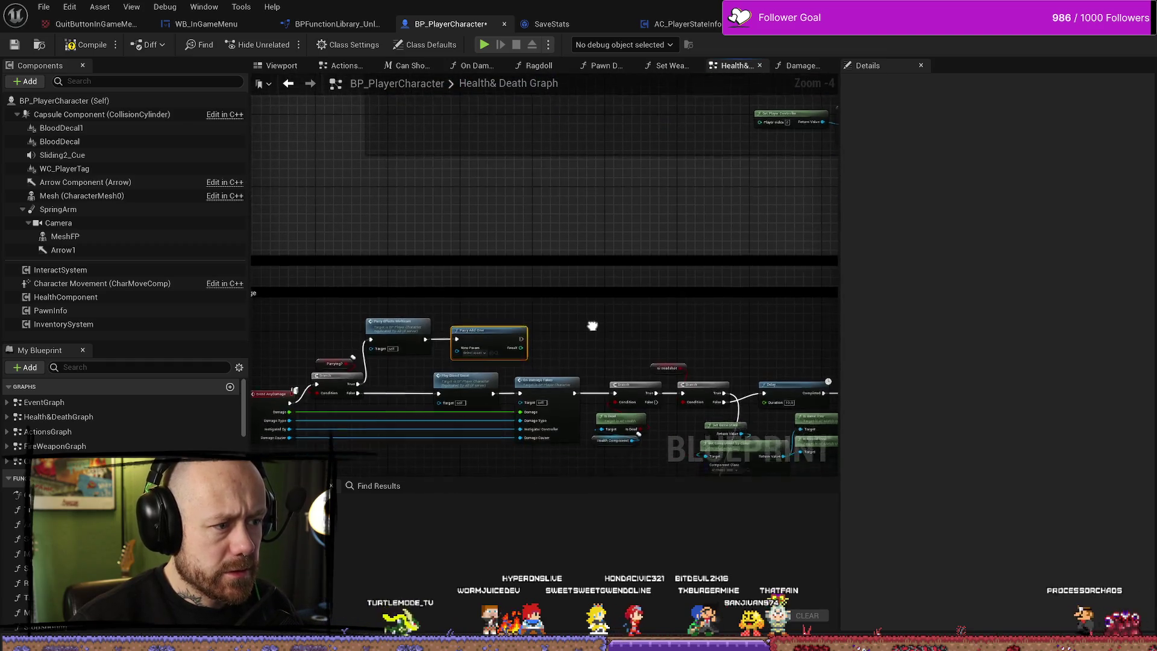
{"action": "scroll", "coordinate": [458, 256], "scroll_direction": "up", "scroll_amount": 1}
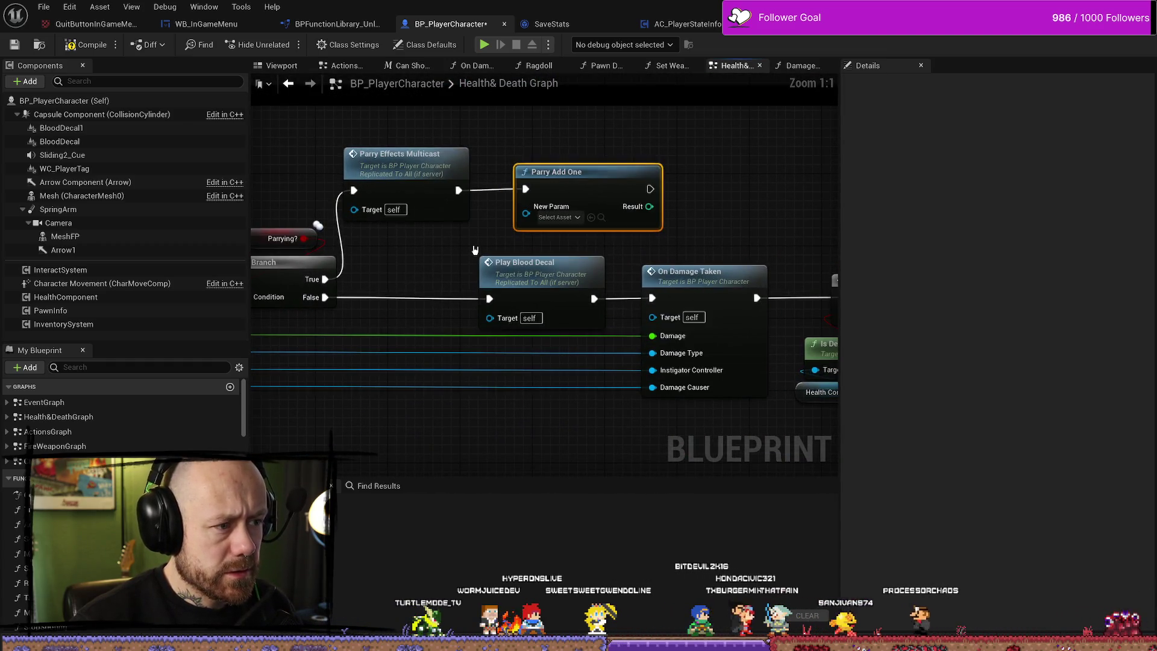
Nudge Parry Add One up-right and briefly review AC_PlayerStateInfo's Call Save Stats nodes.
{"action": "mouse_move", "coordinate": [577, 172]}
{"action": "left_mouse_down"}
{"action": "mouse_move", "coordinate": [613, 157]}
{"action": "mouse_move", "coordinate": [591, 123]}
{"action": "left_mouse_up"}
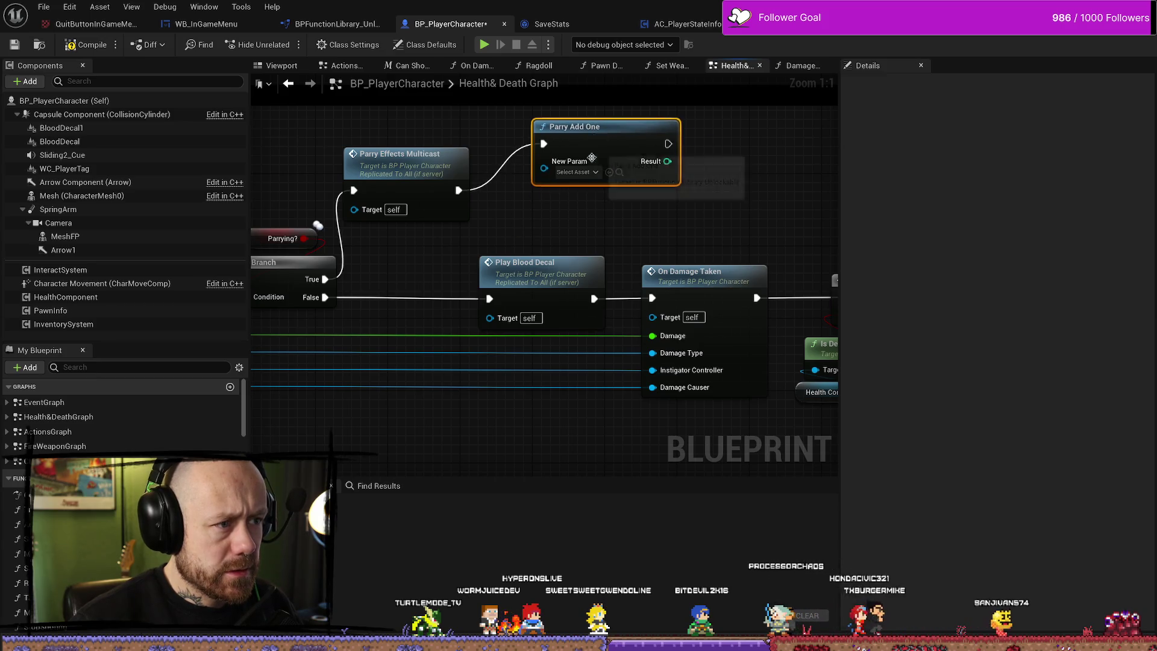
{"action": "left_click", "coordinate": [699, 24]}
{"action": "left_click_drag", "start_coordinate": [697, 233], "coordinate": [548, 313]}
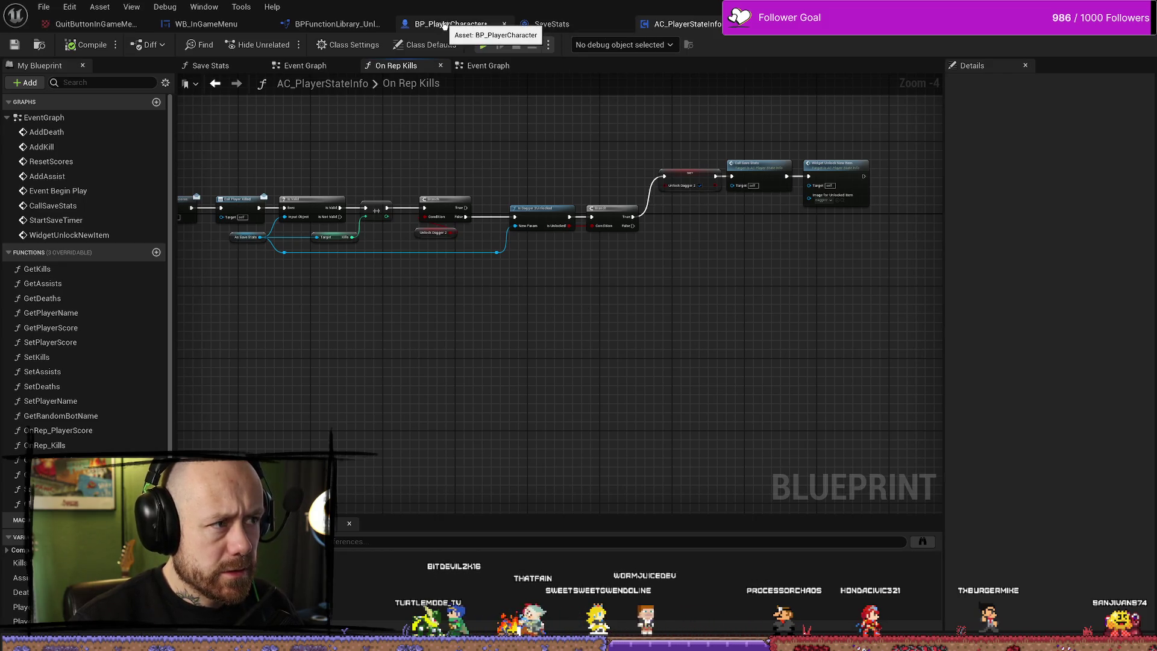
{"action": "left_click", "coordinate": [444, 25]}
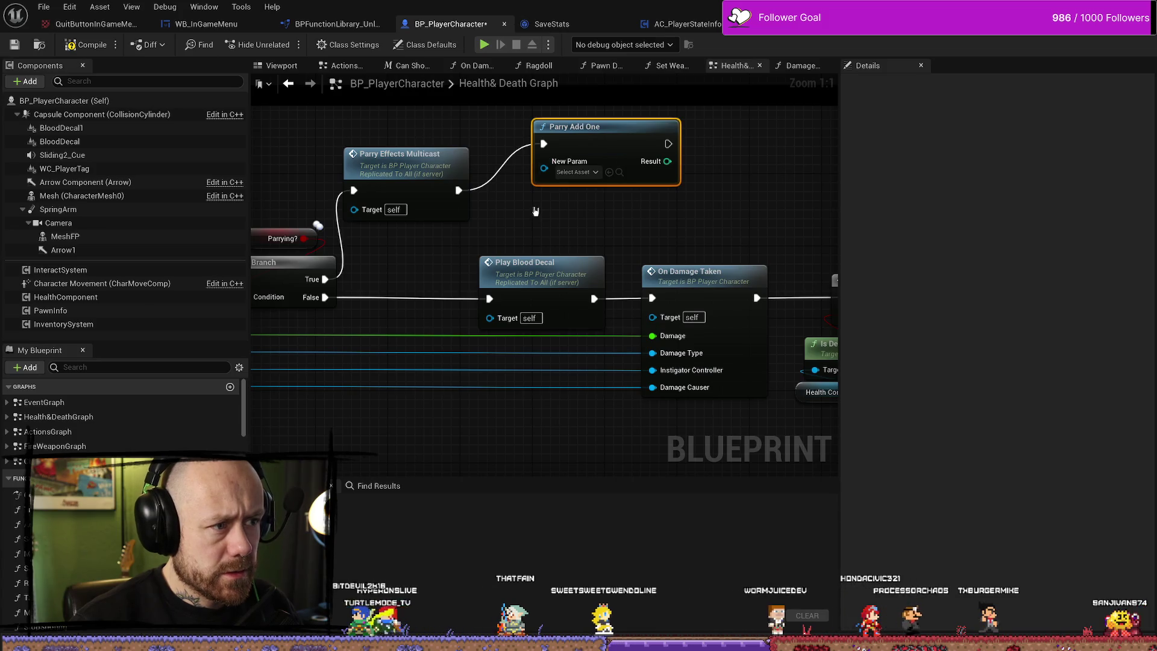
Search New Param's asset picker for 'sa' and shift Parry Add One down-left.
{"action": "left_click", "coordinate": [577, 172]}
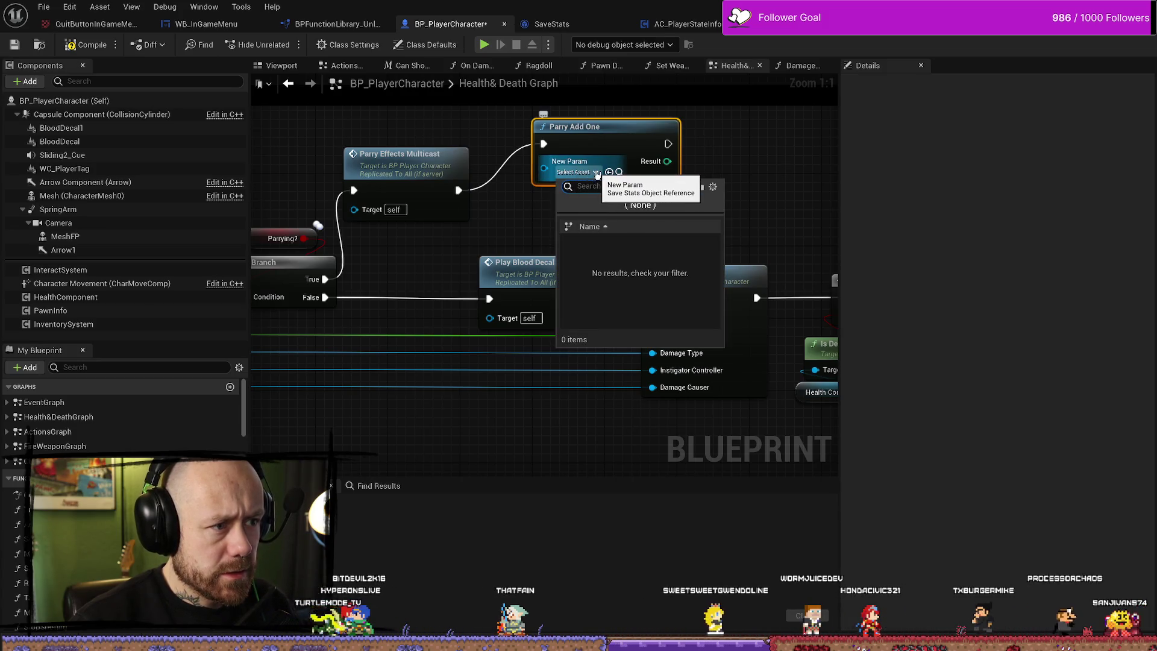
{"action": "type", "text": "save"}
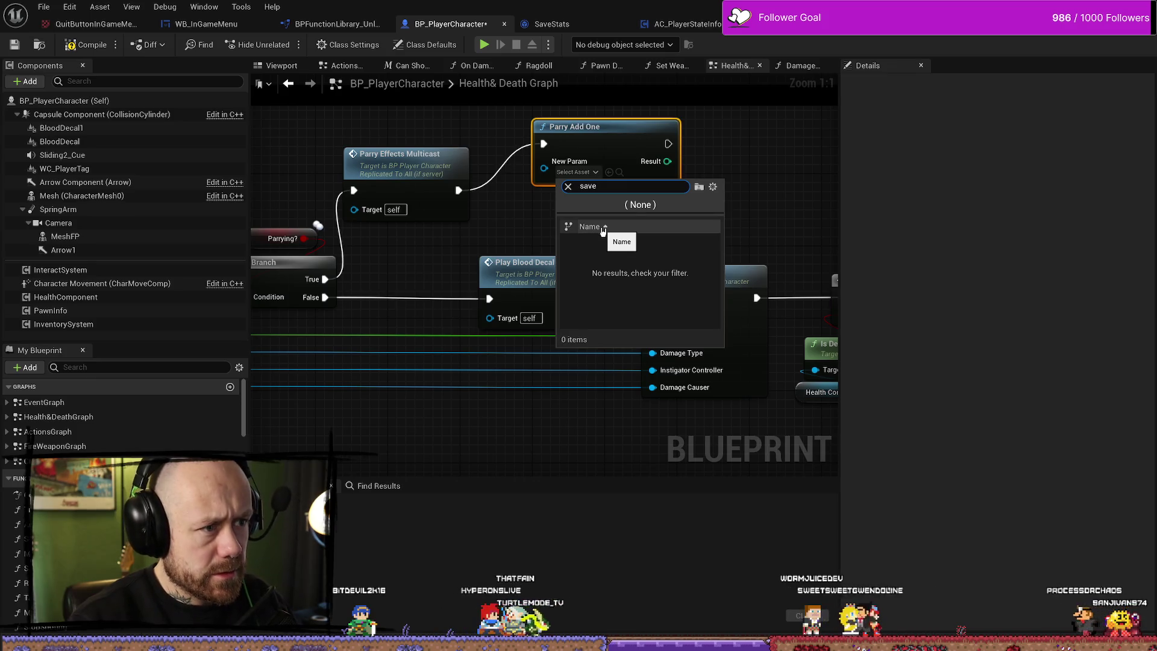
{"action": "left_click", "coordinate": [772, 160]}
{"action": "left_click", "coordinate": [771, 160]}
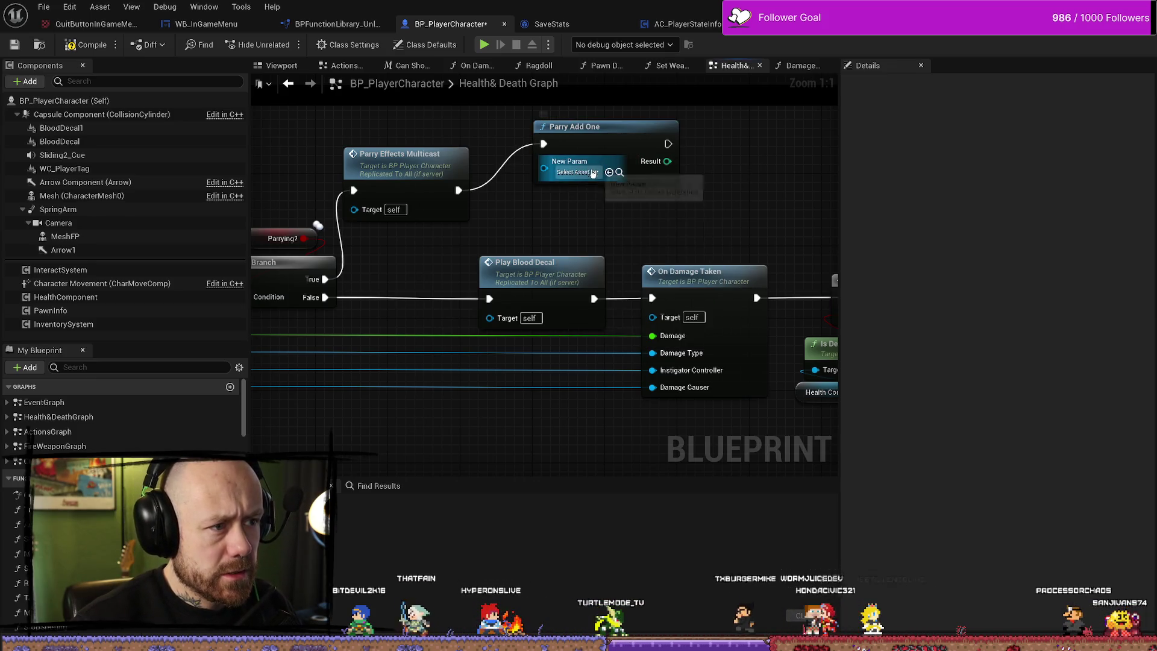
{"action": "left_click", "coordinate": [577, 173]}
{"action": "left_click", "coordinate": [577, 172]}
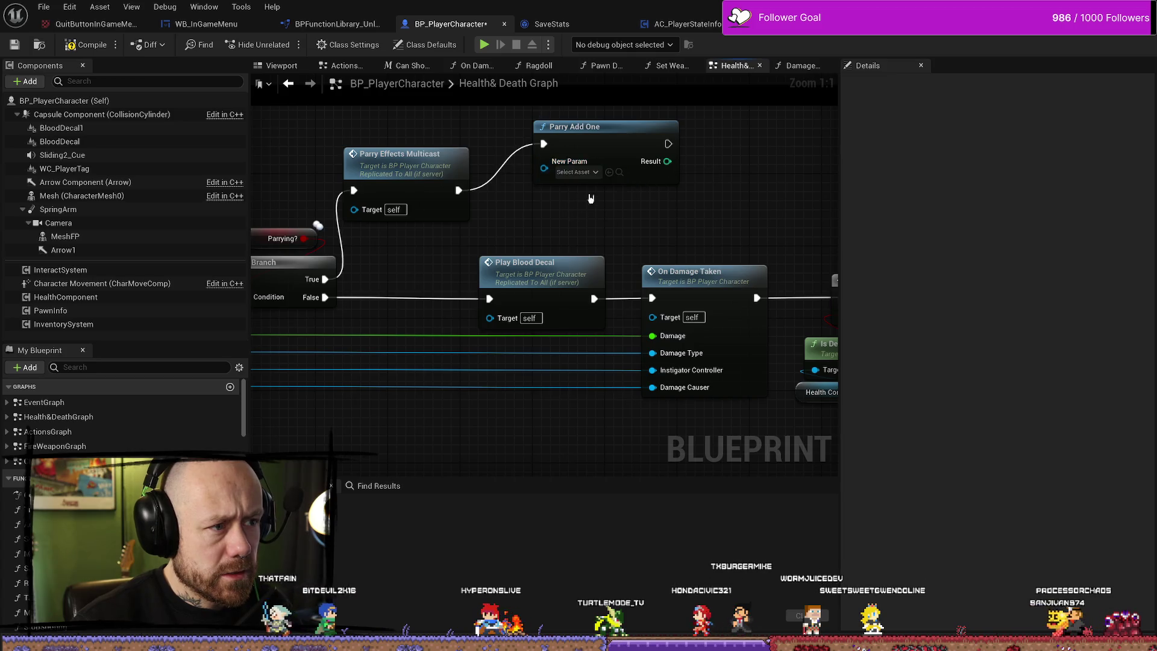
{"action": "left_click_drag", "start_coordinate": [606, 139], "coordinate": [587, 167]}
Try plugging a save game asset from the SaveGame folder into Parry Add One's New Param.
{"action": "left_click", "coordinate": [559, 199]}
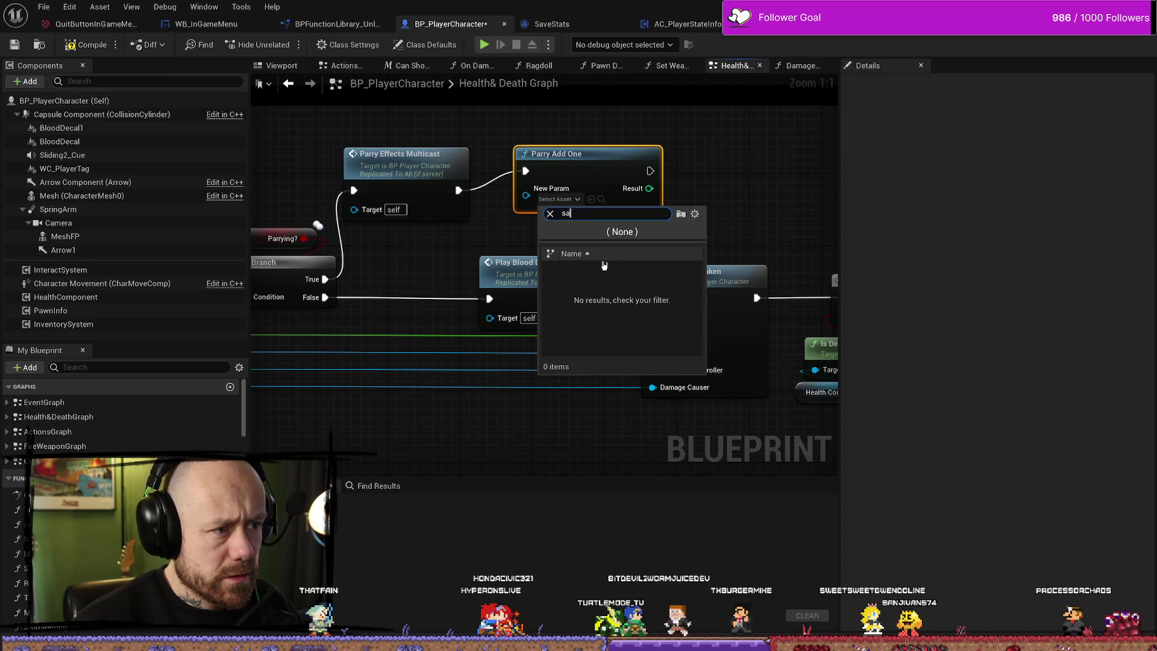
{"action": "key", "text": "Escape"}
{"action": "key", "text": "ctrl+space"}
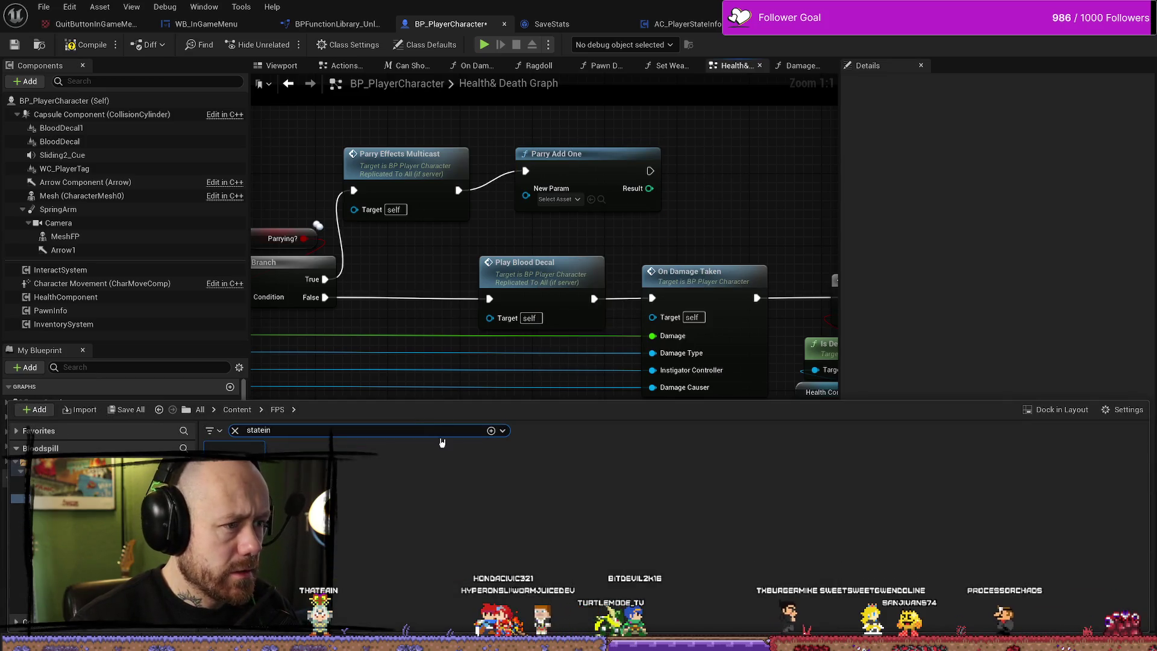
{"action": "key", "text": "ctrl+space"}
{"action": "left_click", "coordinate": [559, 199]}
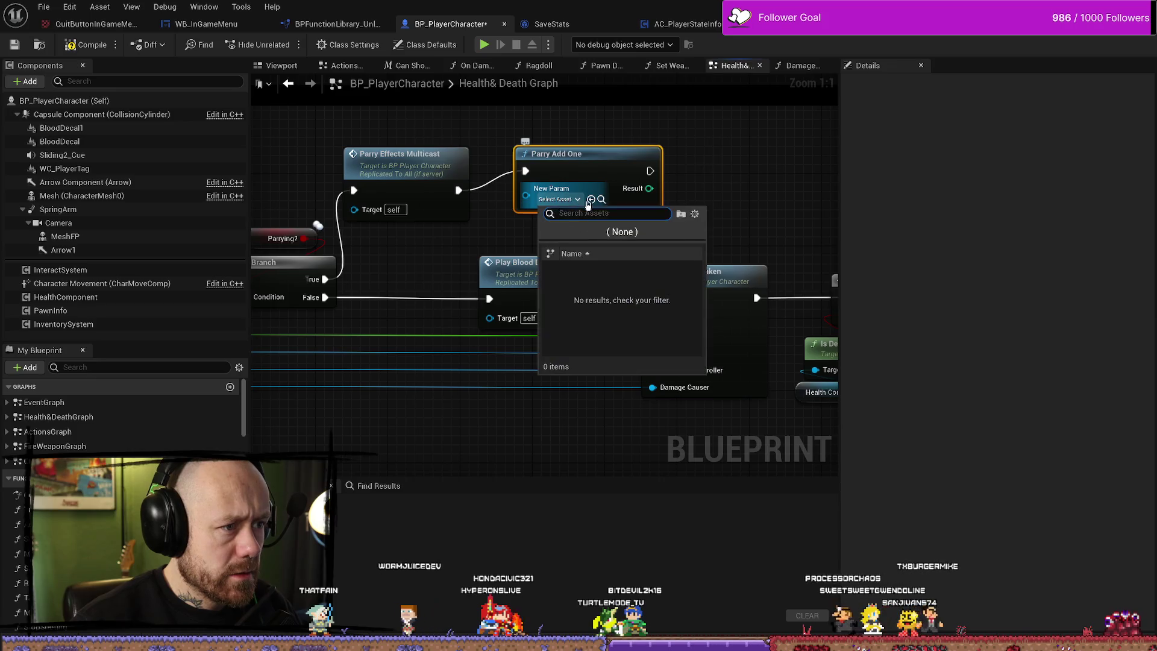
{"action": "key", "text": "Escape"}
{"action": "key", "text": "ctrl+space"}
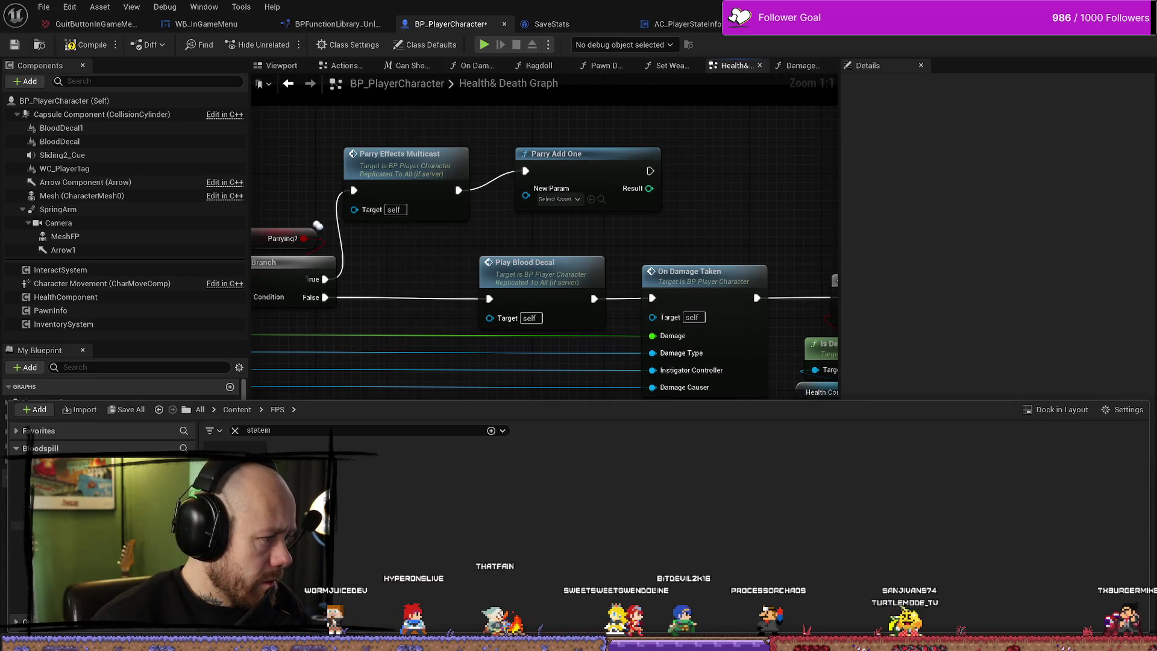
{"action": "left_click", "coordinate": [235, 430]}
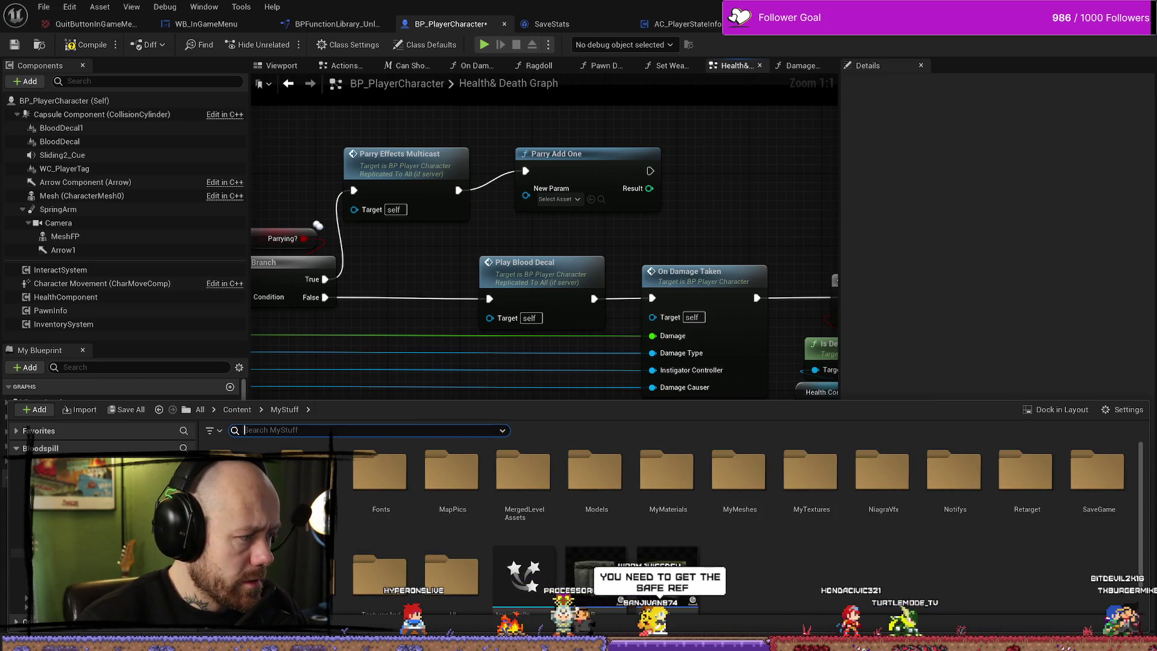
{"action": "double_click", "coordinate": [1097, 471]}
{"action": "mouse_move", "coordinate": [234, 450]}
{"action": "left_mouse_down"}
{"action": "mouse_move", "coordinate": [338, 422]}
{"action": "mouse_move", "coordinate": [579, 198]}
{"action": "left_mouse_up"}
Cancel a New Param asset search, leaving it unset, and move Parry Add One up-right.
{"action": "left_click", "coordinate": [557, 199]}
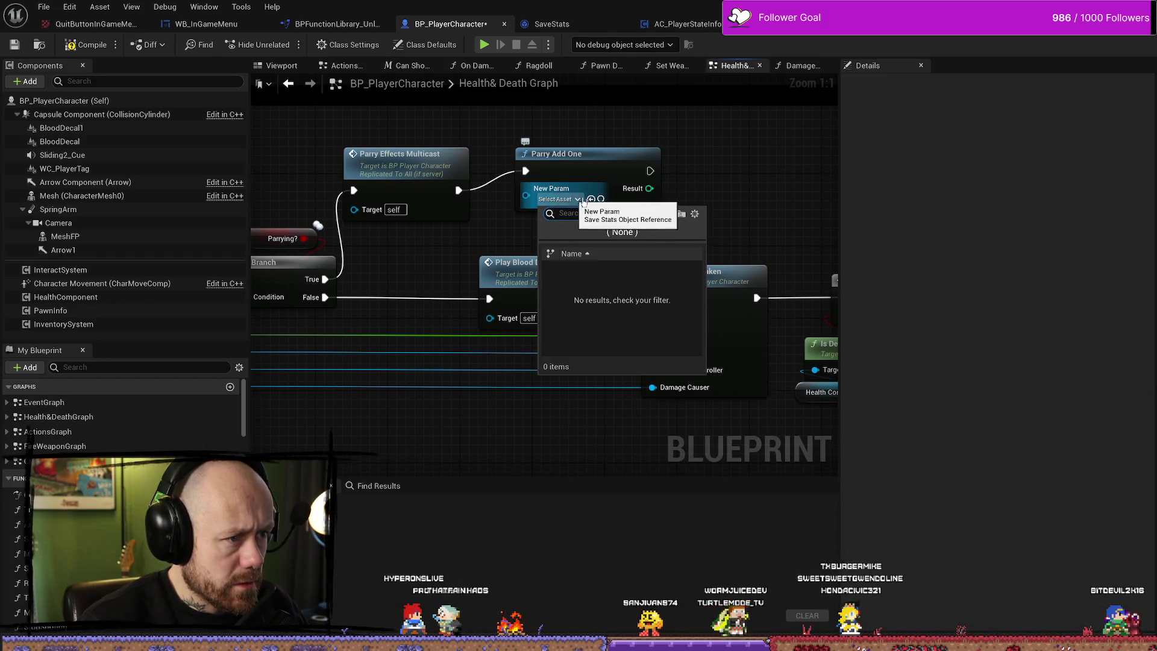
{"action": "type", "text": "sac"}
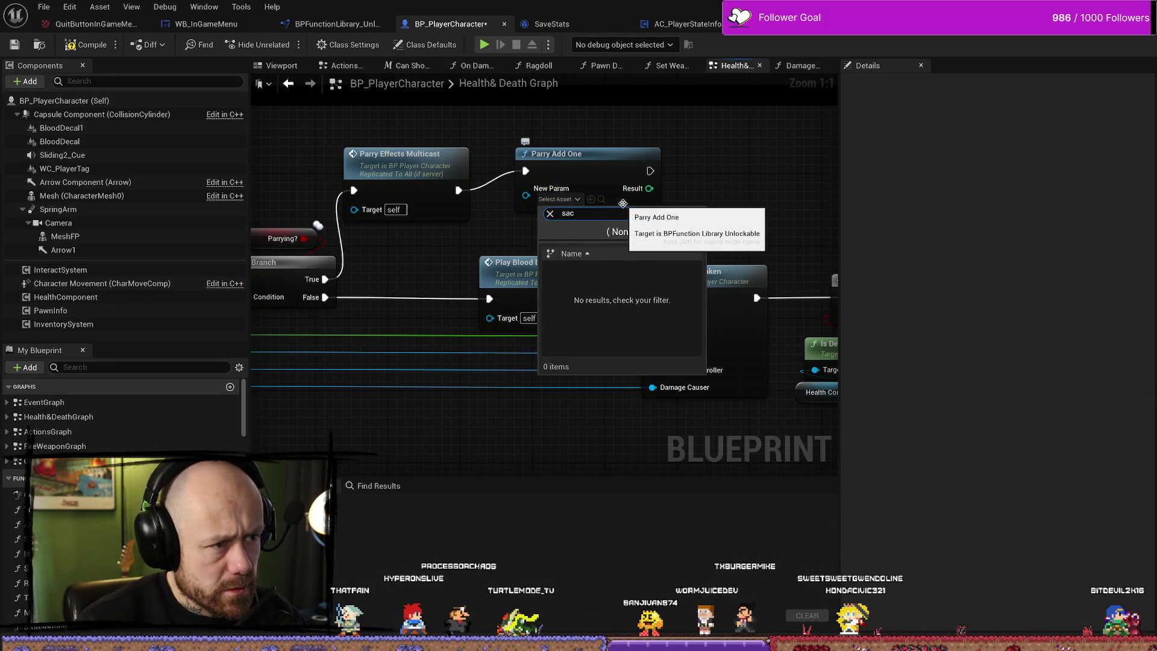
{"action": "key", "text": "BackSpace"}
{"action": "key", "text": "BackSpace"}
{"action": "key", "text": "BackSpace"}
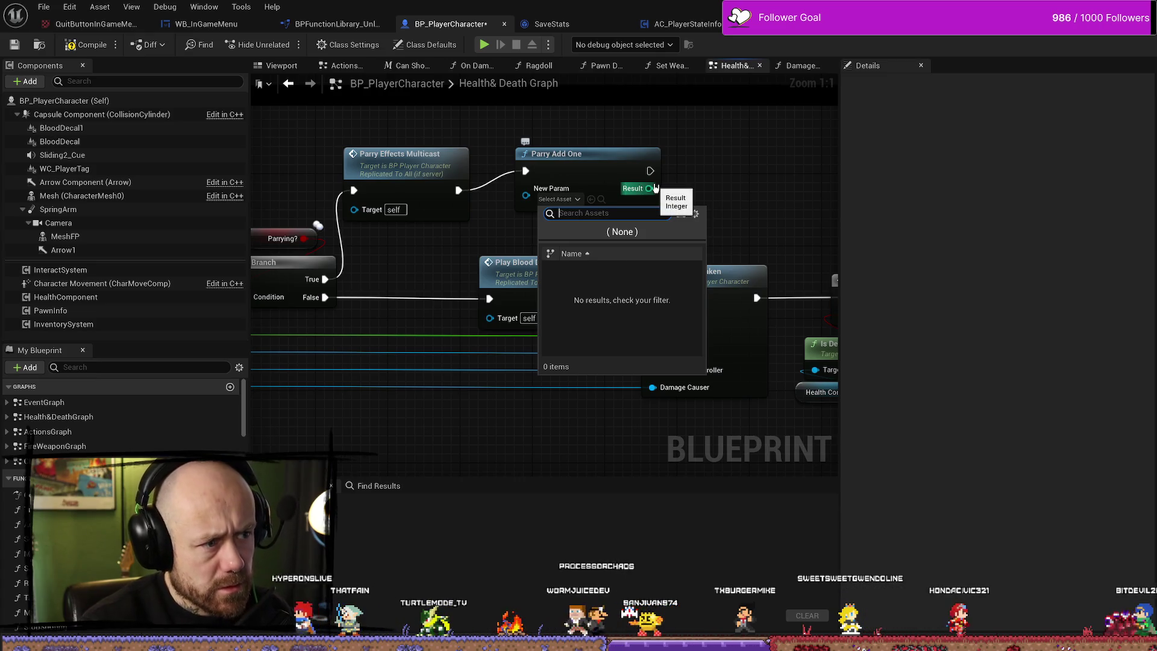
{"action": "key", "text": "Escape"}
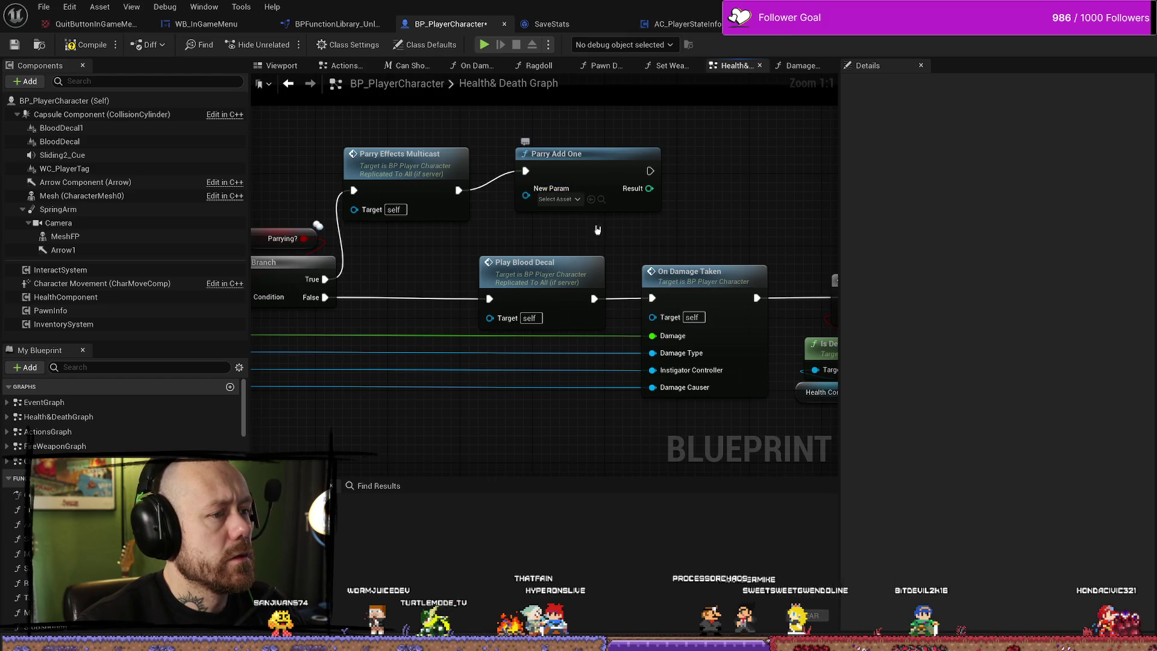
{"action": "left_click_drag", "start_coordinate": [585, 149], "coordinate": [594, 131]}
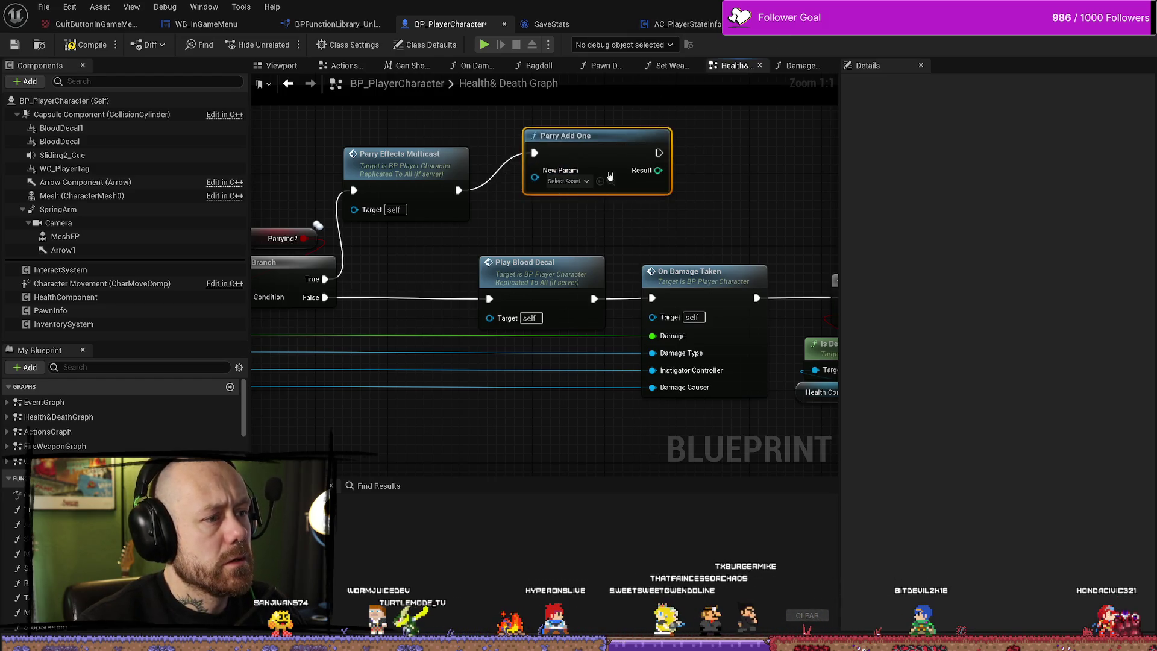
{"action": "left_click", "coordinate": [684, 24]}
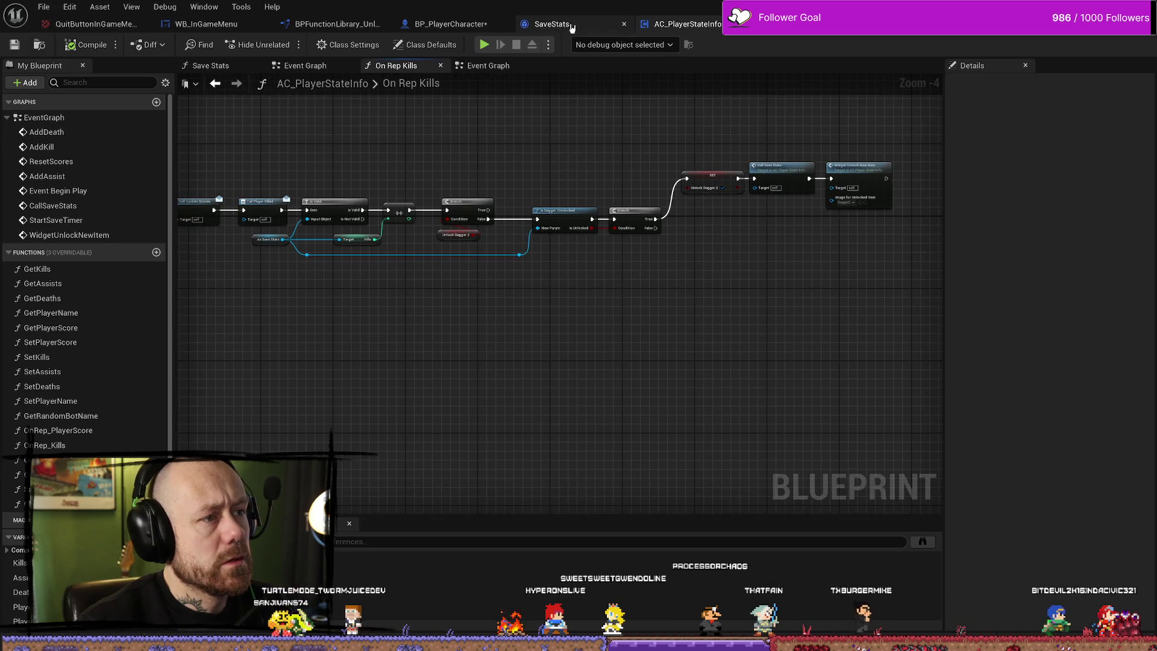
Pan AC_PlayerStateInfo's Event Graph to the SaveStats load-or-create chain feeding As Save Stats.
{"action": "left_click", "coordinate": [572, 27]}
{"action": "left_click", "coordinate": [681, 23]}
{"action": "left_click_drag", "start_coordinate": [529, 165], "coordinate": [648, 171]}
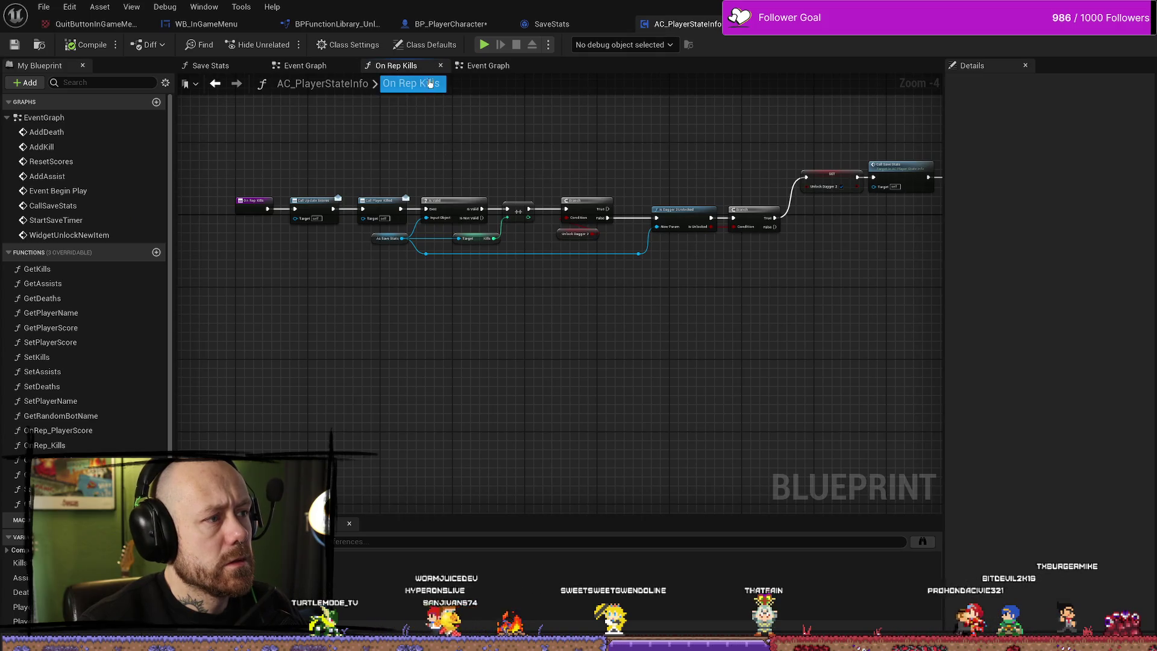
{"action": "left_click", "coordinate": [304, 67]}
{"action": "scroll", "coordinate": [576, 190], "scroll_direction": "up", "scroll_amount": 2}
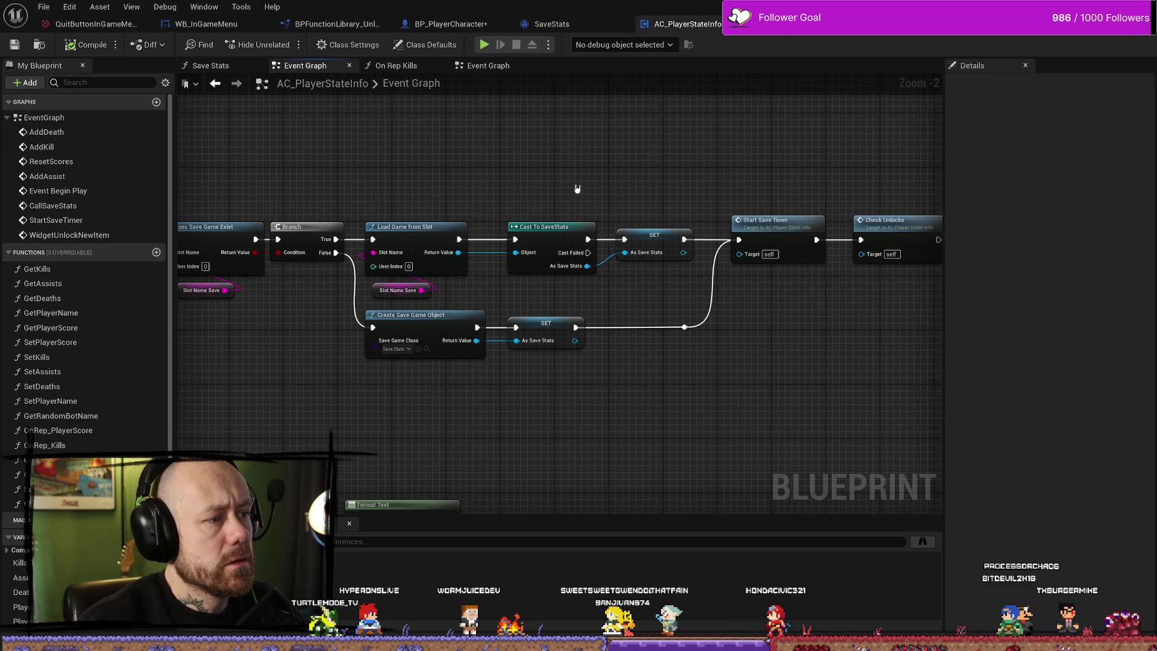
{"action": "mouse_move", "coordinate": [575, 186]}
{"action": "left_mouse_down"}
{"action": "mouse_move", "coordinate": [488, 171]}
{"action": "mouse_move", "coordinate": [643, 189]}
{"action": "mouse_move", "coordinate": [665, 160]}
{"action": "left_mouse_up"}
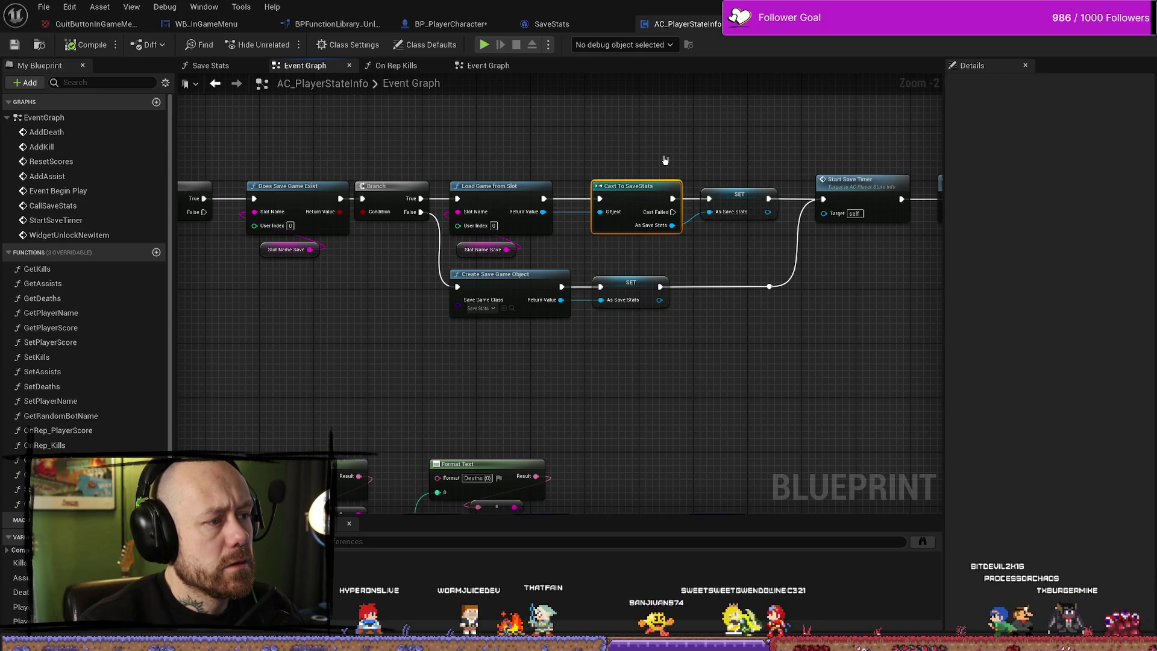
{"action": "mouse_move", "coordinate": [585, 150]}
{"action": "left_mouse_down"}
{"action": "mouse_move", "coordinate": [723, 153]}
{"action": "mouse_move", "coordinate": [633, 138]}
{"action": "left_mouse_up"}
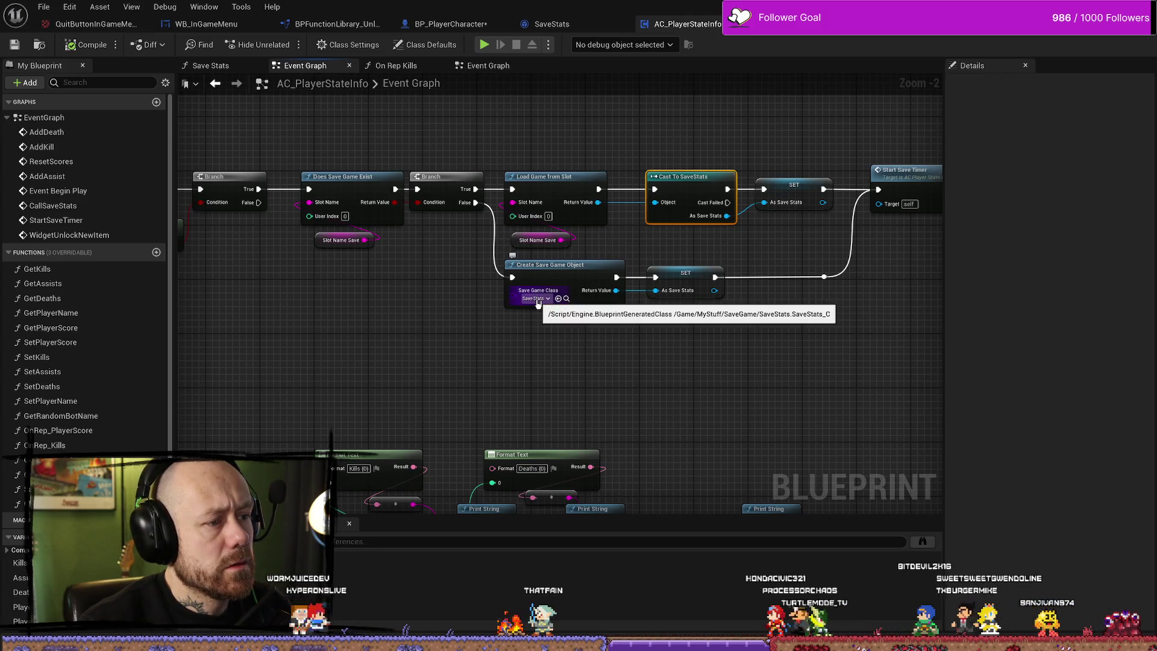
{"action": "left_click_drag", "start_coordinate": [608, 321], "coordinate": [541, 316]}
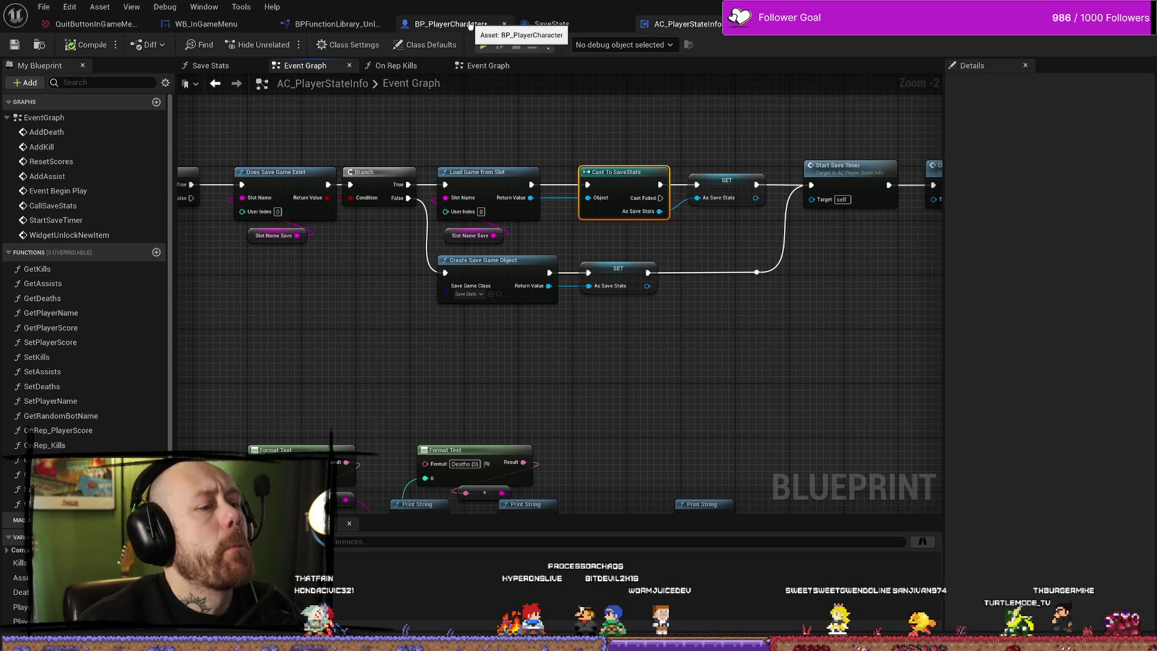
{"action": "left_click", "coordinate": [469, 26]}
{"action": "left_click", "coordinate": [581, 182]}
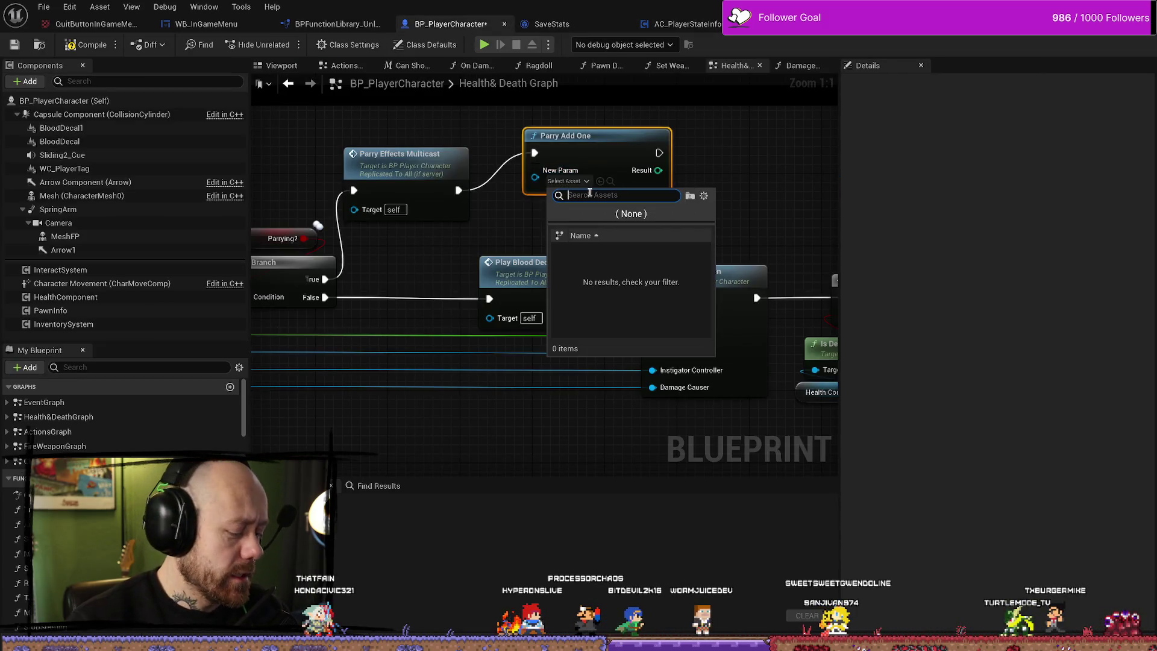
{"action": "type", "text": "a"}
{"action": "key", "text": "BackSpace"}
{"action": "type", "text": "sav"}
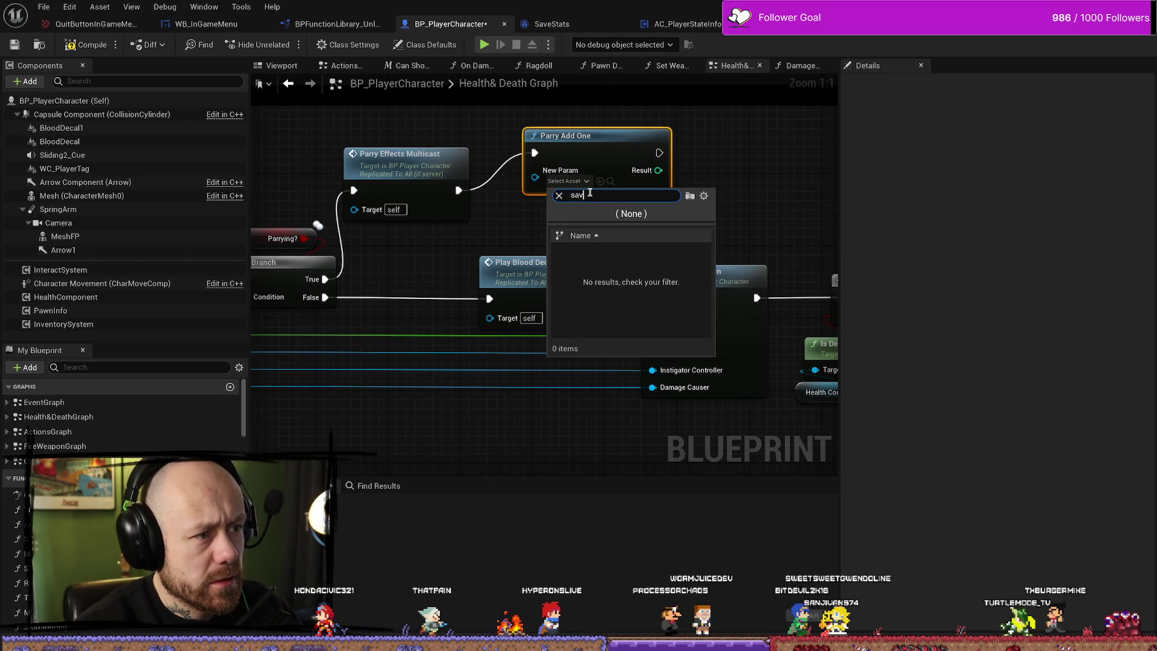
{"action": "key", "text": "BackSpace"}
{"action": "key", "text": "BackSpace"}
{"action": "key", "text": "BackSpace"}
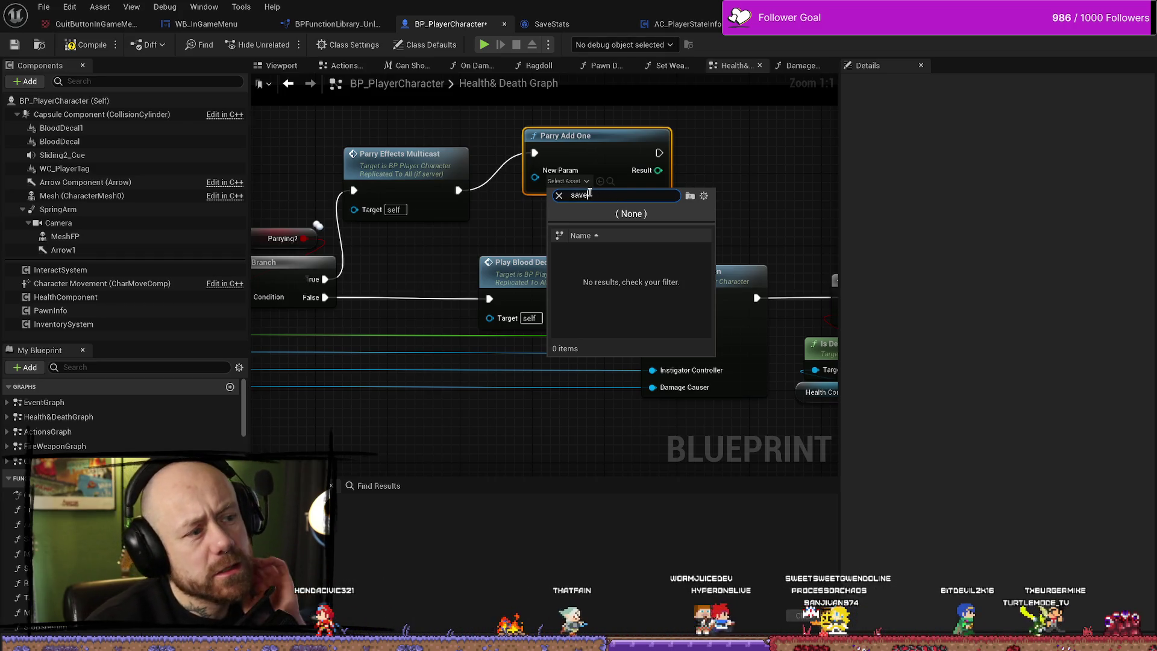
{"action": "left_click", "coordinate": [702, 135]}
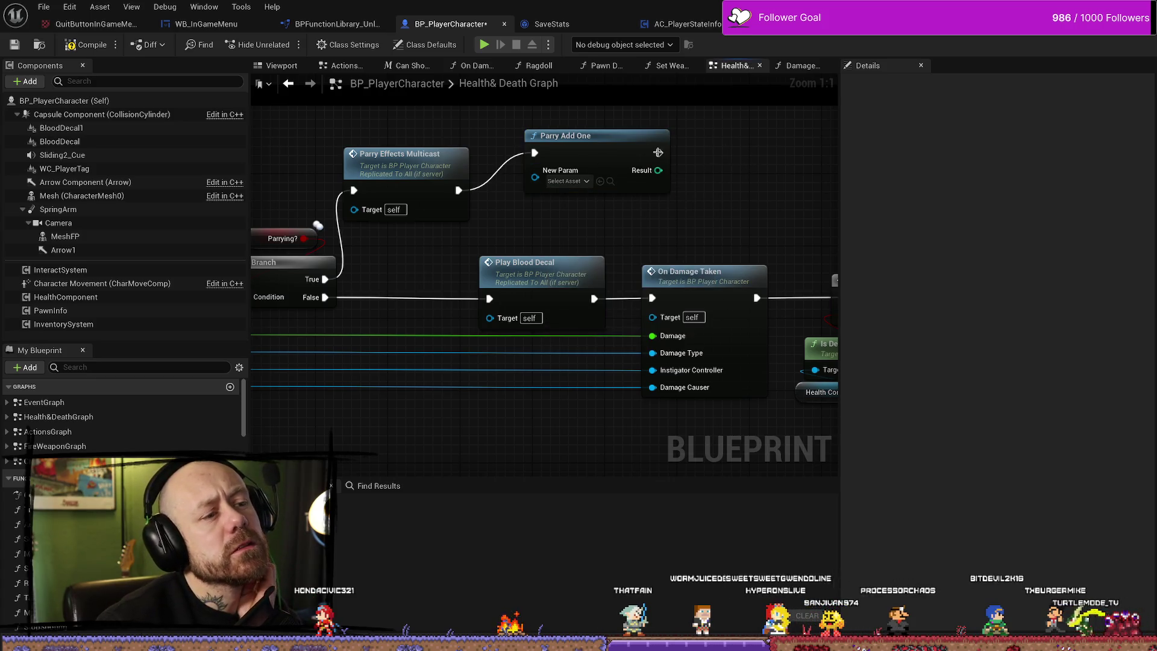
{"action": "scroll", "coordinate": [587, 231], "scroll_direction": "down", "scroll_amount": 1}
{"action": "left_click", "coordinate": [587, 231]}
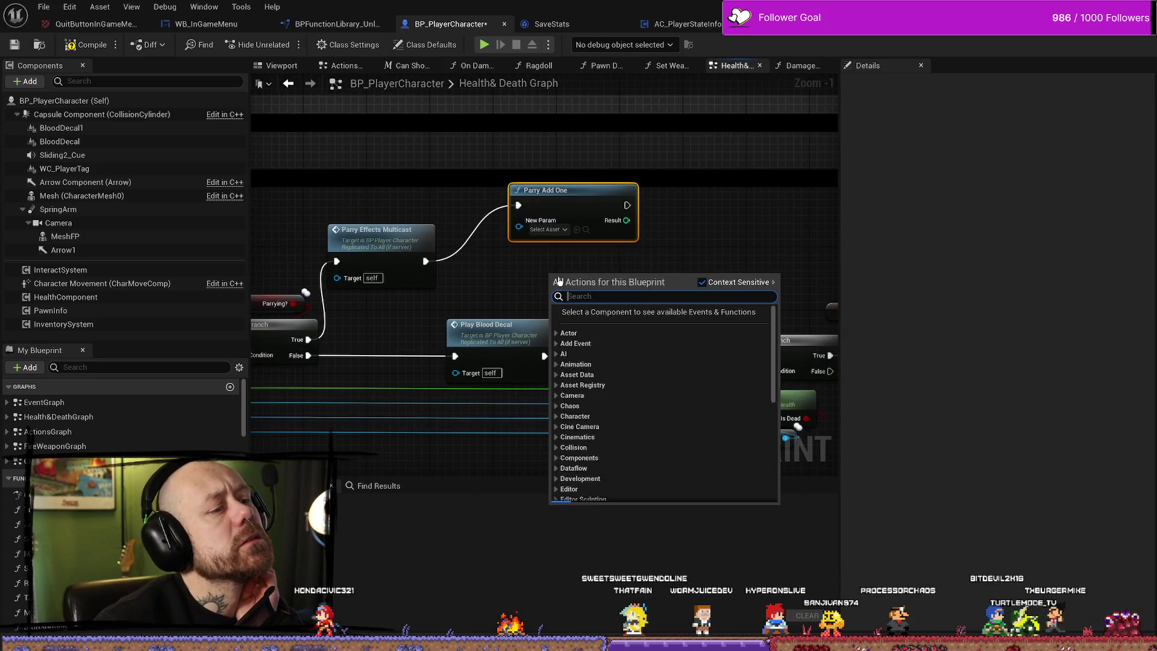
{"action": "left_click", "coordinate": [544, 270]}
{"action": "right_click", "coordinate": [545, 270]}
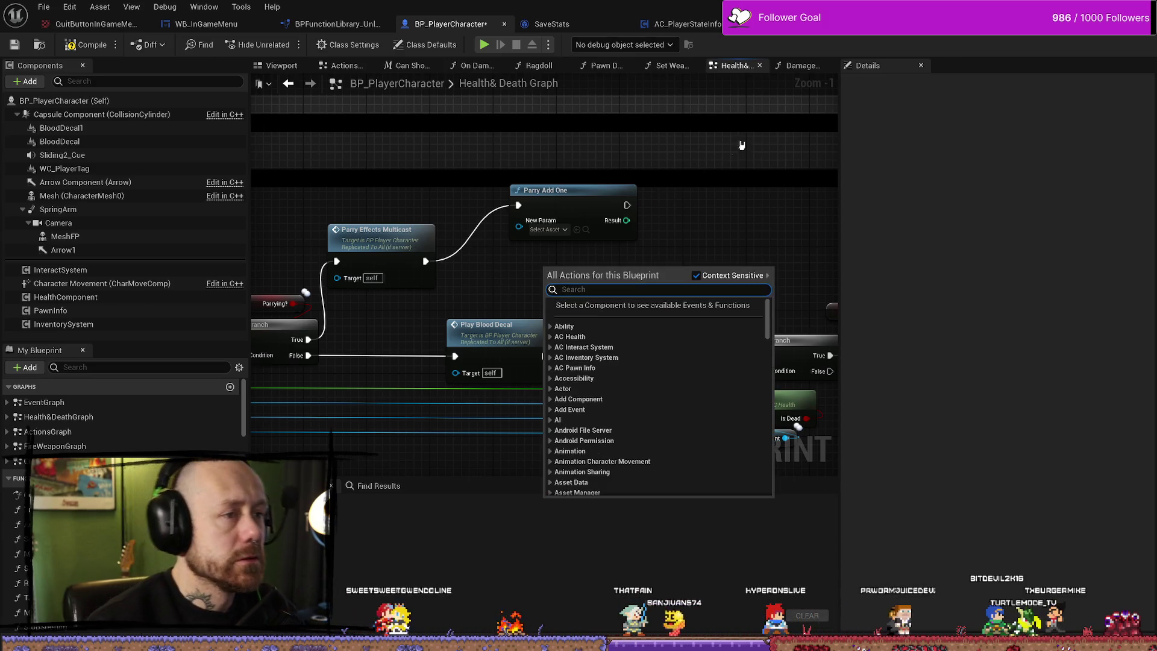
{"action": "left_click", "coordinate": [664, 190]}
{"action": "left_click", "coordinate": [699, 23]}
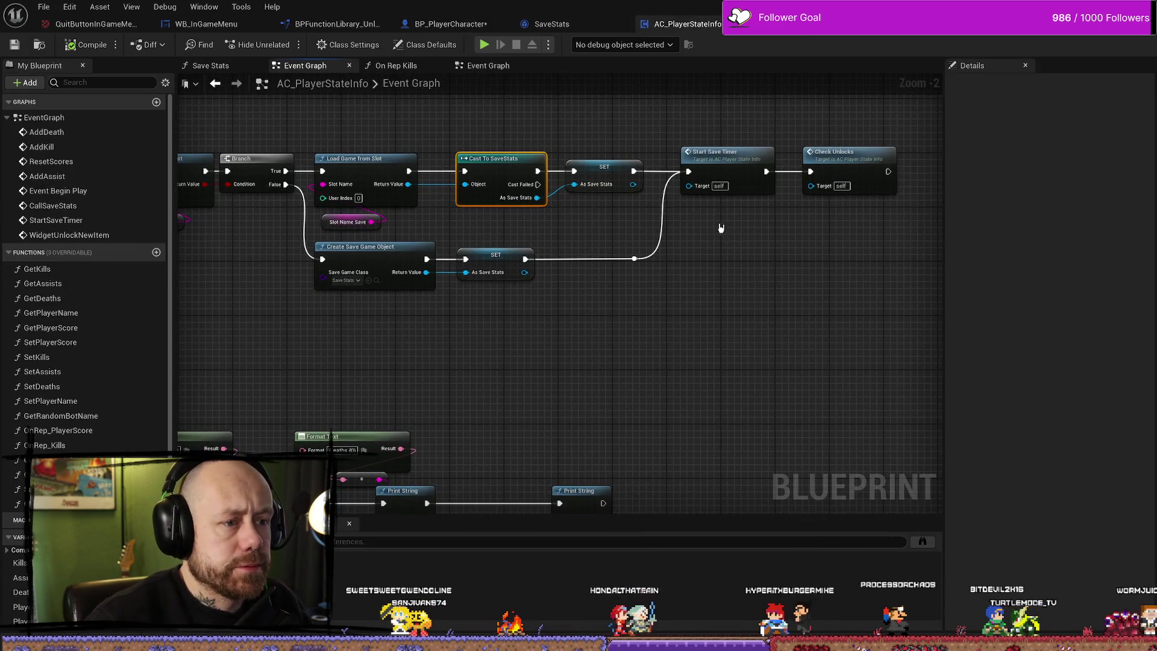
Inspect the As Save Stats SET node and survey the Event Graph's stats printing nodes.
{"action": "left_click", "coordinate": [619, 183]}
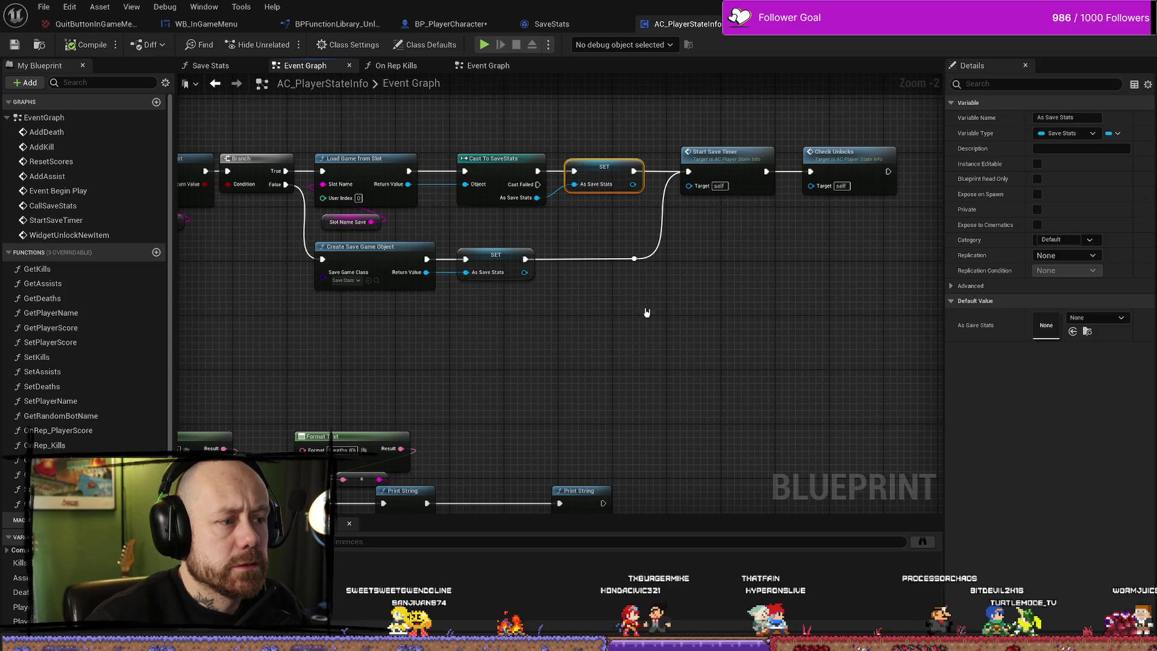
{"action": "mouse_move", "coordinate": [369, 319]}
{"action": "left_mouse_down"}
{"action": "mouse_move", "coordinate": [627, 318]}
{"action": "mouse_move", "coordinate": [545, 319]}
{"action": "mouse_move", "coordinate": [591, 320]}
{"action": "left_mouse_up"}
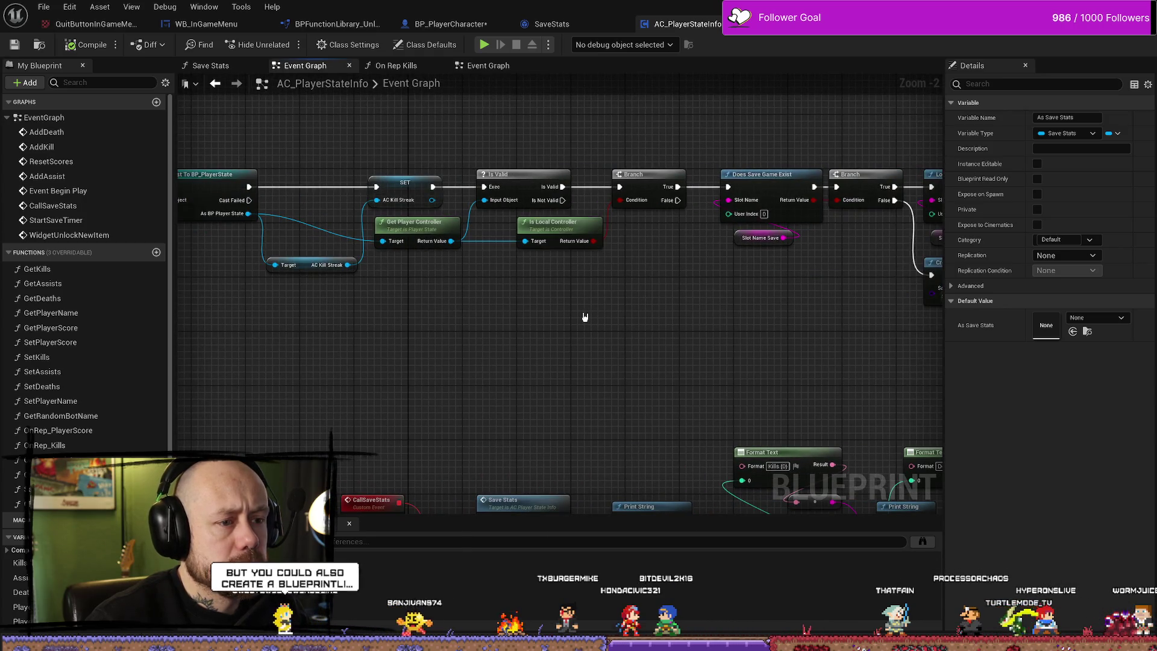
{"action": "scroll", "coordinate": [584, 317], "scroll_direction": "down", "scroll_amount": 1}
{"action": "scroll", "coordinate": [645, 328], "scroll_direction": "down", "scroll_amount": 1}
{"action": "scroll", "coordinate": [505, 326], "scroll_direction": "up", "scroll_amount": 2}
{"action": "scroll", "coordinate": [505, 325], "scroll_direction": "up", "scroll_amount": 1}
{"action": "scroll", "coordinate": [639, 296], "scroll_direction": "down", "scroll_amount": 2}
{"action": "scroll", "coordinate": [534, 391], "scroll_direction": "up", "scroll_amount": 2}
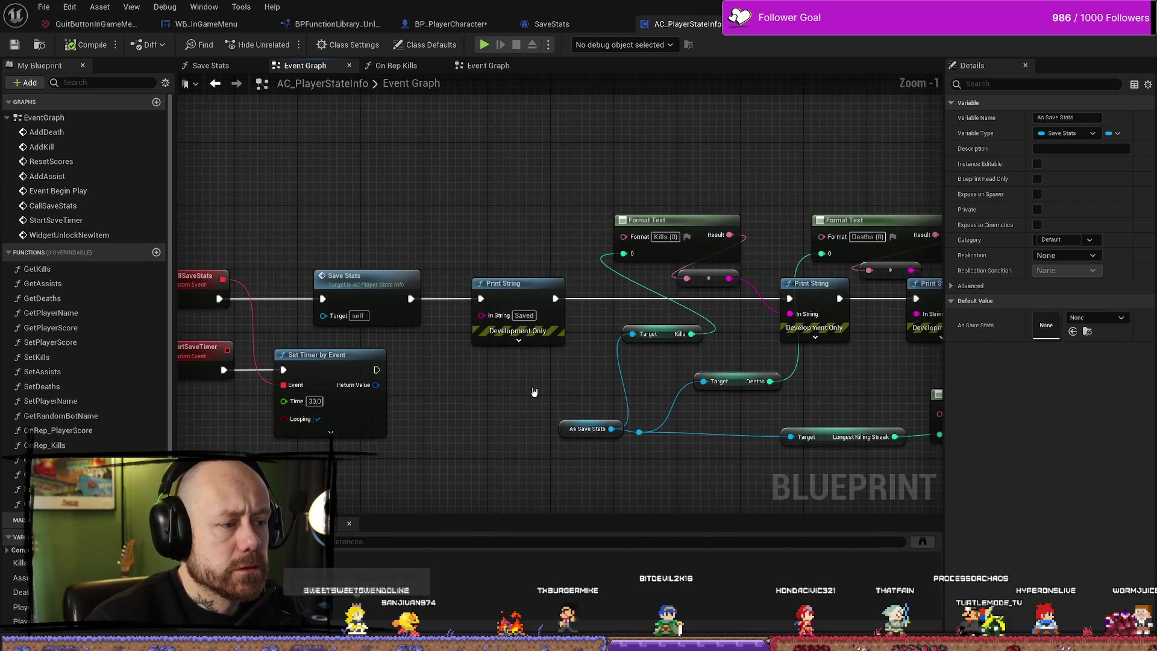
{"action": "left_click_drag", "start_coordinate": [548, 395], "coordinate": [467, 379]}
{"action": "scroll", "coordinate": [814, 384], "scroll_direction": "down", "scroll_amount": 6}
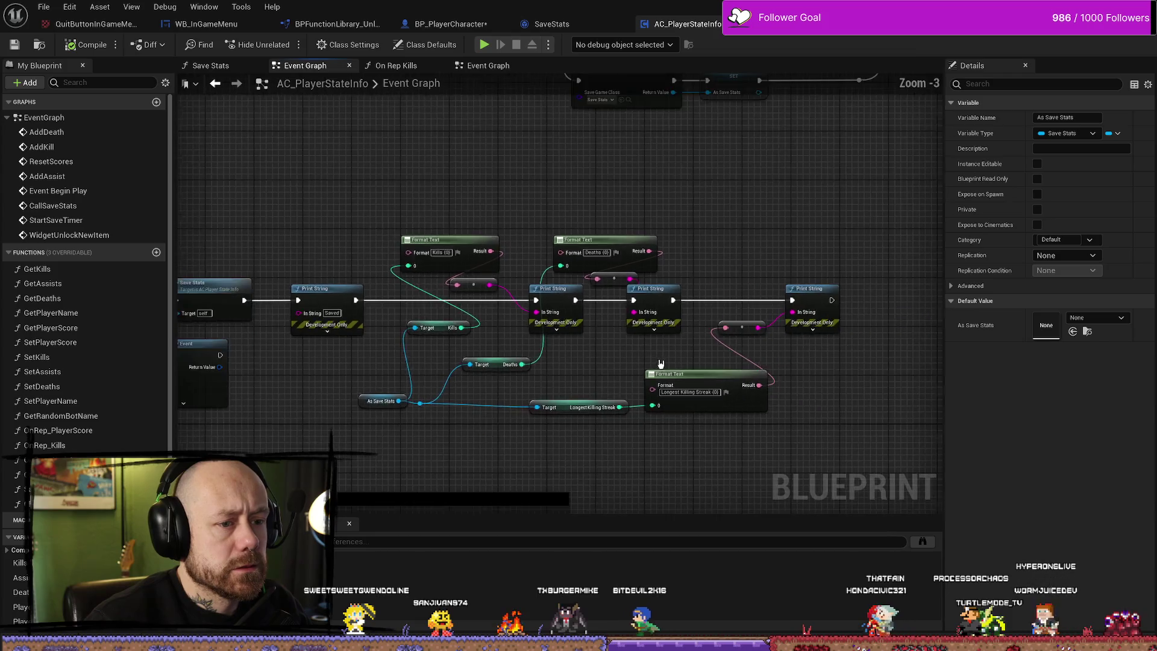
{"action": "scroll", "coordinate": [555, 265], "scroll_direction": "up", "scroll_amount": 6}
{"action": "left_click_drag", "start_coordinate": [754, 280], "coordinate": [708, 313]}
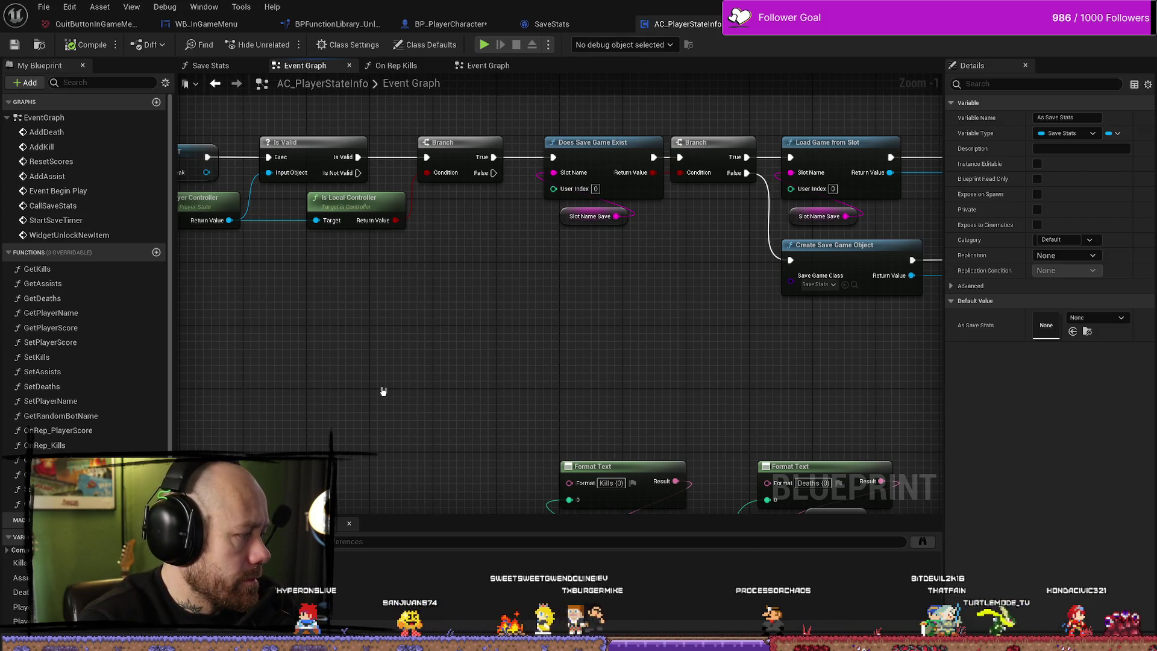
Return to AC_PlayerStateInfo's On Rep Kills graph.
{"action": "scroll", "coordinate": [524, 274], "scroll_direction": "down", "scroll_amount": 3}
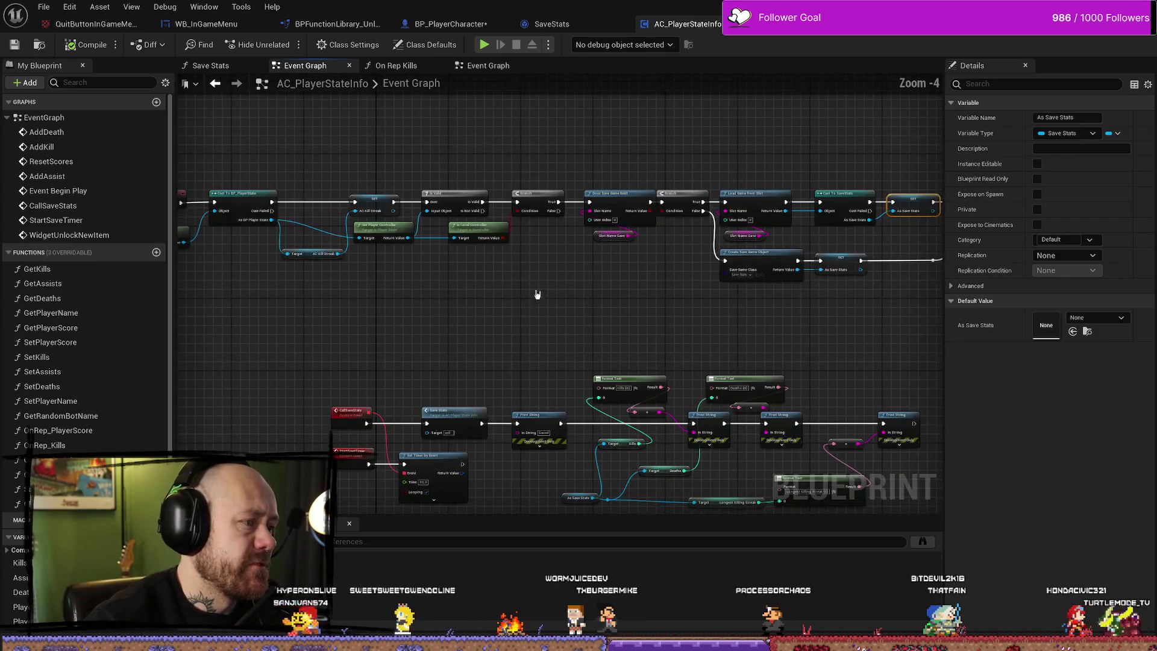
{"action": "scroll", "coordinate": [458, 278], "scroll_direction": "up", "scroll_amount": 3}
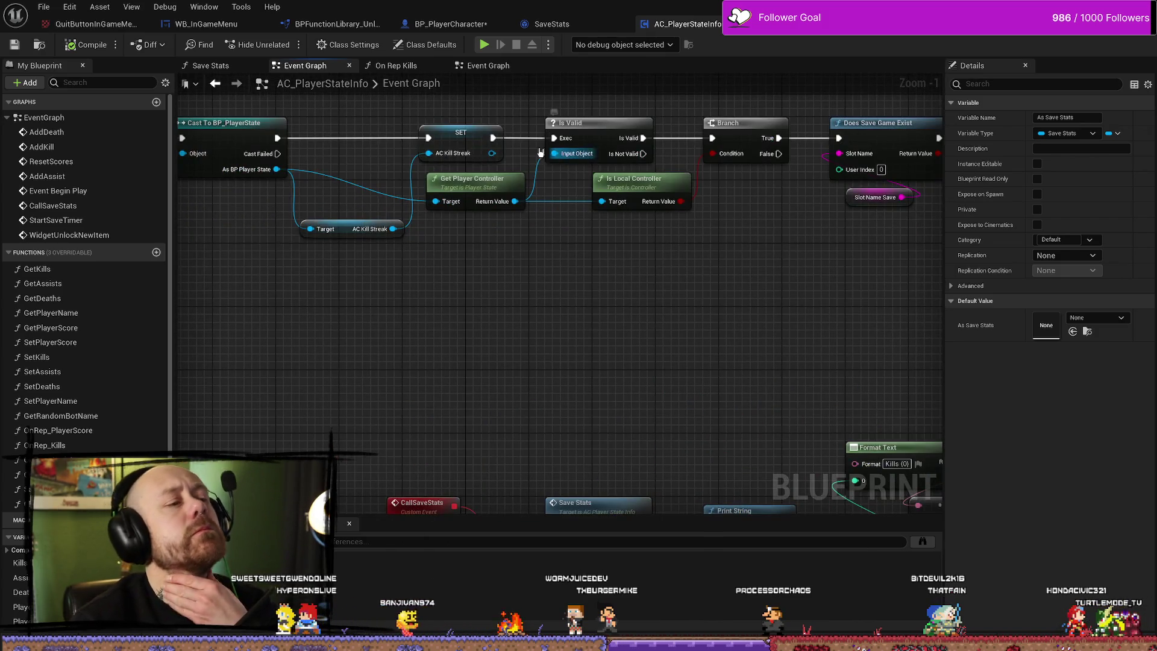
{"action": "left_click", "coordinate": [418, 67]}
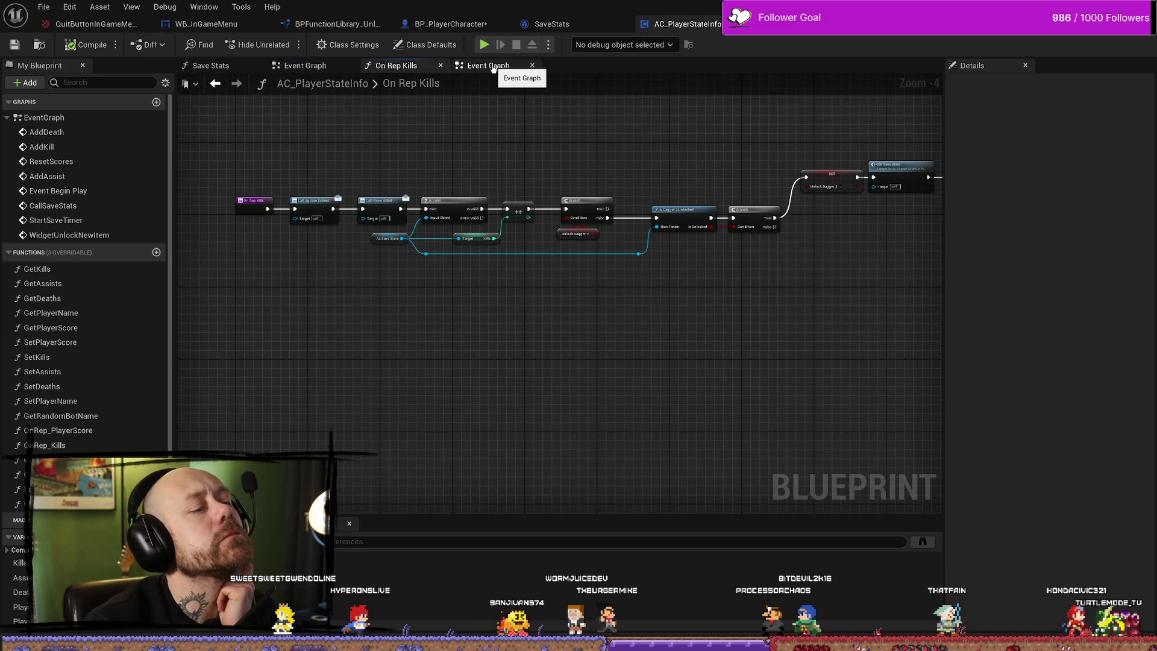
Compare the Event Graph, Save Stats and On Rep Kills graphs of AC_PlayerStateInfo.
{"action": "left_click", "coordinate": [492, 68]}
{"action": "left_click", "coordinate": [390, 67]}
{"action": "left_click", "coordinate": [210, 65]}
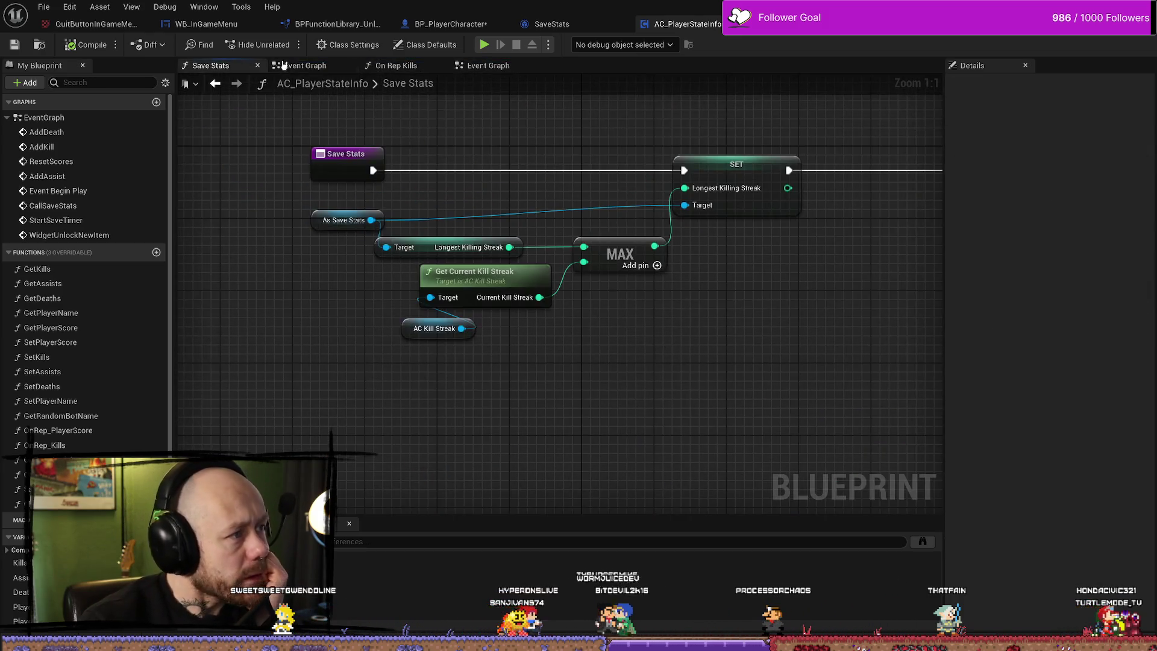
{"action": "scroll", "coordinate": [550, 191], "scroll_direction": "down", "scroll_amount": 1}
{"action": "left_click", "coordinate": [396, 66]}
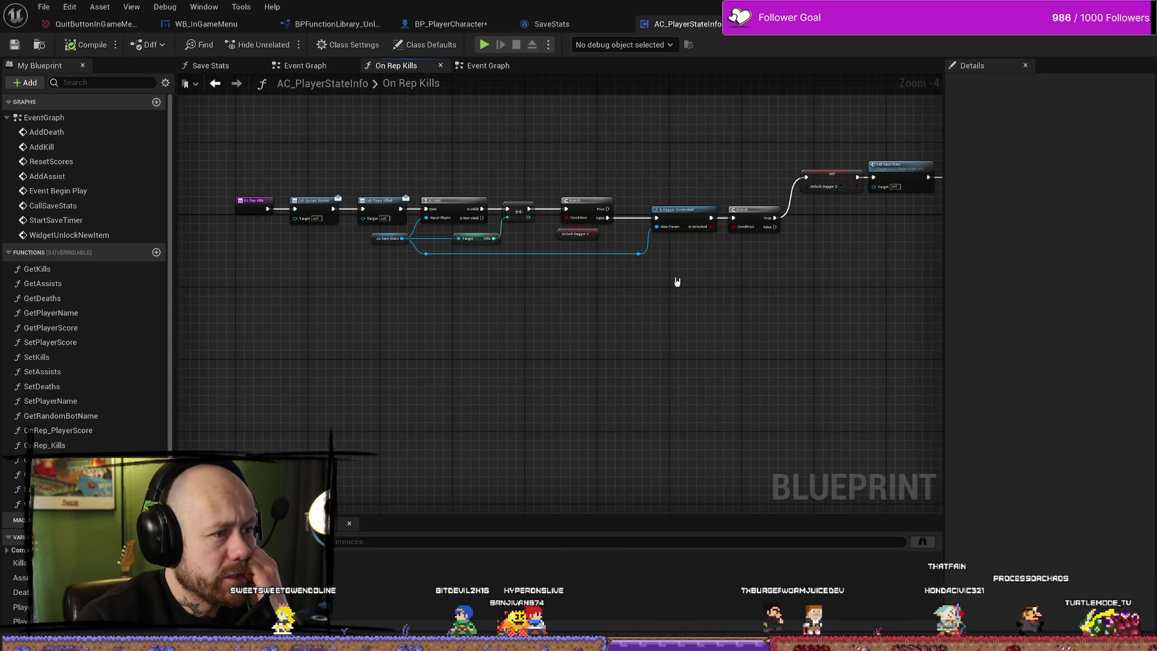
{"action": "scroll", "coordinate": [681, 284], "scroll_direction": "up", "scroll_amount": 1}
{"action": "scroll", "coordinate": [642, 294], "scroll_direction": "down", "scroll_amount": 2}
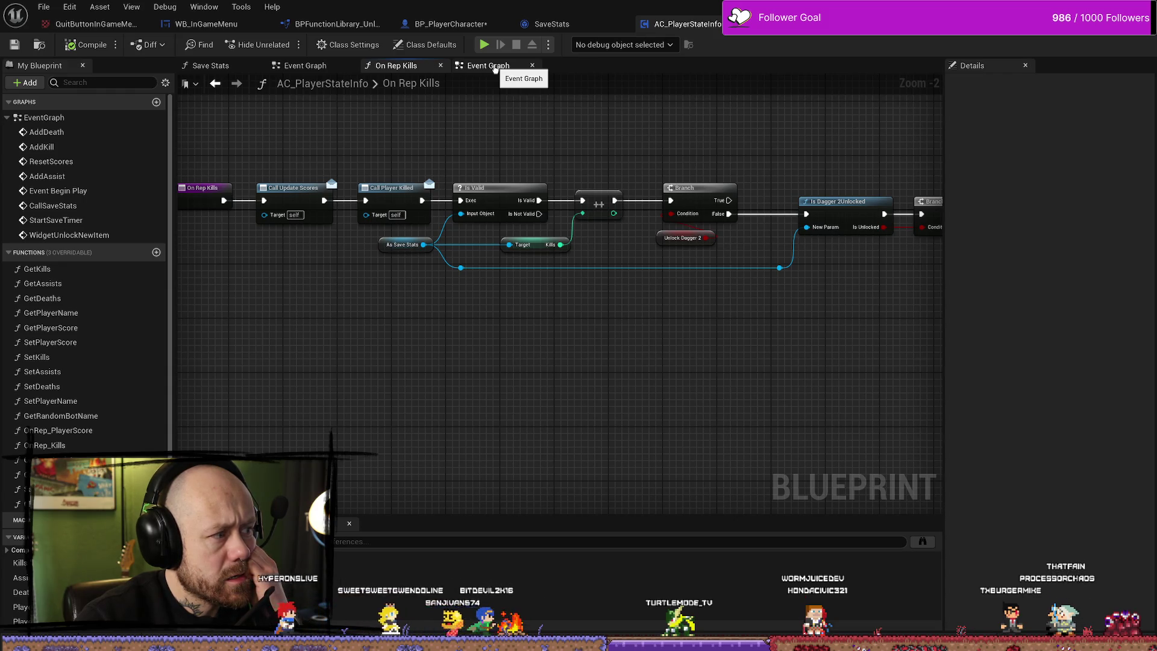
{"action": "left_click", "coordinate": [494, 67]}
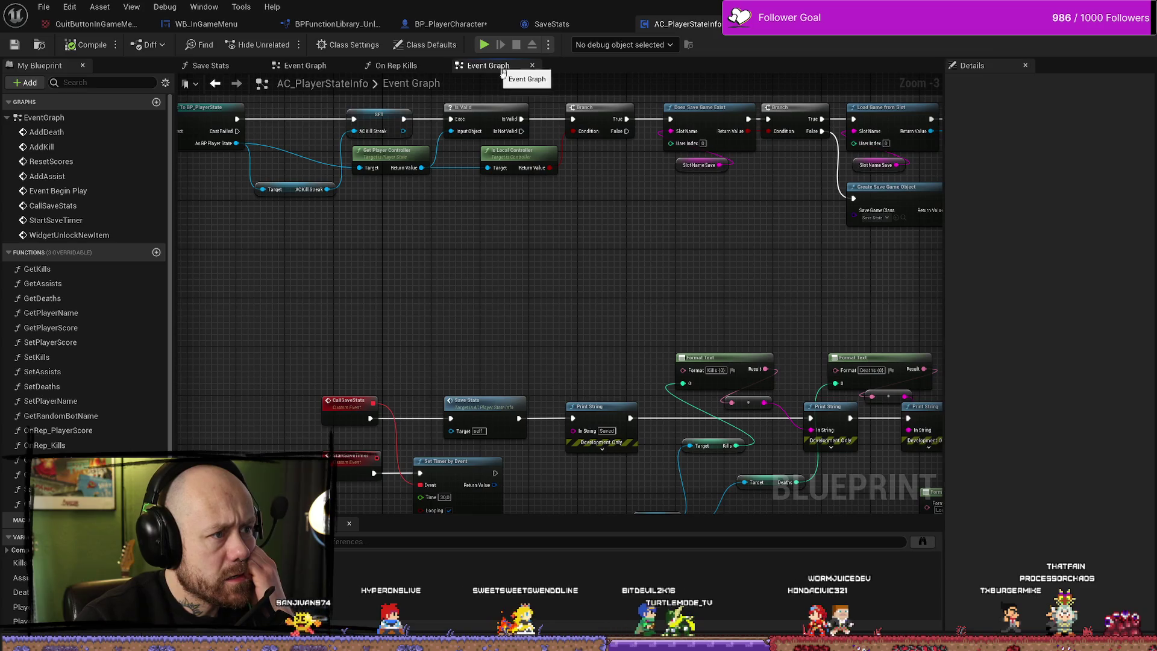
{"action": "left_click_drag", "start_coordinate": [781, 235], "coordinate": [576, 226]}
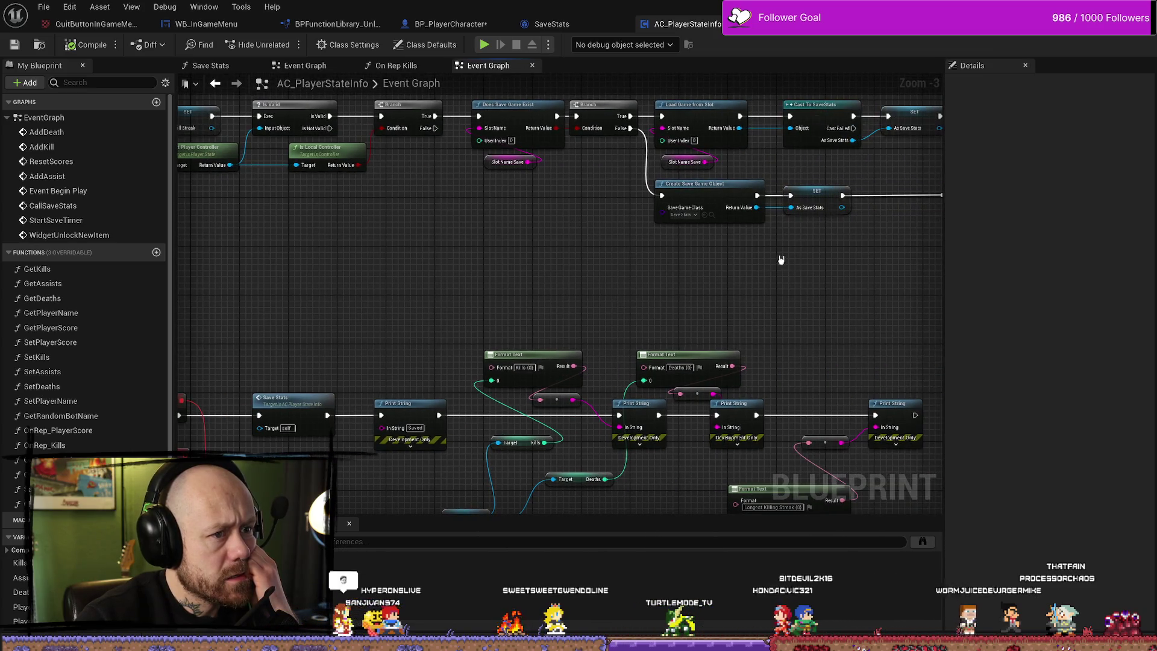
{"action": "left_click", "coordinate": [395, 65]}
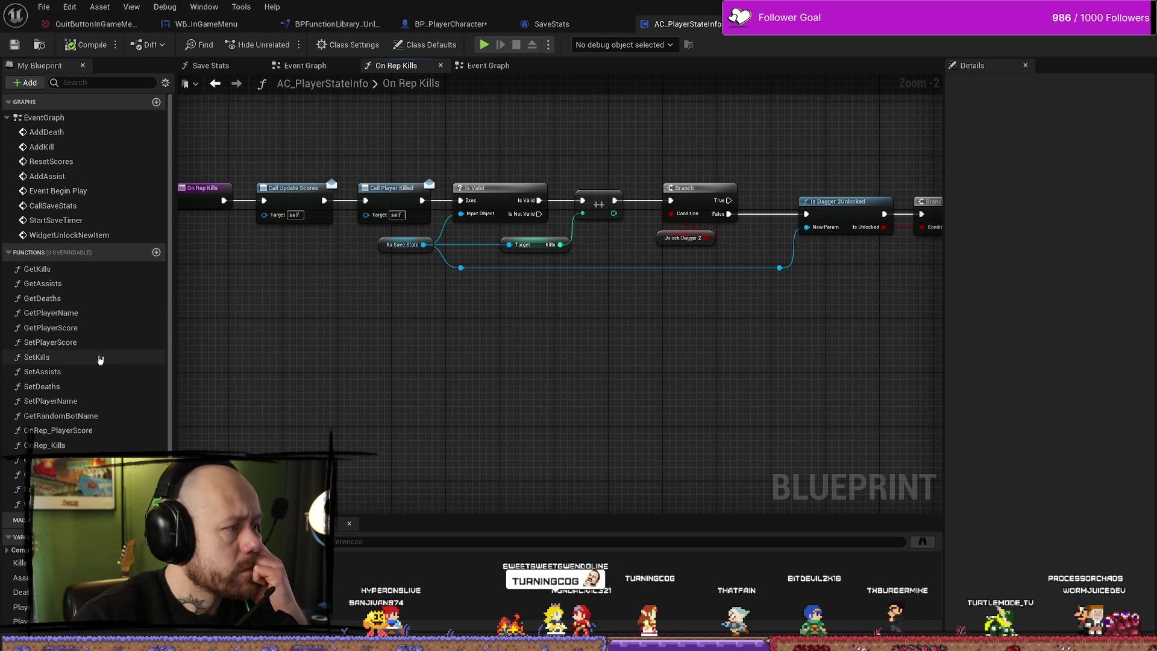
Check SetKills function settings and view the Unlock Dagger 2 and save nodes.
{"action": "left_click", "coordinate": [55, 360]}
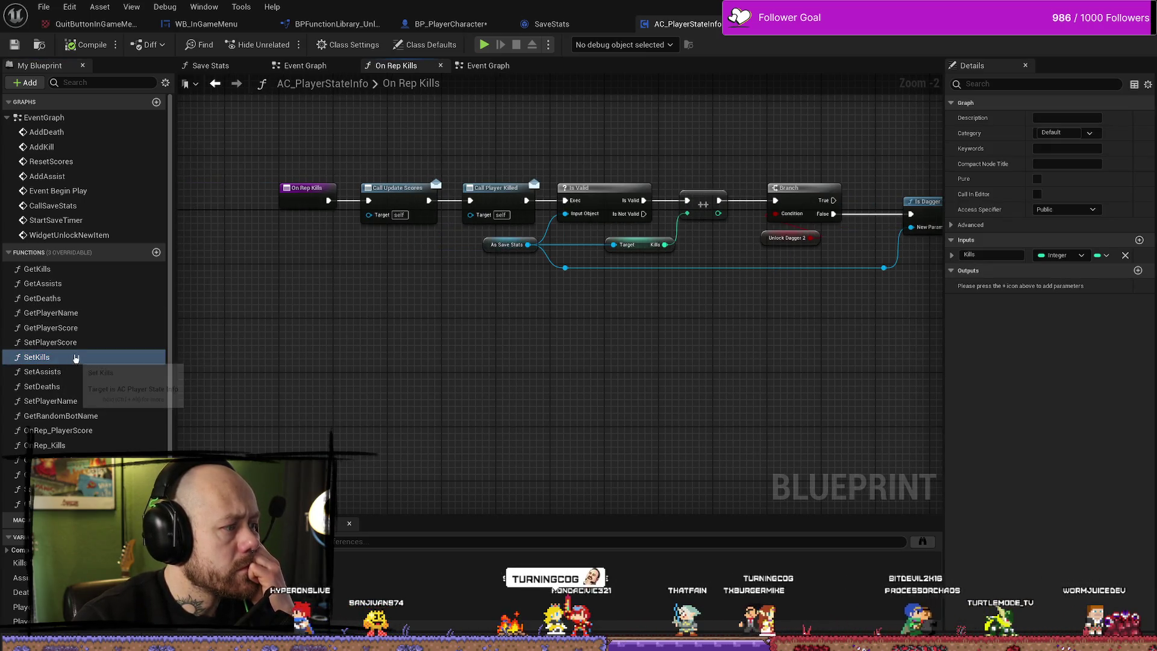
{"action": "left_click", "coordinate": [116, 450]}
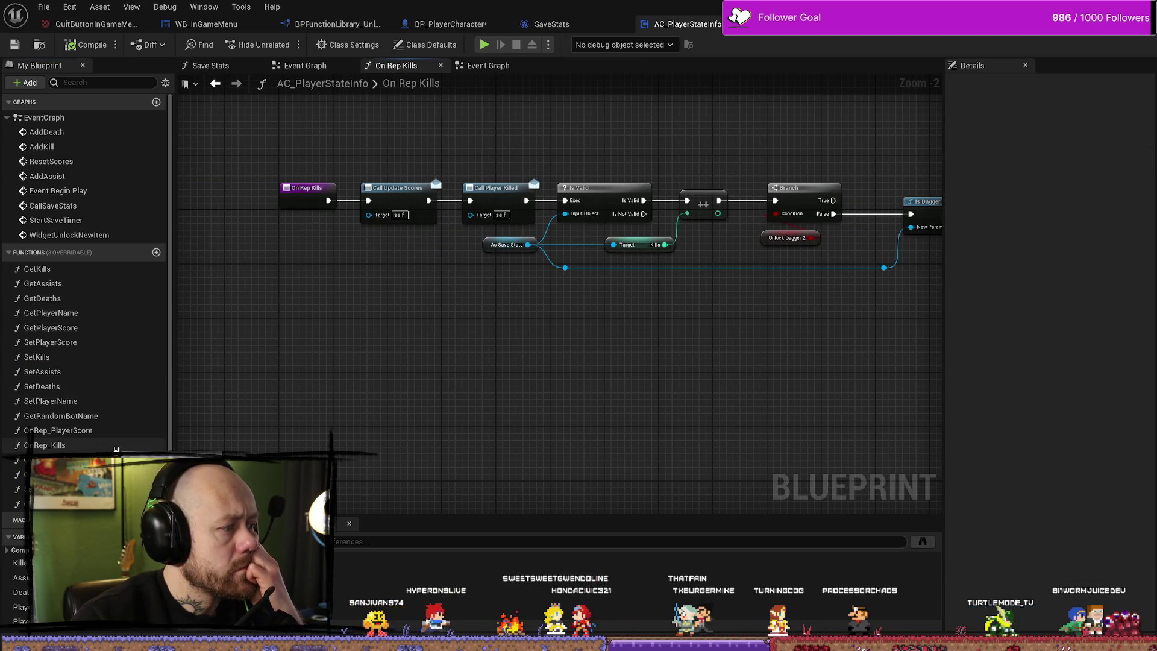
{"action": "mouse_move", "coordinate": [449, 429]}
{"action": "left_mouse_down"}
{"action": "mouse_move", "coordinate": [349, 396]}
{"action": "mouse_move", "coordinate": [667, 356]}
{"action": "mouse_move", "coordinate": [705, 312]}
{"action": "mouse_move", "coordinate": [488, 278]}
{"action": "mouse_move", "coordinate": [490, 328]}
{"action": "mouse_move", "coordinate": [258, 315]}
{"action": "mouse_move", "coordinate": [456, 311]}
{"action": "left_mouse_up"}
{"action": "scroll", "coordinate": [488, 279], "scroll_direction": "up", "scroll_amount": 2}
{"action": "scroll", "coordinate": [515, 287], "scroll_direction": "down", "scroll_amount": 2}
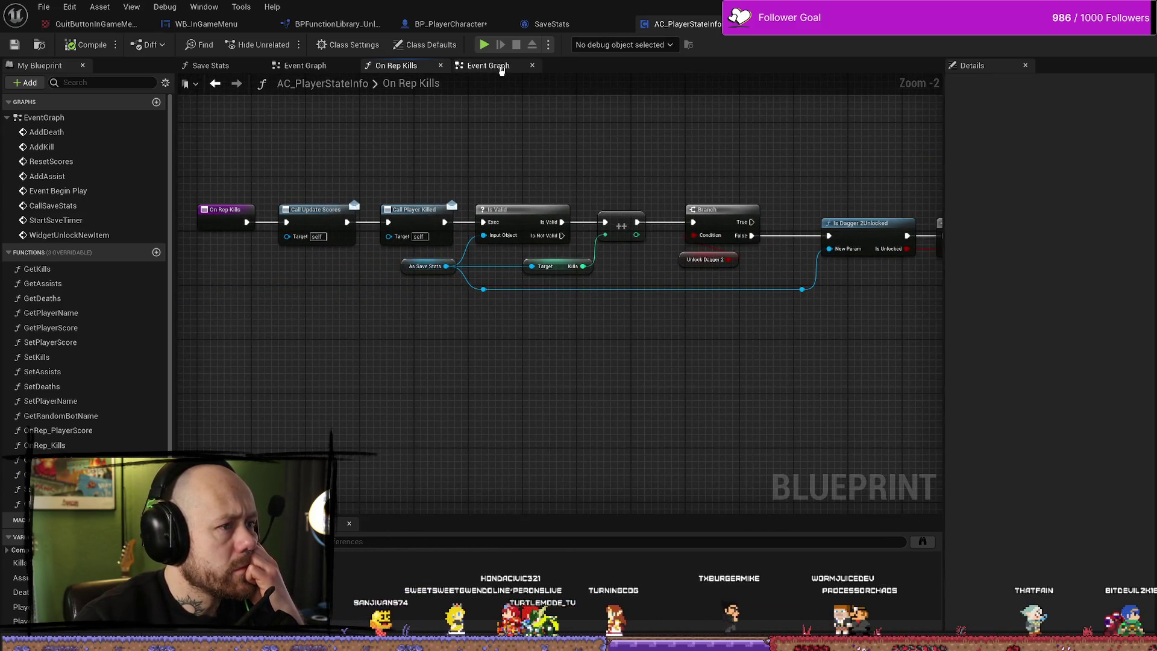
Review the save-game node network, then return to BP_PlayerCharacter's Health&Death Graph.
{"action": "left_click", "coordinate": [487, 65]}
{"action": "left_click", "coordinate": [413, 65]}
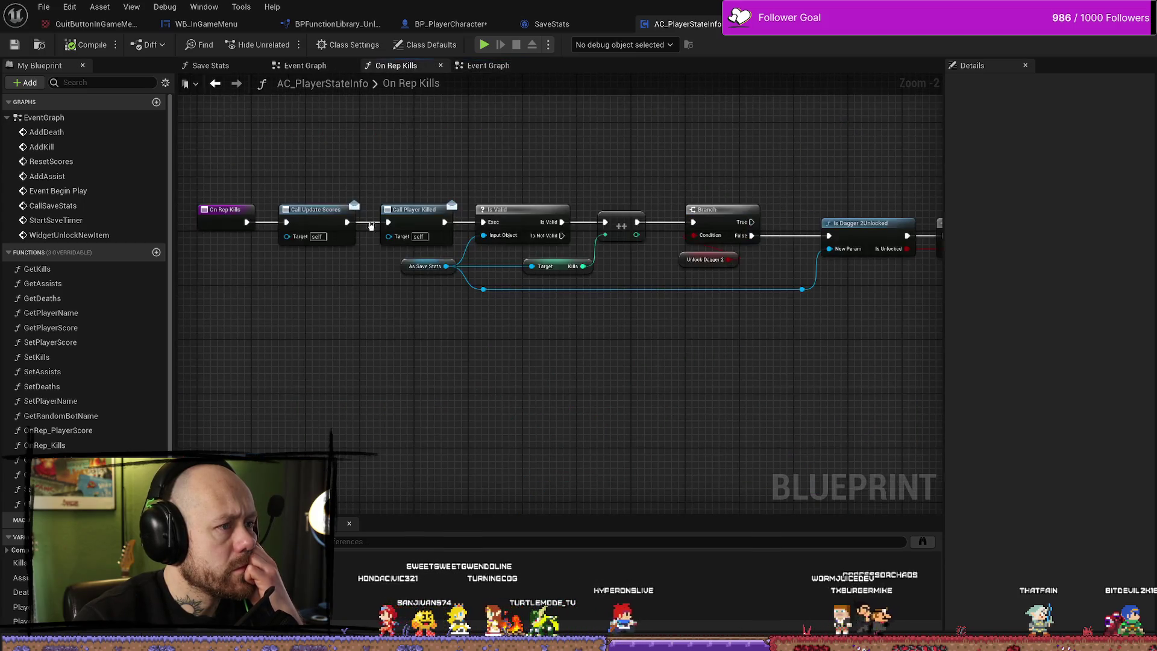
{"action": "left_click", "coordinate": [305, 65]}
{"action": "mouse_move", "coordinate": [649, 266]}
{"action": "left_mouse_down"}
{"action": "mouse_move", "coordinate": [537, 261]}
{"action": "mouse_move", "coordinate": [516, 238]}
{"action": "left_mouse_up"}
{"action": "scroll", "coordinate": [666, 276], "scroll_direction": "down", "scroll_amount": 4}
{"action": "scroll", "coordinate": [558, 211], "scroll_direction": "up", "scroll_amount": 3}
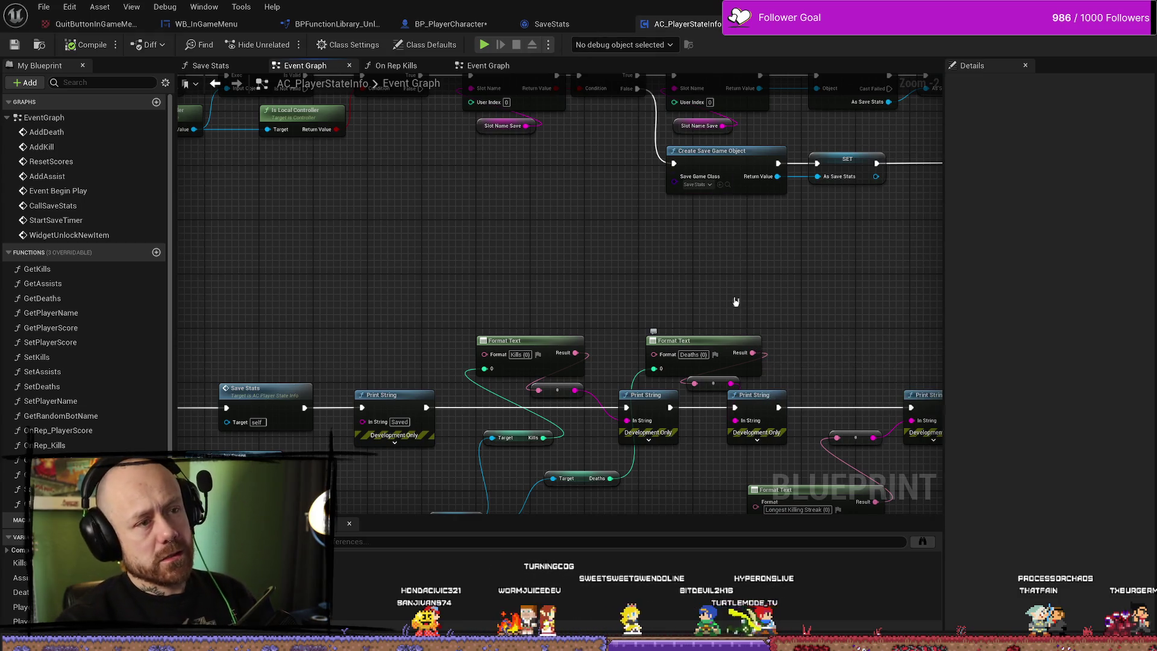
{"action": "left_click_drag", "start_coordinate": [596, 167], "coordinate": [588, 201]}
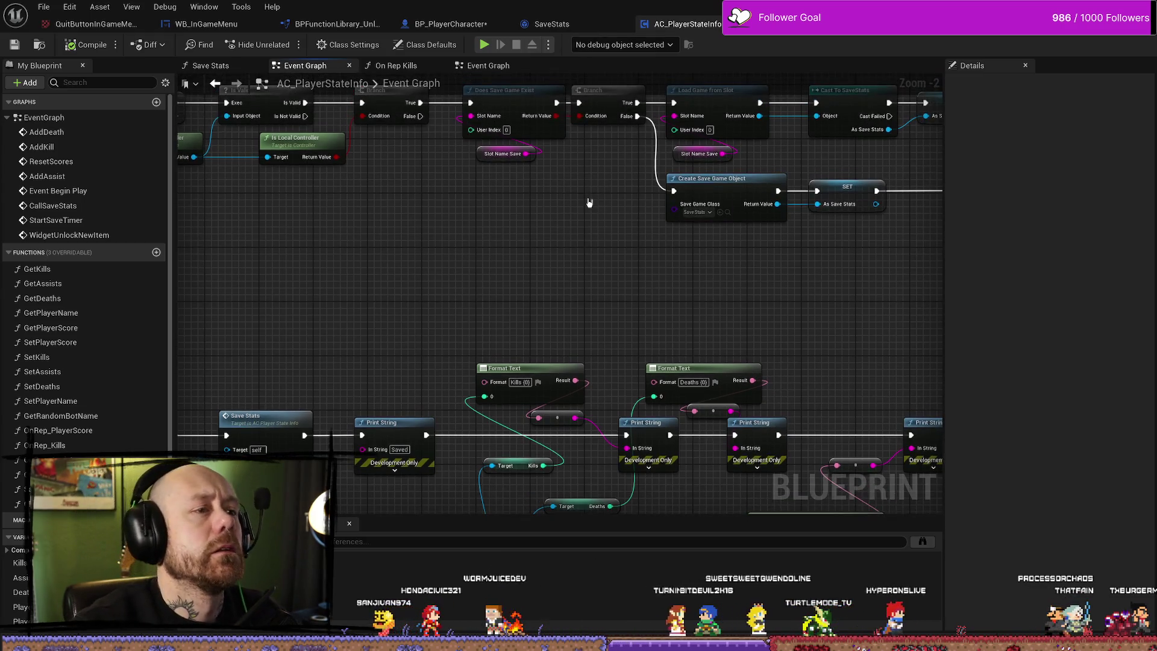
{"action": "left_click", "coordinate": [470, 24]}
{"action": "scroll", "coordinate": [476, 160], "scroll_direction": "down", "scroll_amount": 4}
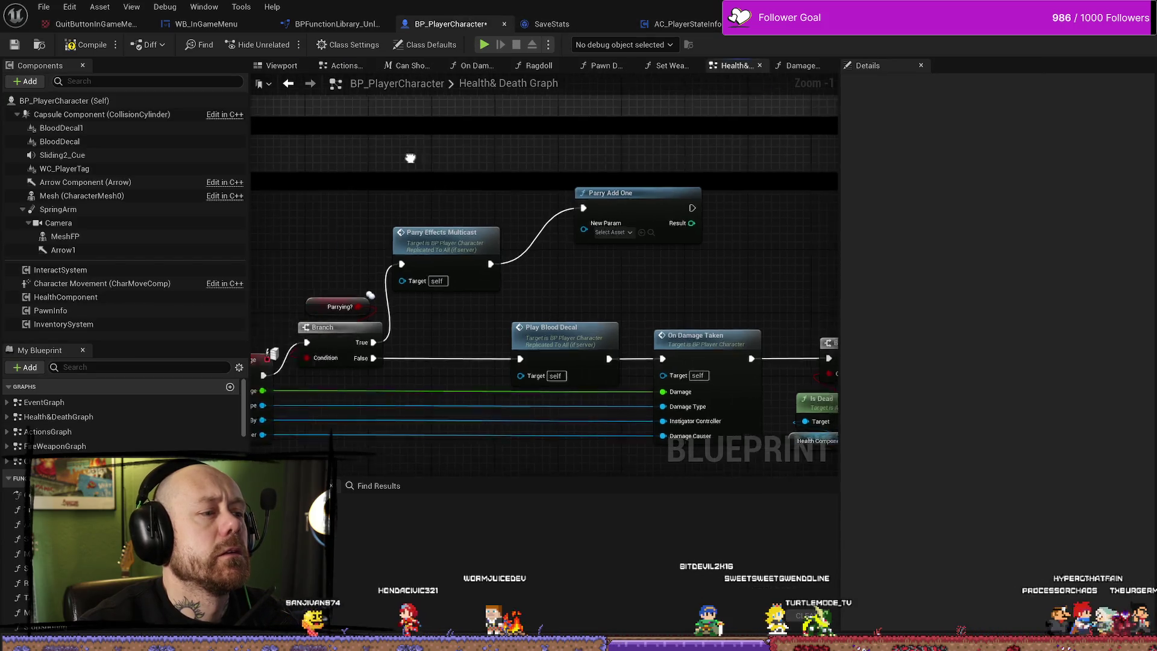
Compile BP_PlayerCharacter and view the Add Kill comment in Damage Player.
{"action": "left_click", "coordinate": [87, 45]}
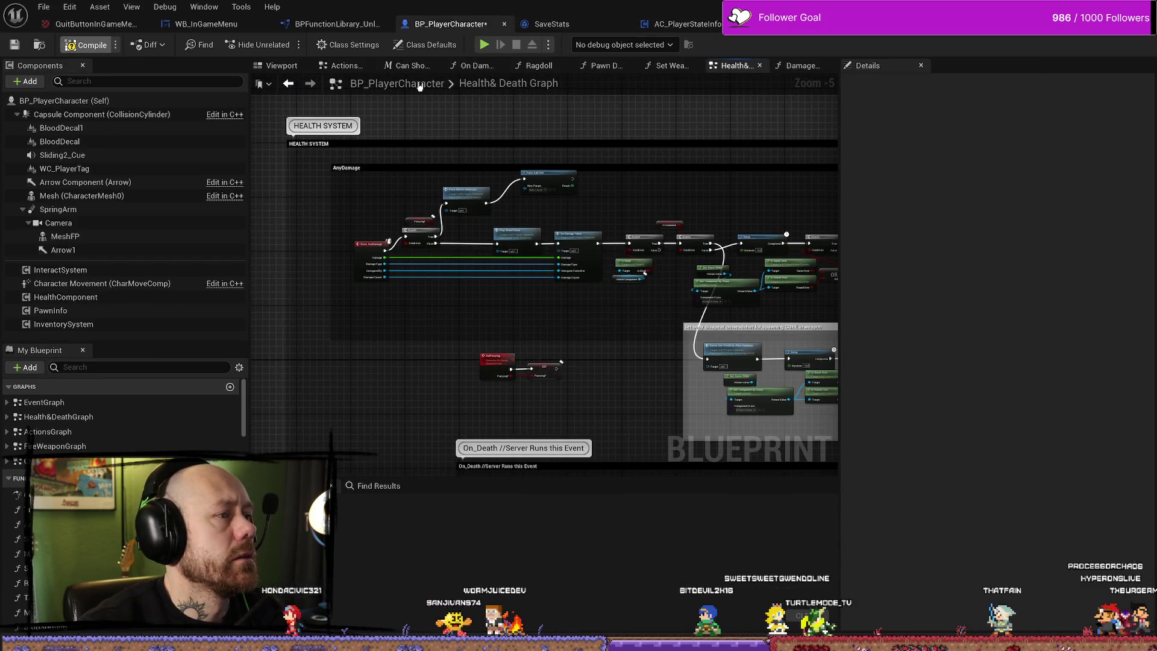
{"action": "left_click", "coordinate": [797, 67]}
{"action": "scroll", "coordinate": [656, 311], "scroll_direction": "up", "scroll_amount": 3}
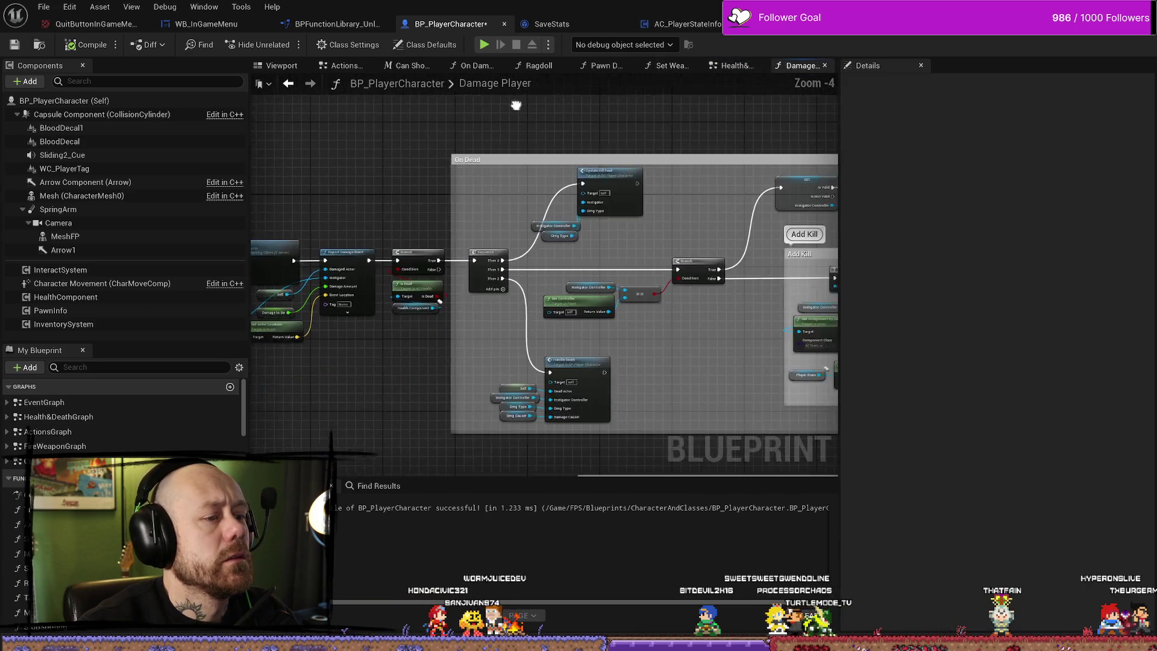
{"action": "mouse_move", "coordinate": [725, 199]}
{"action": "left_mouse_down"}
{"action": "mouse_move", "coordinate": [325, 140]}
{"action": "mouse_move", "coordinate": [640, 120]}
{"action": "left_mouse_up"}
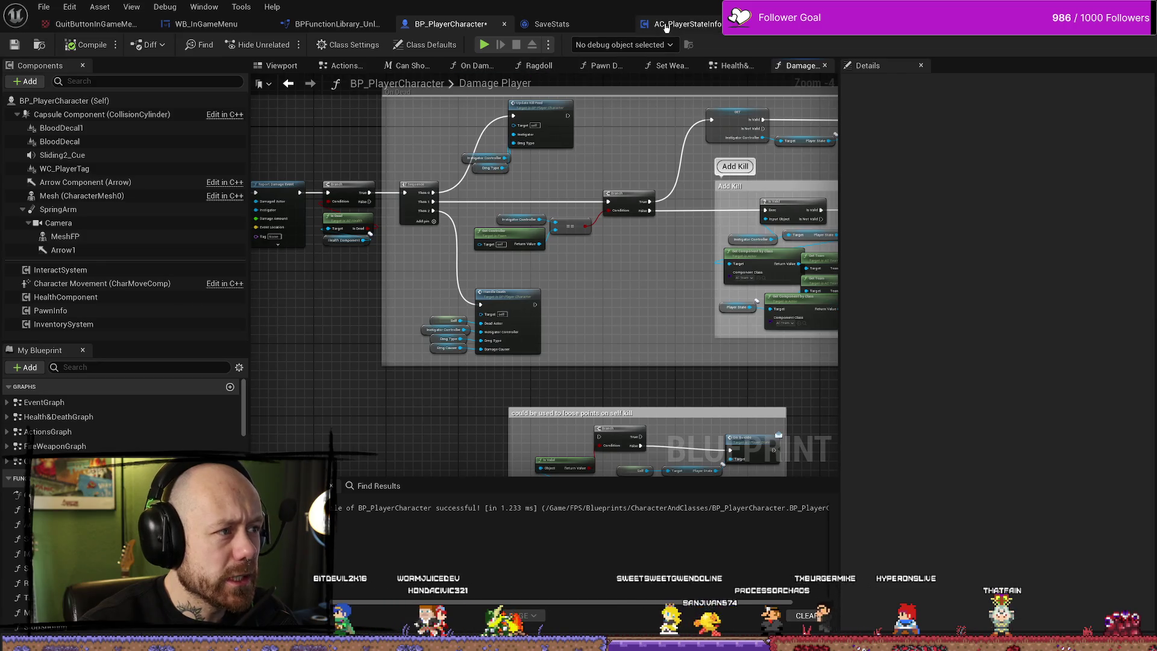
Jump to AC_PlayerStateInfo's AddKill event and open the Content Drawer.
{"action": "left_click", "coordinate": [687, 24]}
{"action": "scroll", "coordinate": [369, 313], "scroll_direction": "down", "scroll_amount": 1}
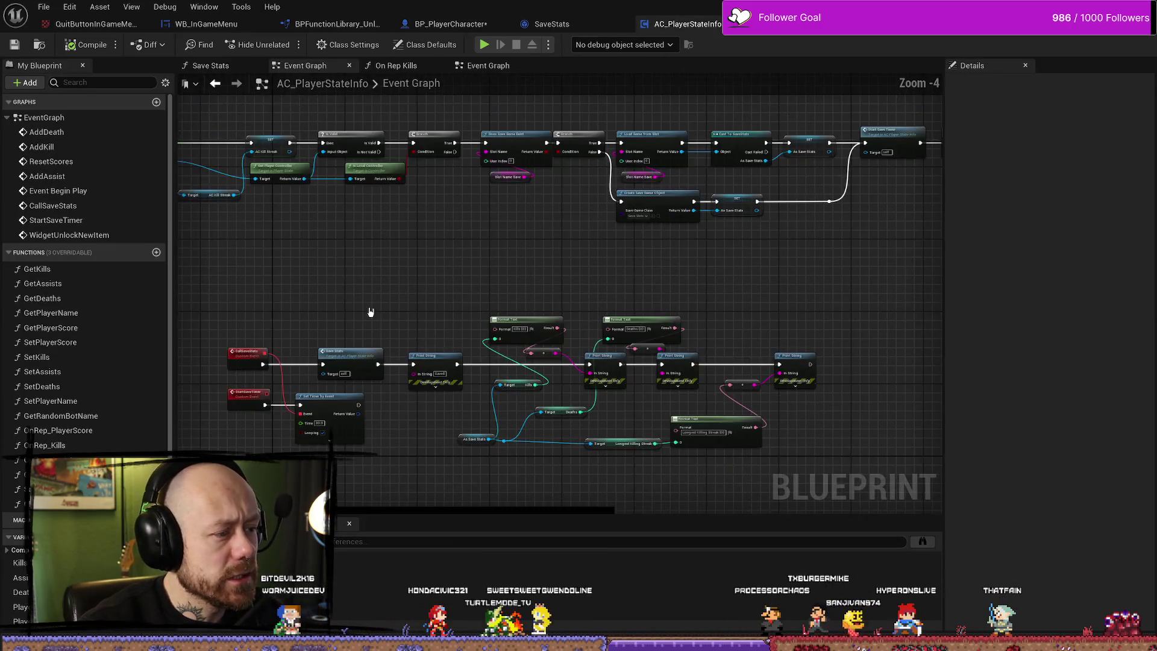
{"action": "left_click_drag", "start_coordinate": [370, 313], "coordinate": [464, 219]}
{"action": "scroll", "coordinate": [392, 251], "scroll_direction": "up", "scroll_amount": 2}
{"action": "left_click_drag", "start_coordinate": [392, 251], "coordinate": [455, 192]}
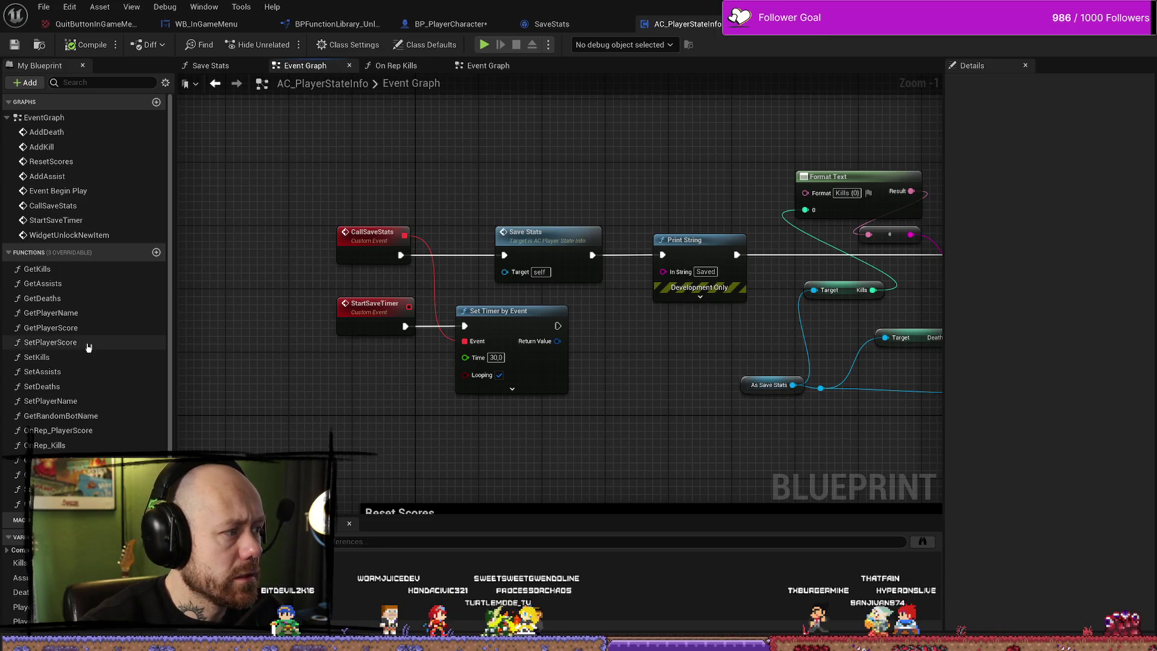
{"action": "double_click", "coordinate": [68, 150]}
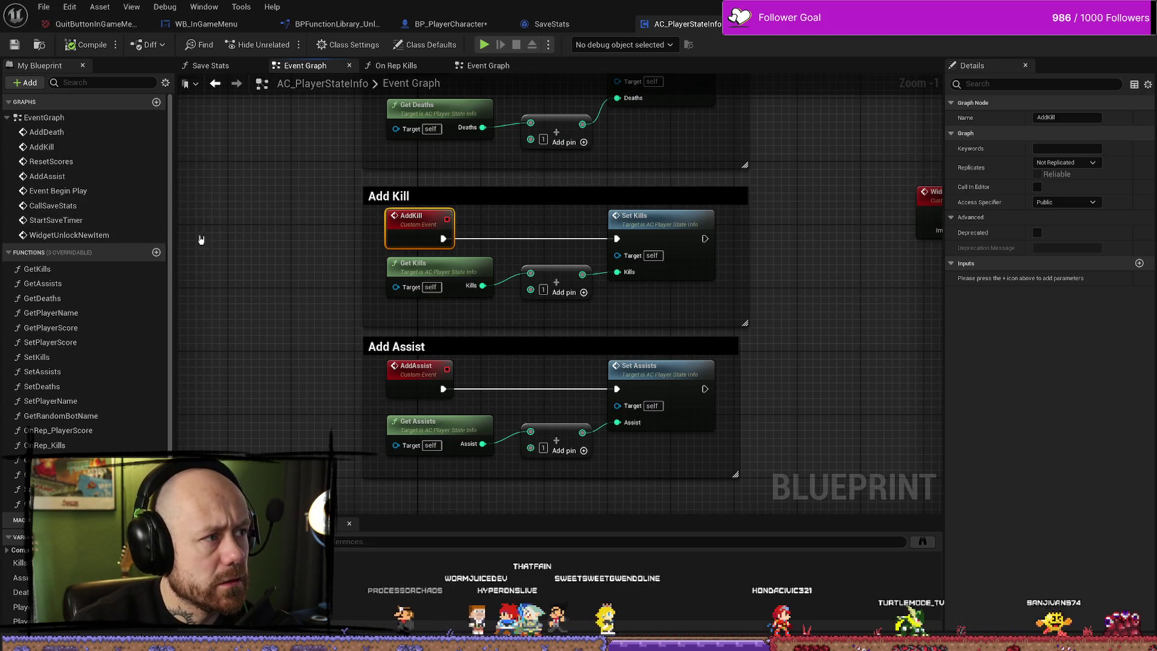
{"action": "key", "text": "ctrl+space"}
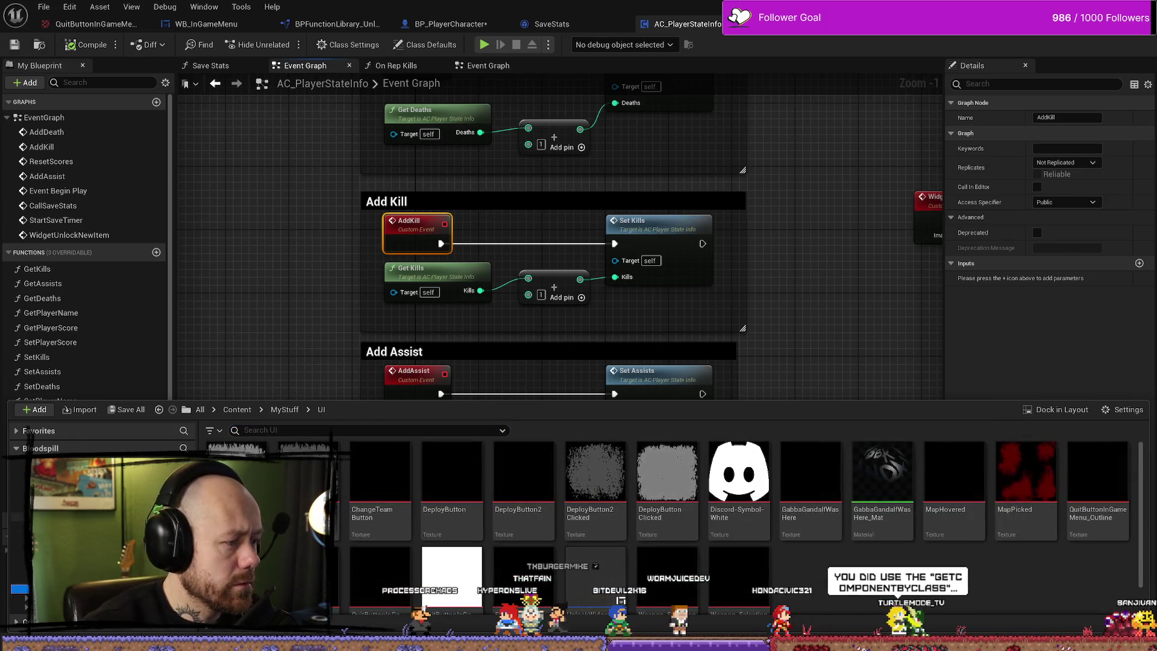
Open WB_CharacterSelection from FPS/UI and view its Get Component by Class nodes.
{"action": "left_click", "coordinate": [17, 524]}
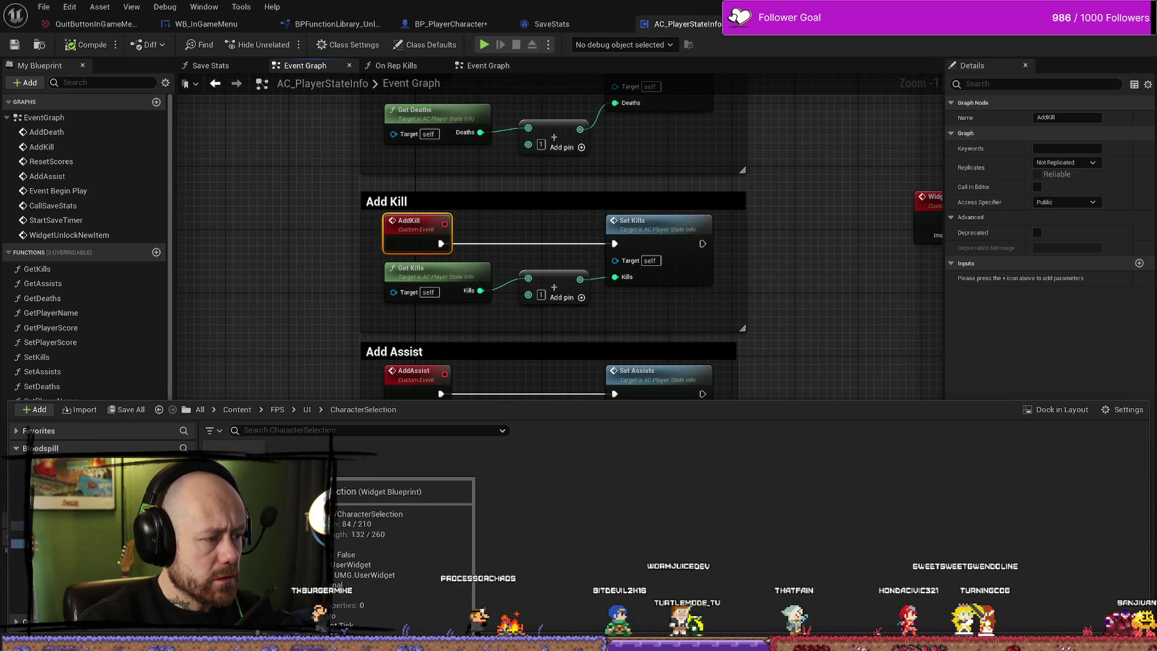
{"action": "double_click", "coordinate": [319, 475]}
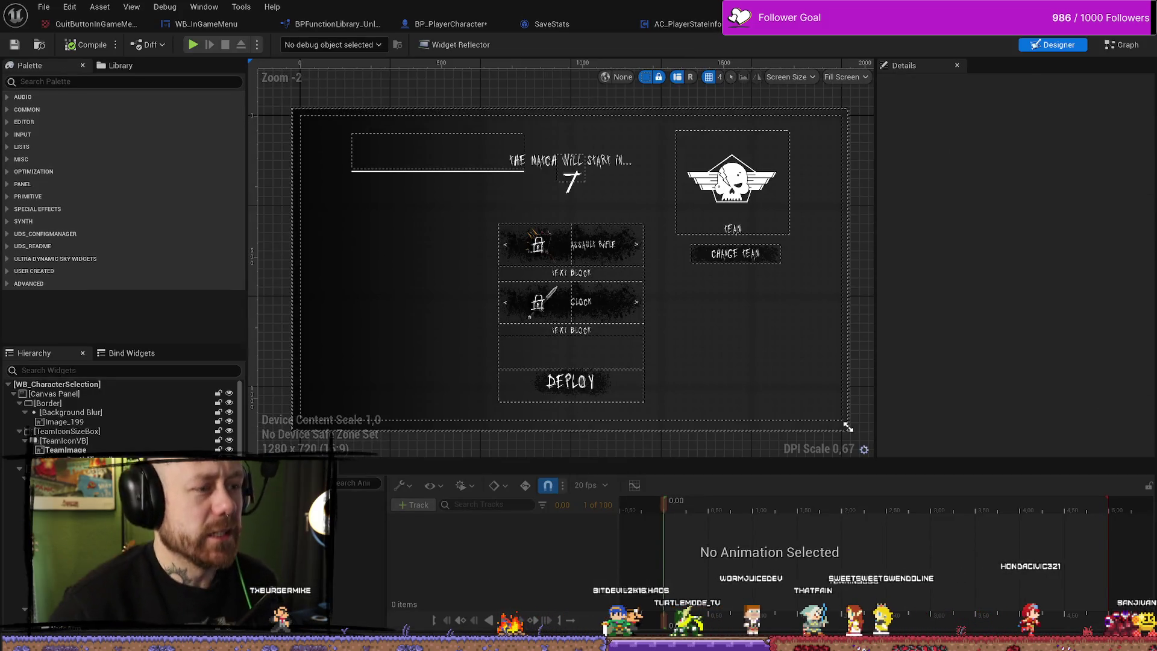
{"action": "left_click", "coordinate": [1121, 46]}
{"action": "scroll", "coordinate": [477, 243], "scroll_direction": "down", "scroll_amount": 4}
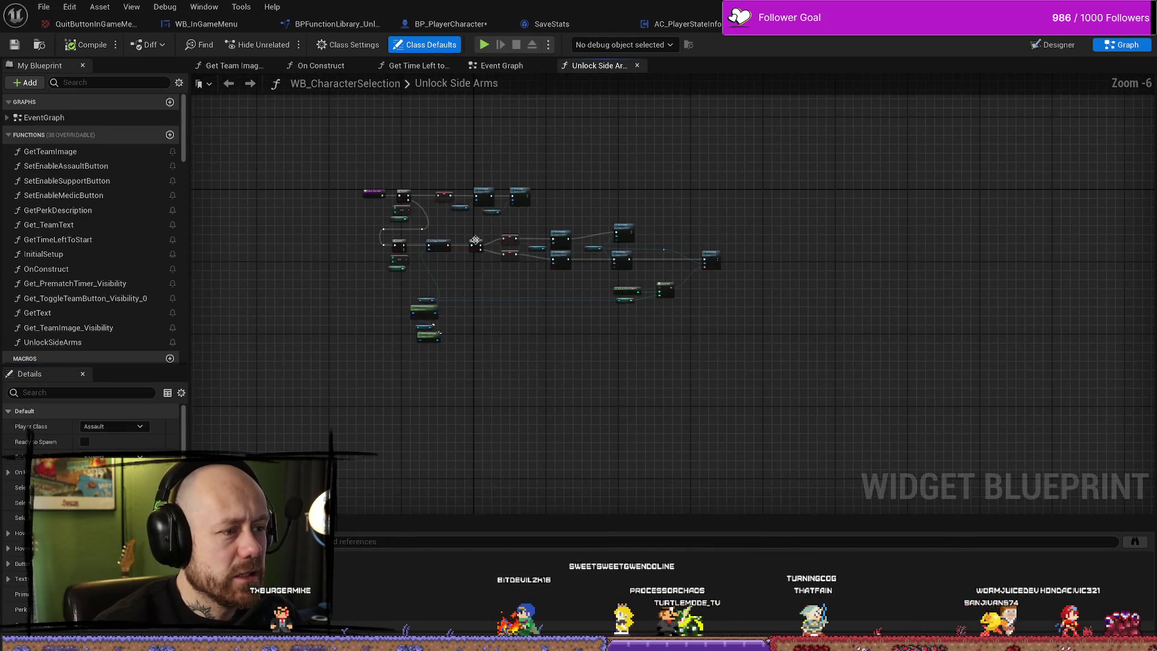
{"action": "scroll", "coordinate": [477, 243], "scroll_direction": "up", "scroll_amount": 7}
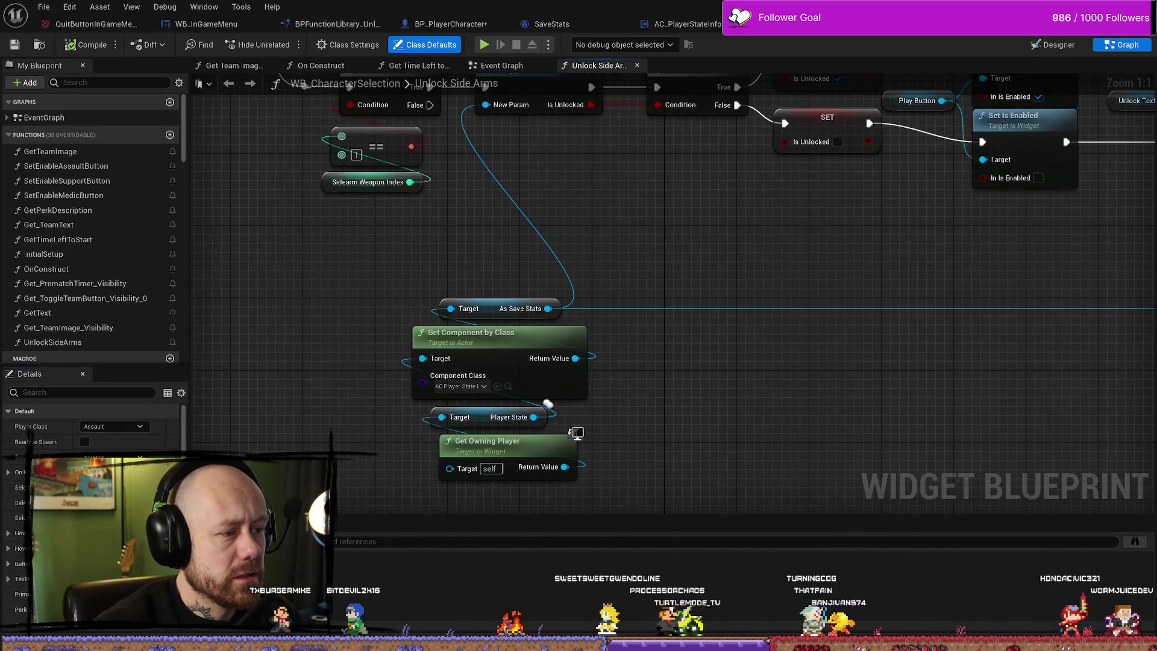
{"action": "left_click_drag", "start_coordinate": [650, 427], "coordinate": [579, 443]}
Inspect the Get Owning Player and player-state lookup nodes, then show BPFunctionLibrary_Unlockable's Parry Add One.
{"action": "left_click", "coordinate": [532, 386]}
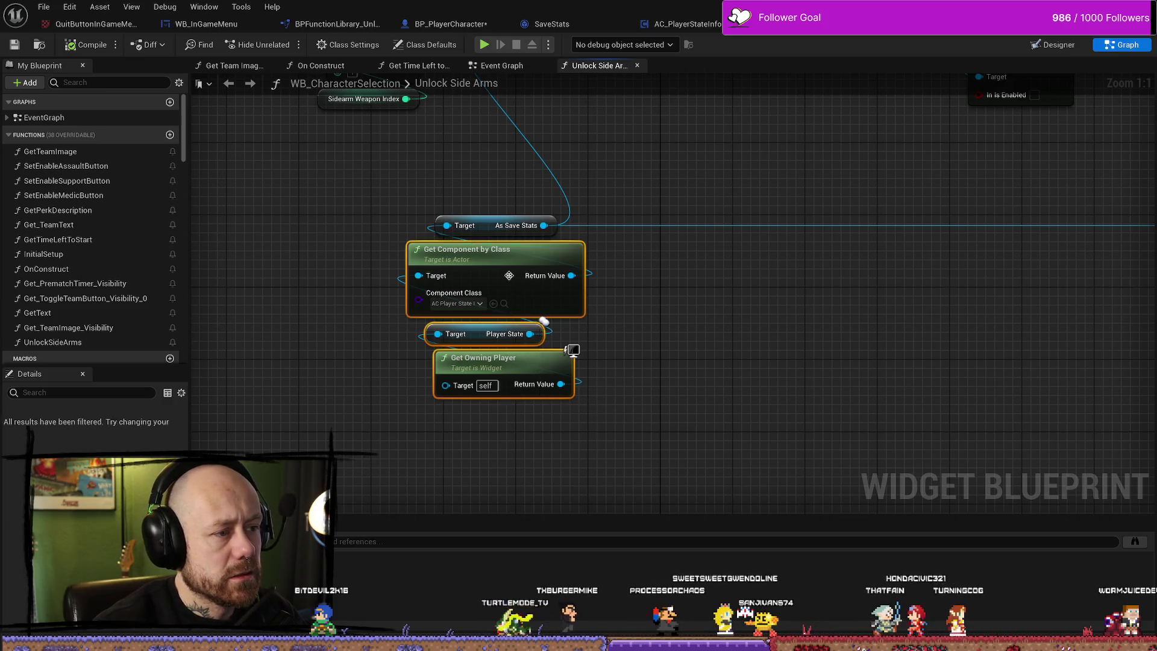
{"action": "left_click", "coordinate": [544, 436]}
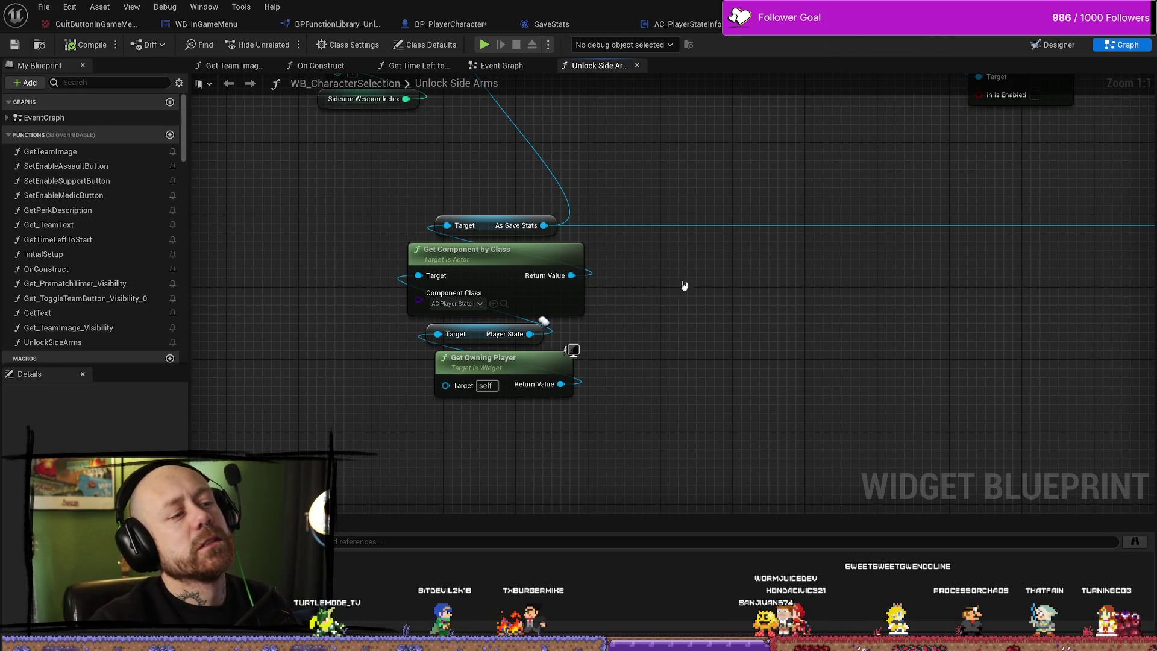
{"action": "scroll", "coordinate": [689, 253], "scroll_direction": "down", "scroll_amount": 2}
{"action": "scroll", "coordinate": [654, 249], "scroll_direction": "up", "scroll_amount": 2}
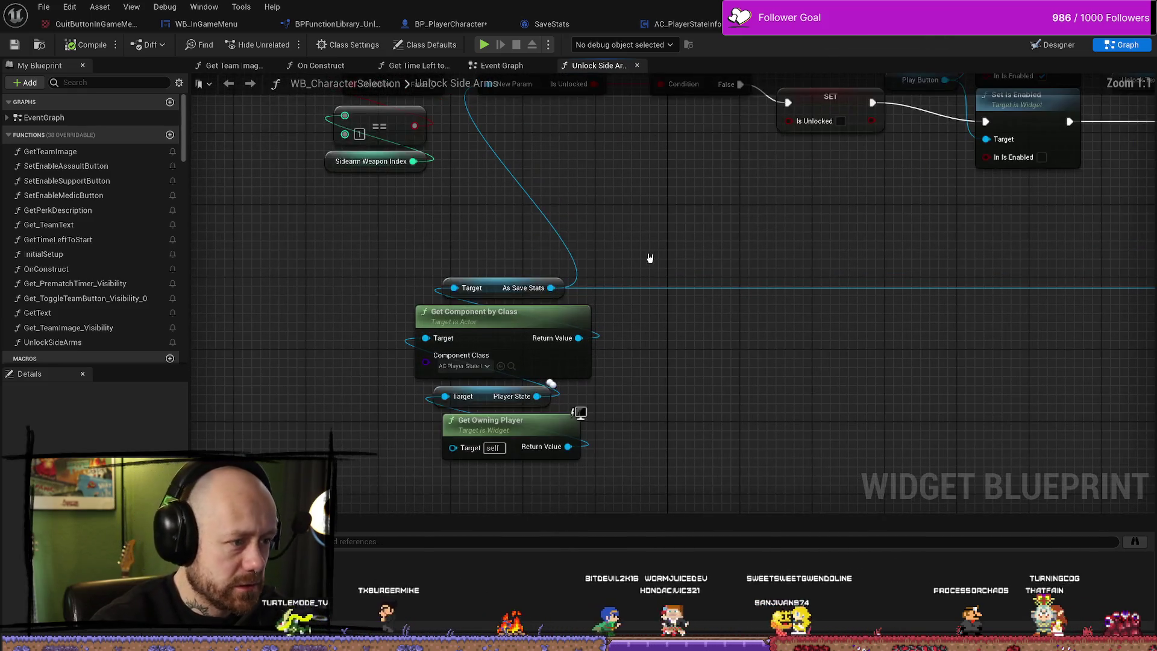
{"action": "left_click", "coordinate": [485, 287]}
{"action": "left_click", "coordinate": [764, 380]}
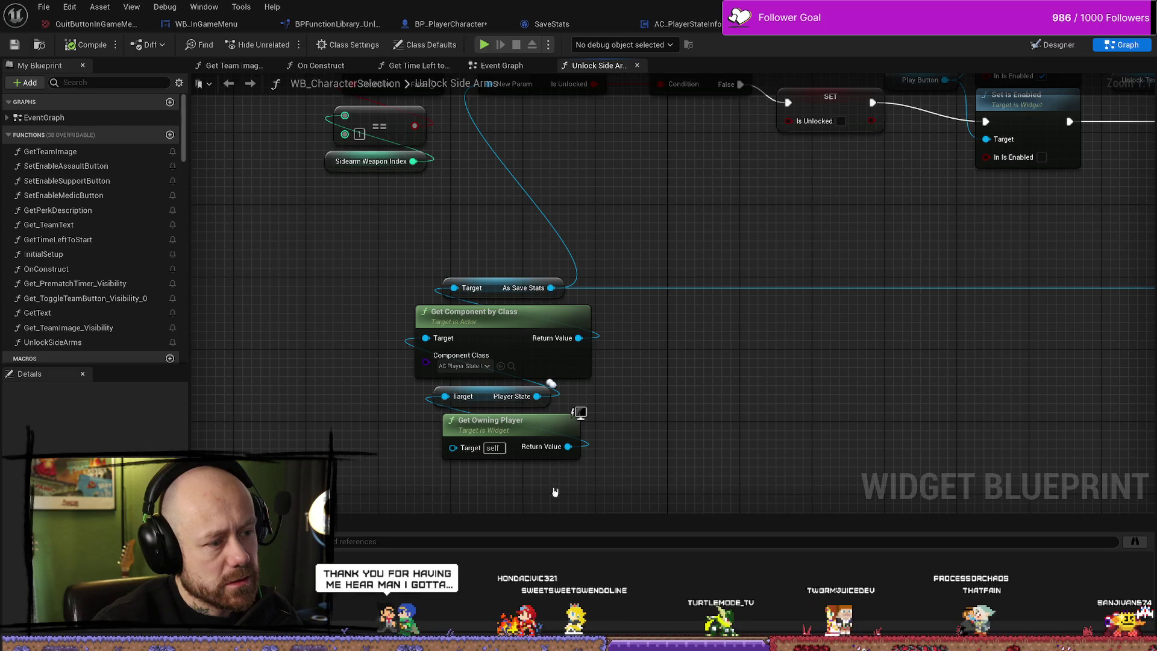
{"action": "left_click_drag", "start_coordinate": [608, 268], "coordinate": [578, 473]}
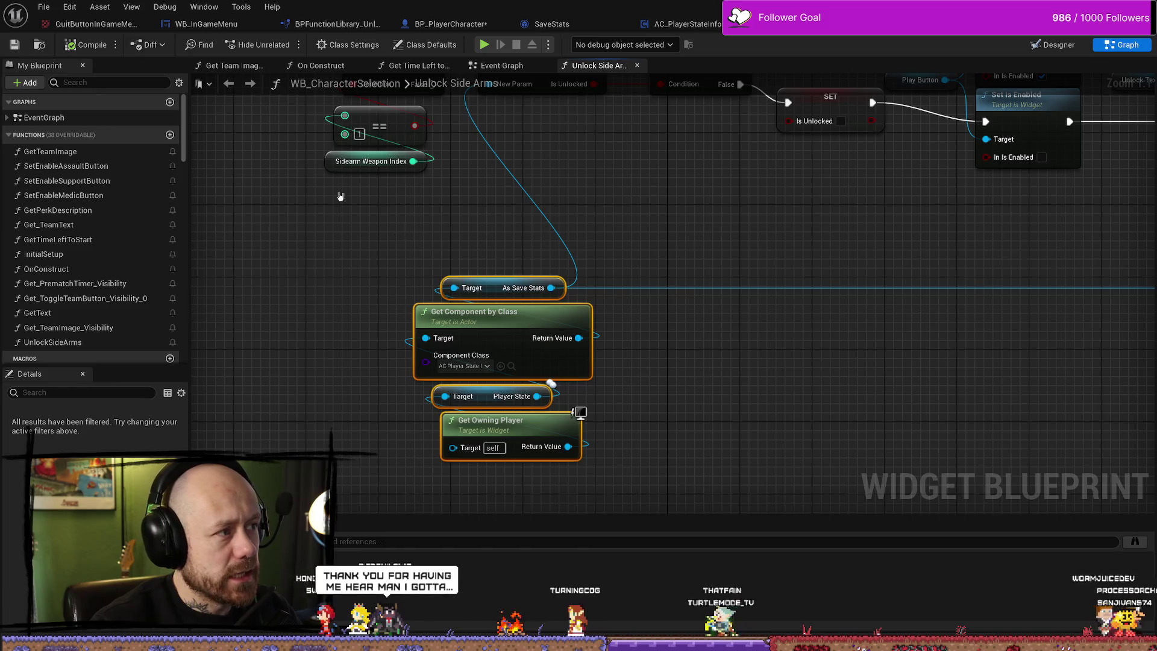
{"action": "left_click", "coordinate": [331, 23]}
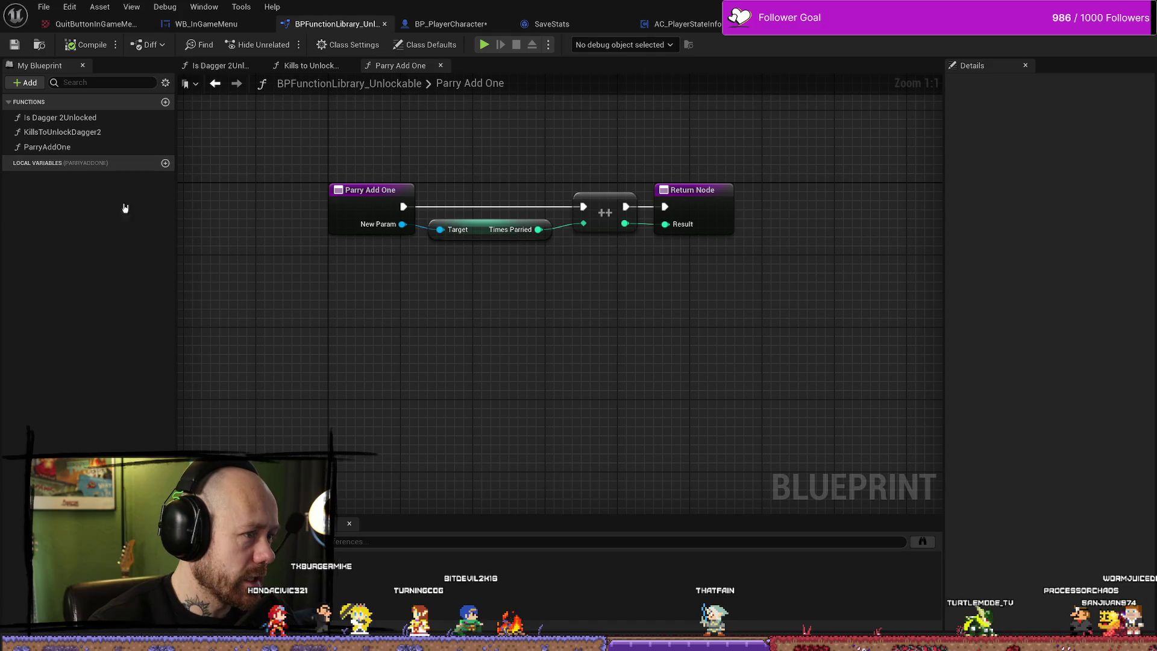
Open the KillsToUnlockDagger2 function from My Blueprint in its own graph tab.
{"action": "left_click", "coordinate": [77, 147]}
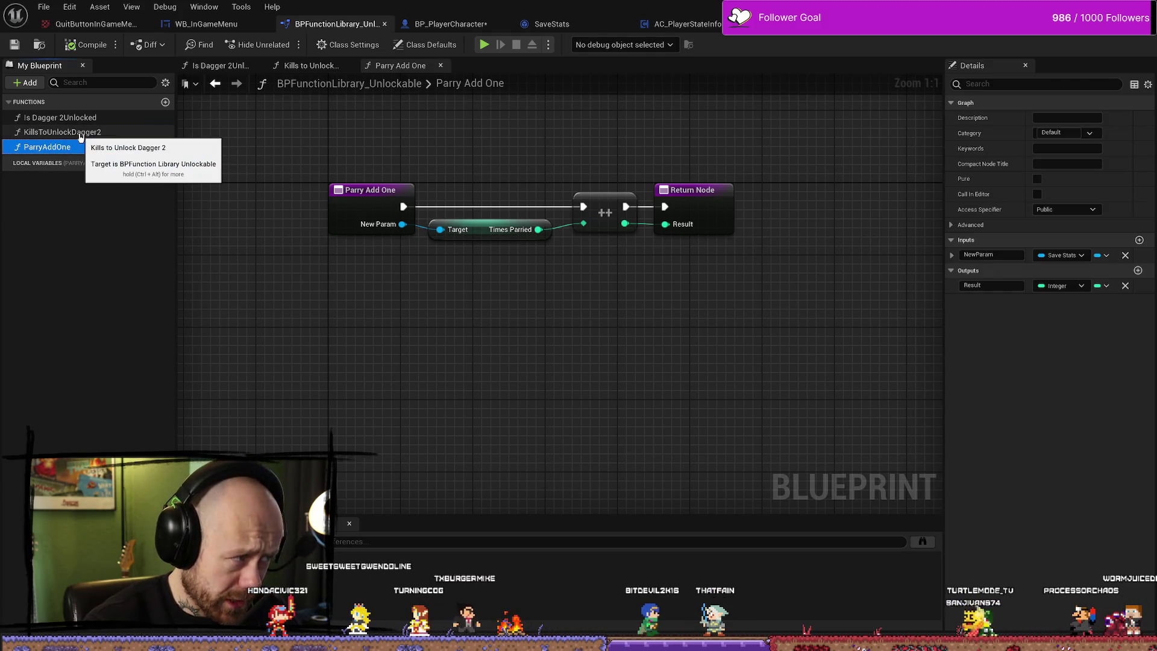
{"action": "left_click", "coordinate": [80, 134]}
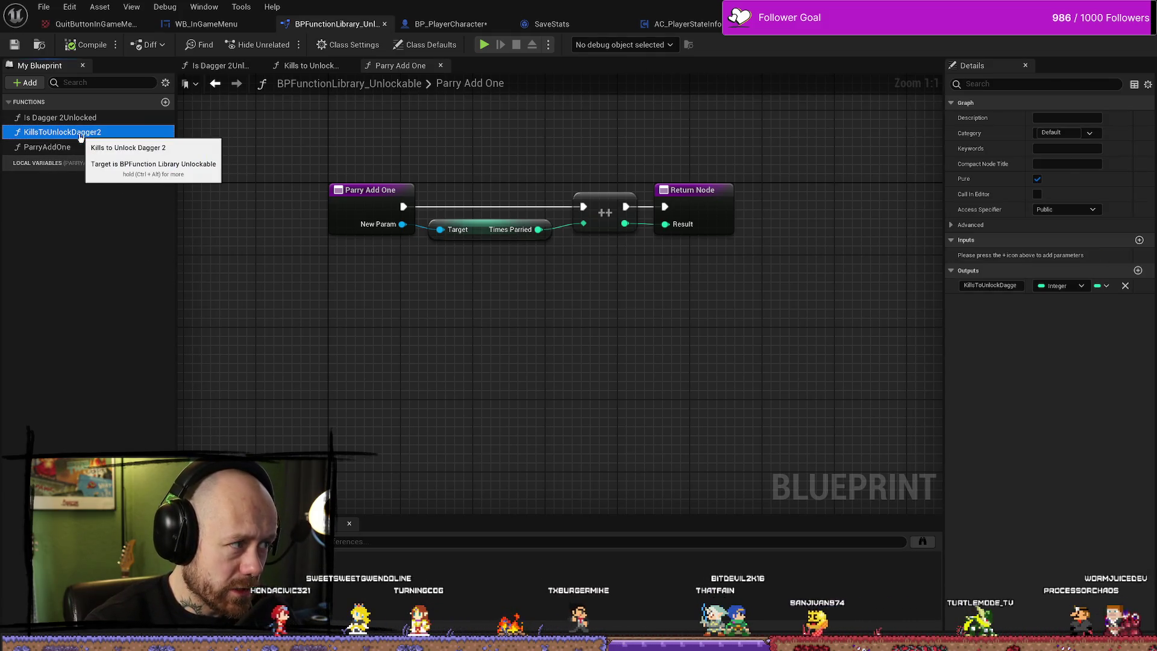
{"action": "double_click", "coordinate": [80, 134]}
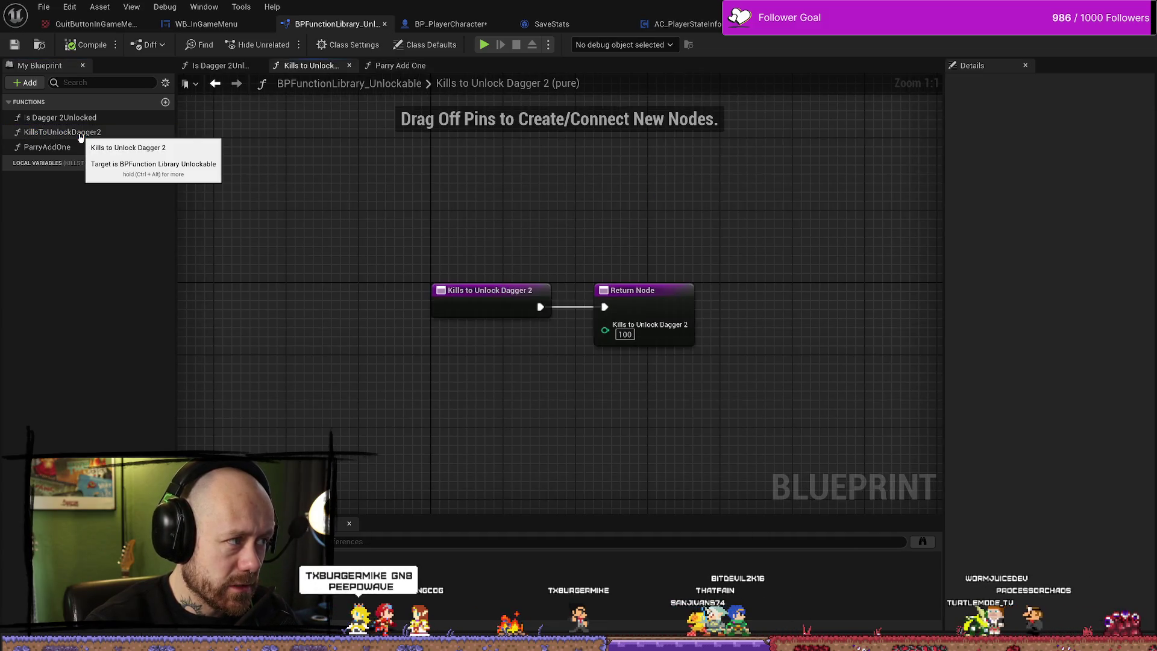
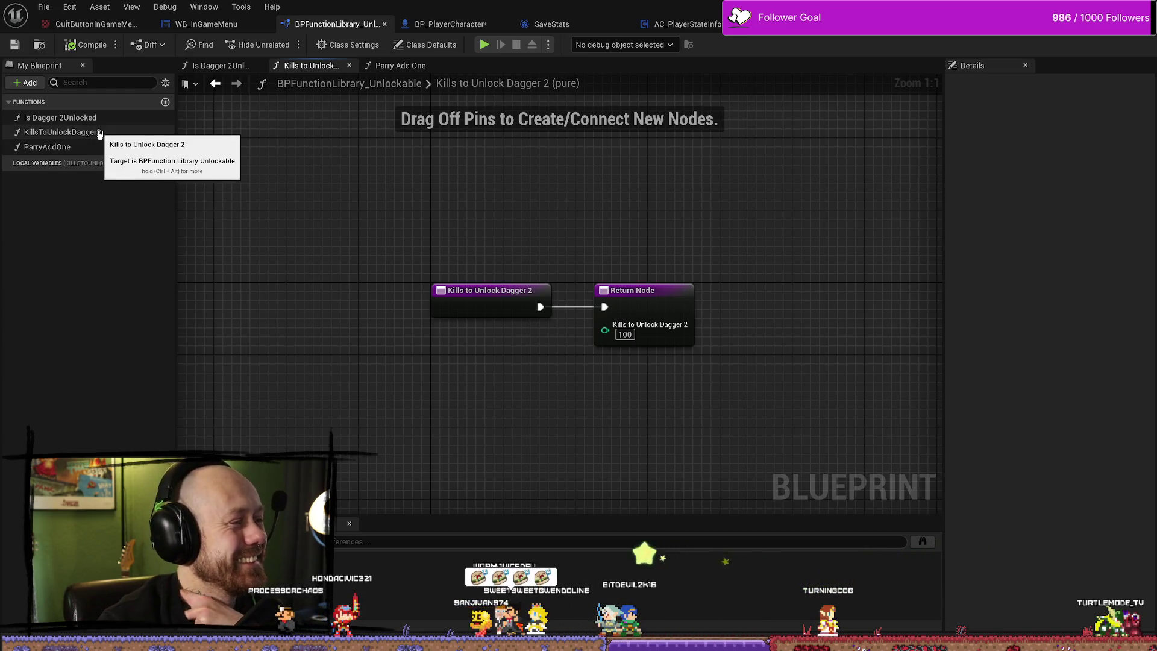
Add a new function named GetSaveState to BPFunctionLibrary_Unlockable.
{"action": "left_click_drag", "start_coordinate": [336, 305], "coordinate": [294, 290]}
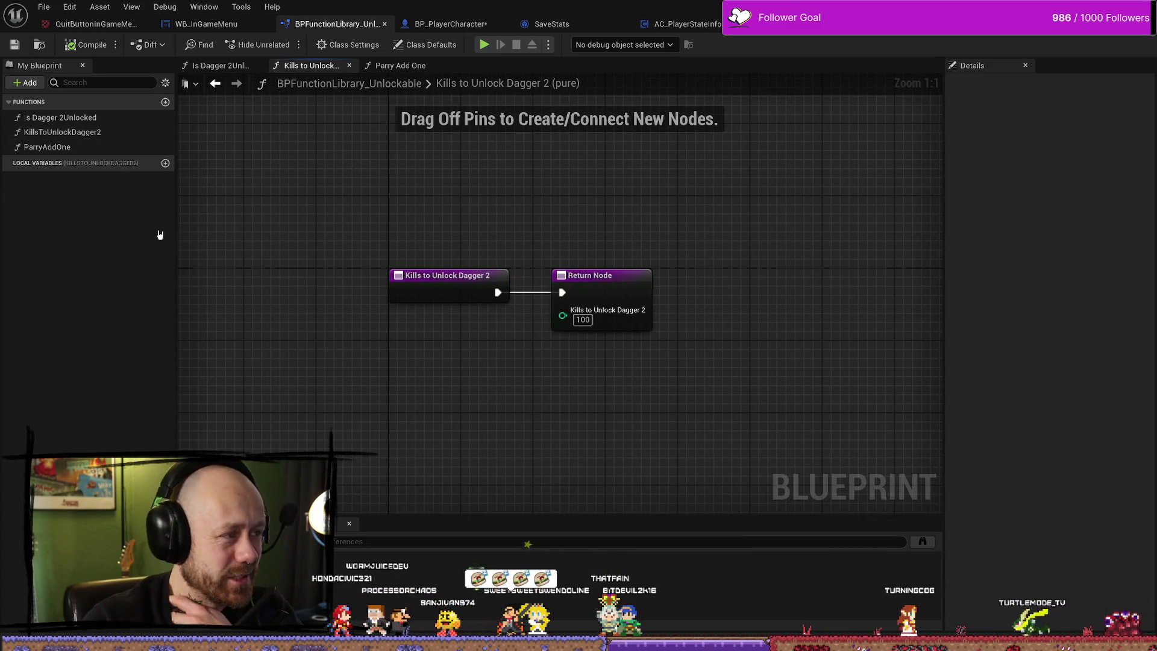
{"action": "left_click", "coordinate": [165, 103]}
{"action": "type", "text": "GetSaveState"}
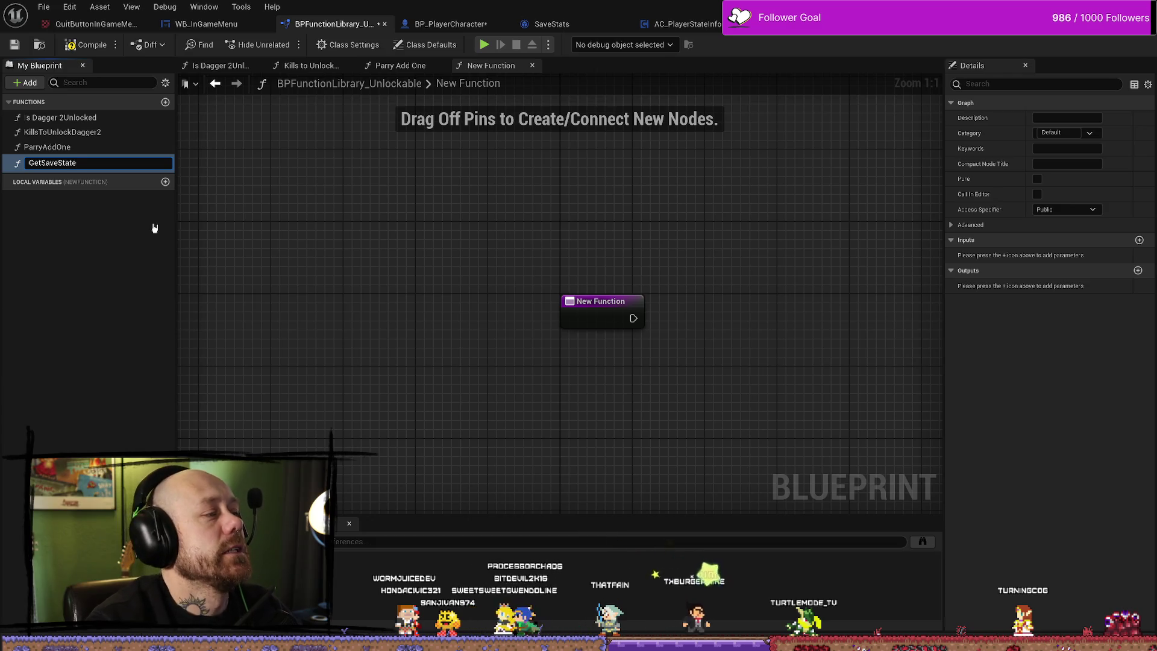
{"action": "key", "text": "Return"}
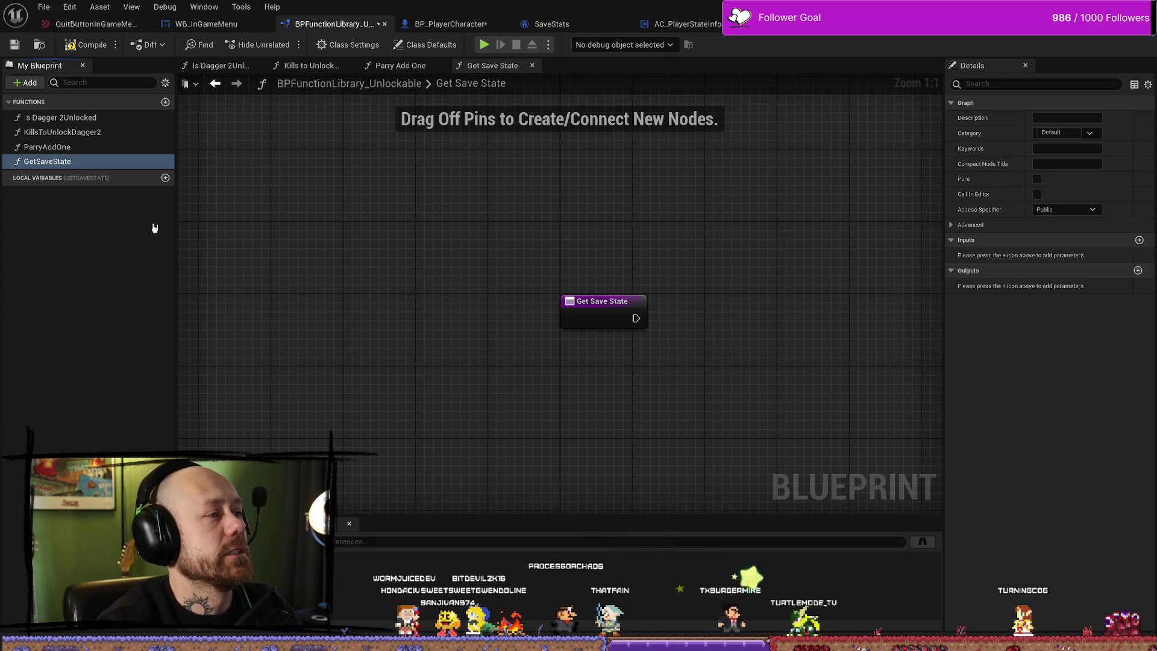
In the Unlock Side Arms graph, select the nodes from As Save Stats through Get Owning Player.
{"action": "right_click", "coordinate": [676, 327]}
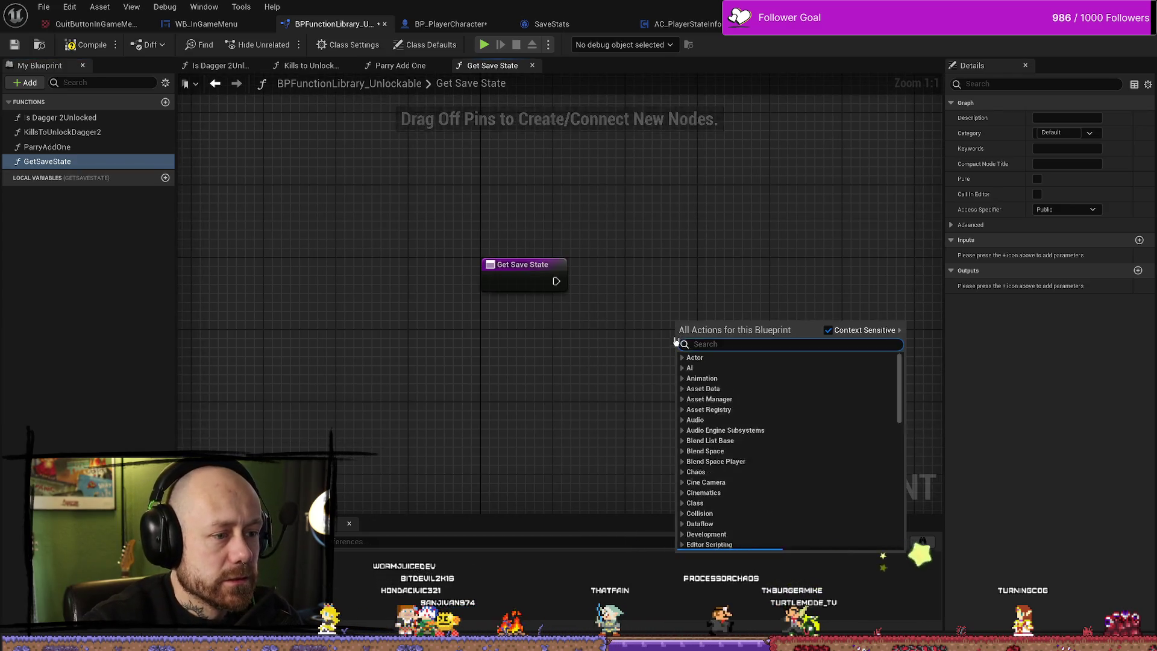
{"action": "key", "text": "Escape"}
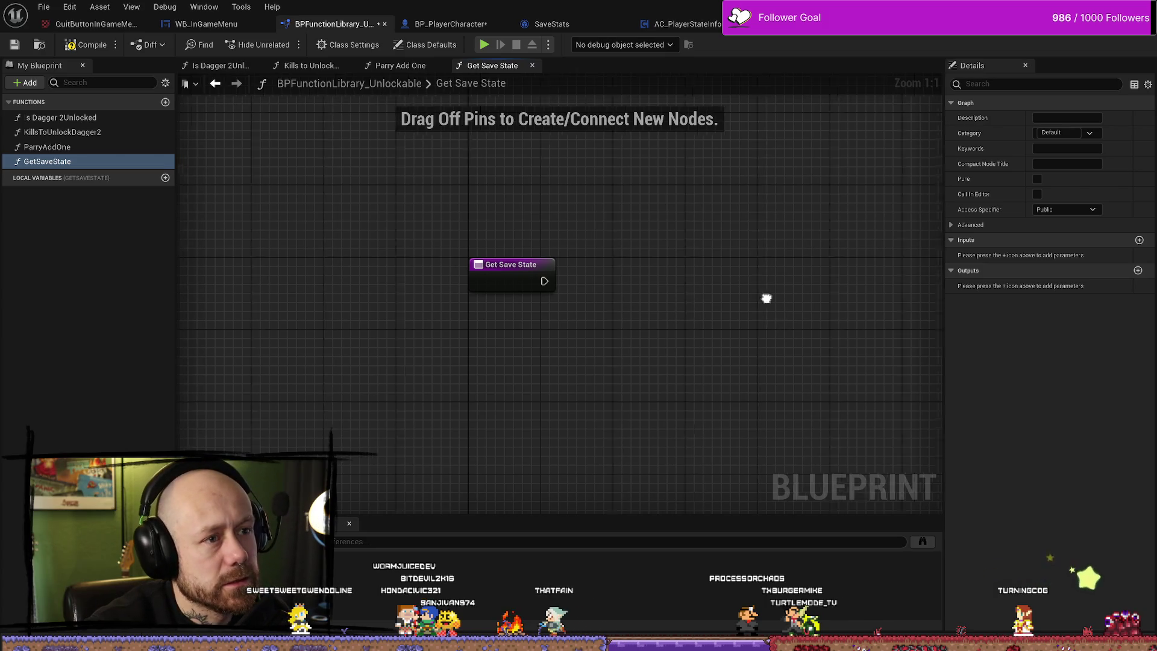
{"action": "key", "text": "ctrl+Tab"}
{"action": "left_click_drag", "start_coordinate": [522, 464], "coordinate": [578, 282]}
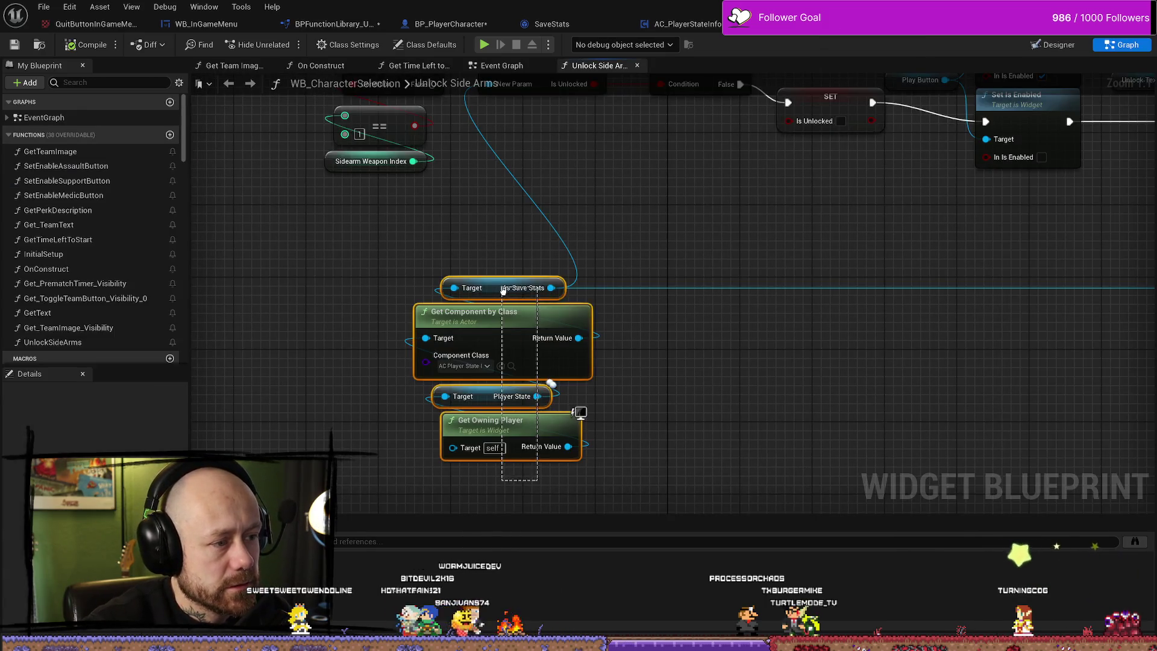
In Get Save State, search for 'get owning', cancel the search, and nudge the entry node left.
{"action": "left_click", "coordinate": [669, 392]}
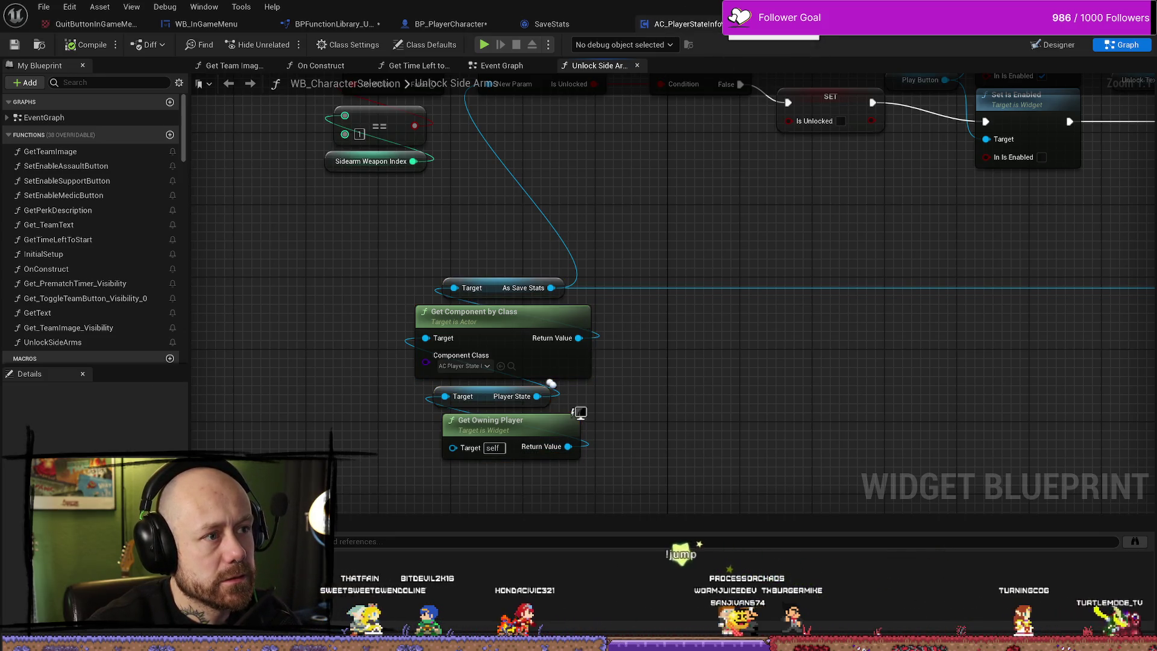
{"action": "left_click", "coordinate": [338, 25]}
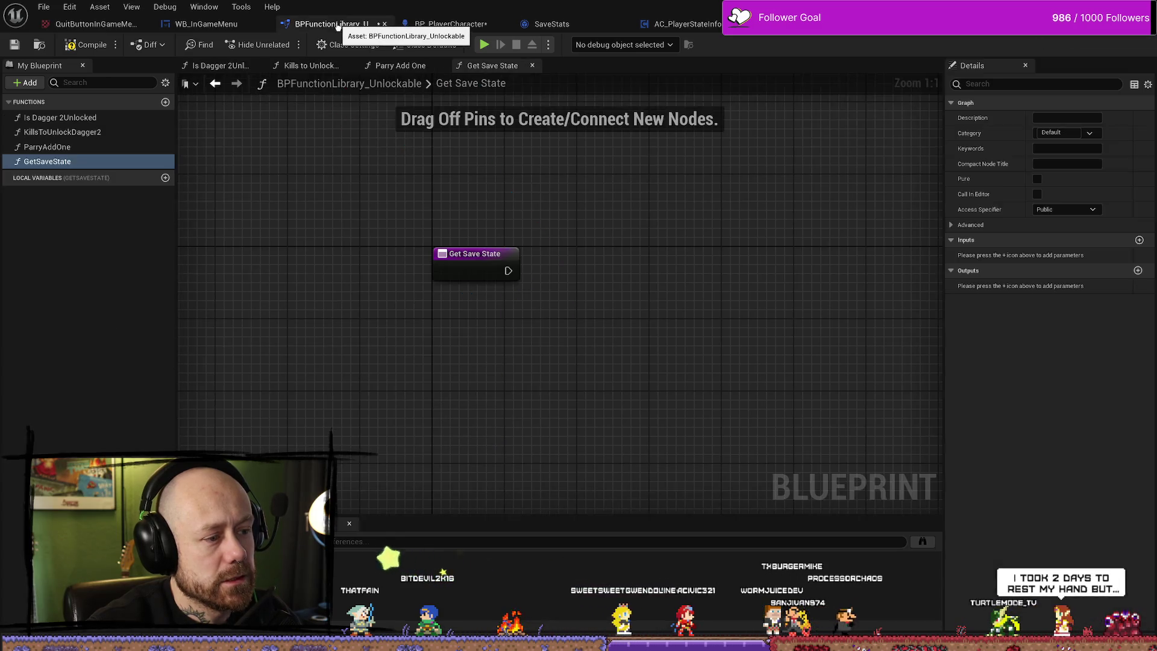
{"action": "right_click", "coordinate": [592, 389]}
{"action": "type", "text": "get ownin"}
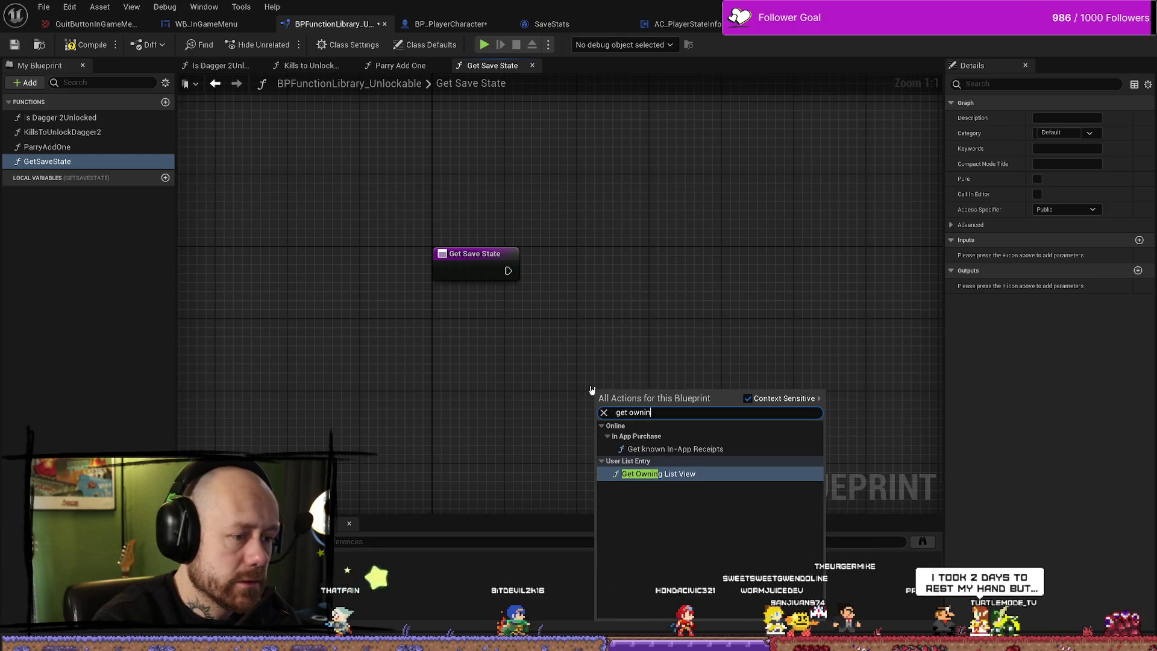
{"action": "type", "text": "g p"}
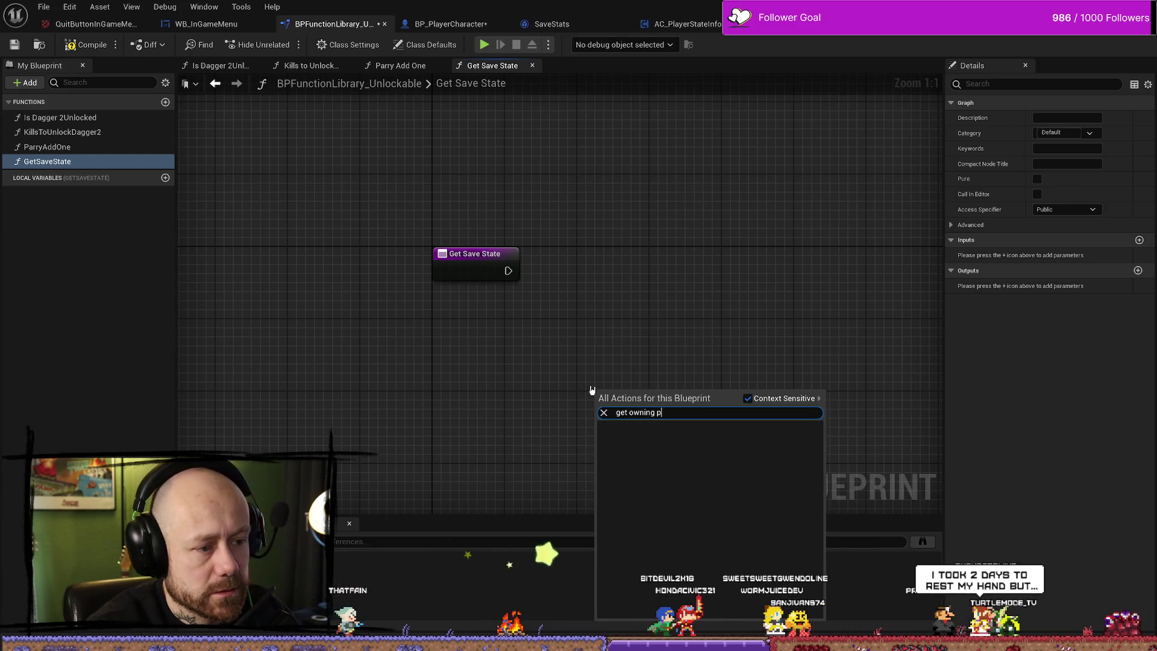
{"action": "key", "text": "BackSpace"}
{"action": "key", "text": "BackSpace"}
{"action": "key", "text": "BackSpace"}
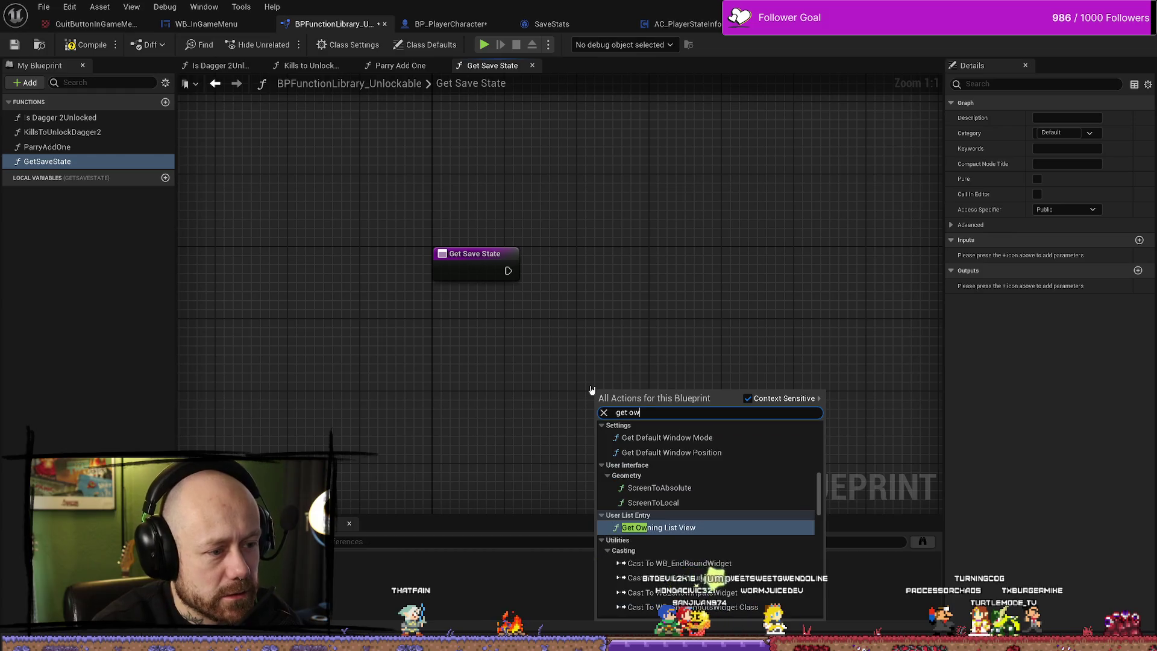
{"action": "key", "text": "Escape"}
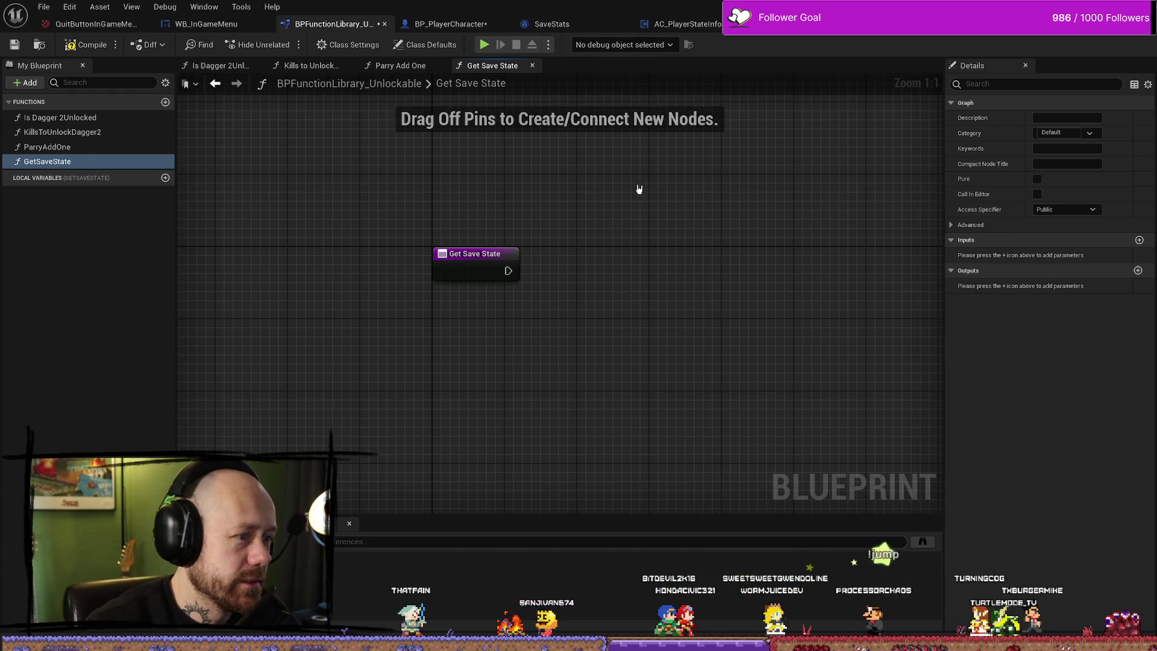
{"action": "left_click_drag", "start_coordinate": [492, 265], "coordinate": [473, 265]}
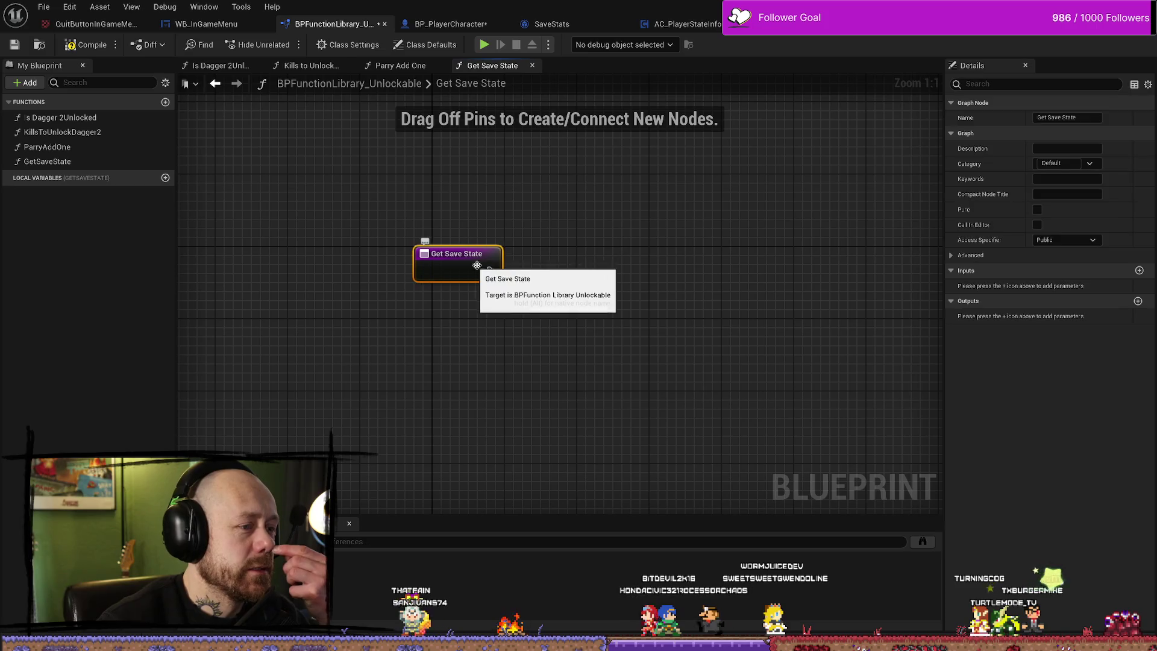
Compare Unlock Side Arms' Get Owning Player node with the Get Save State entry node.
{"action": "left_click", "coordinate": [855, 24]}
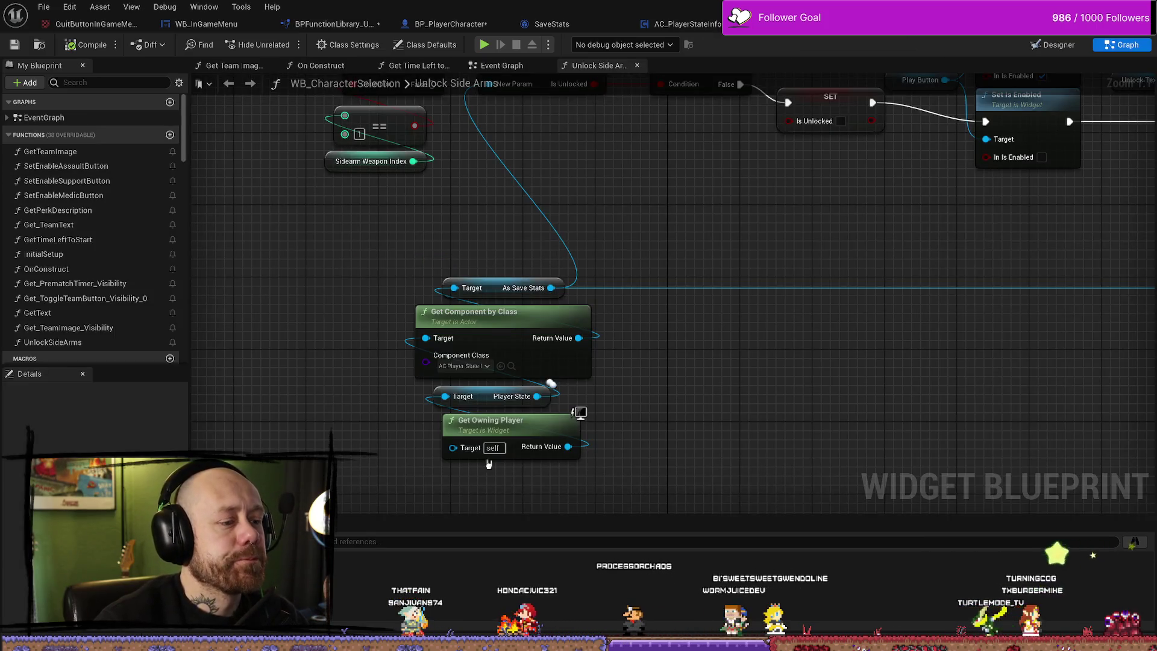
{"action": "left_click", "coordinate": [510, 434]}
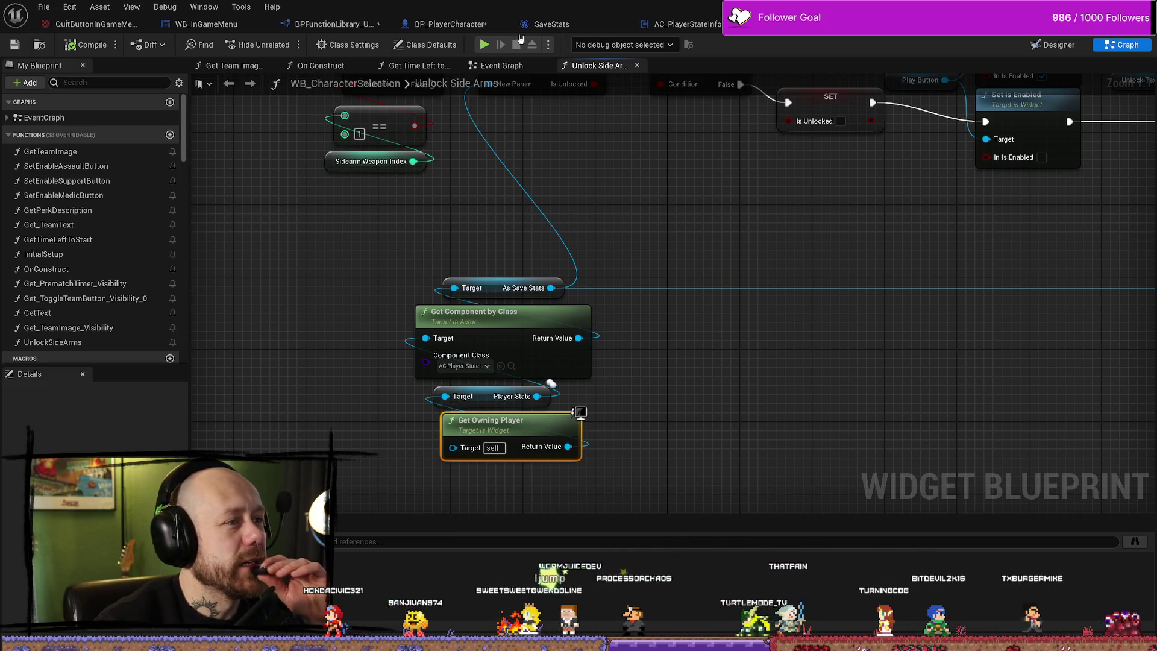
{"action": "left_click", "coordinate": [333, 23]}
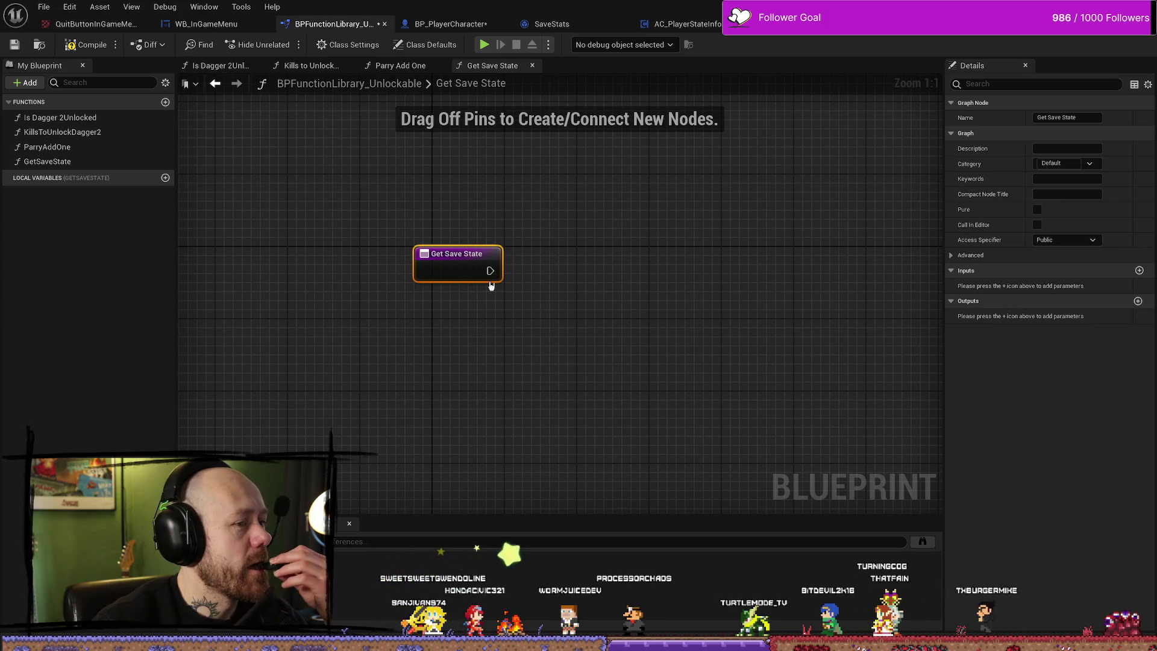
{"action": "right_click", "coordinate": [444, 279]}
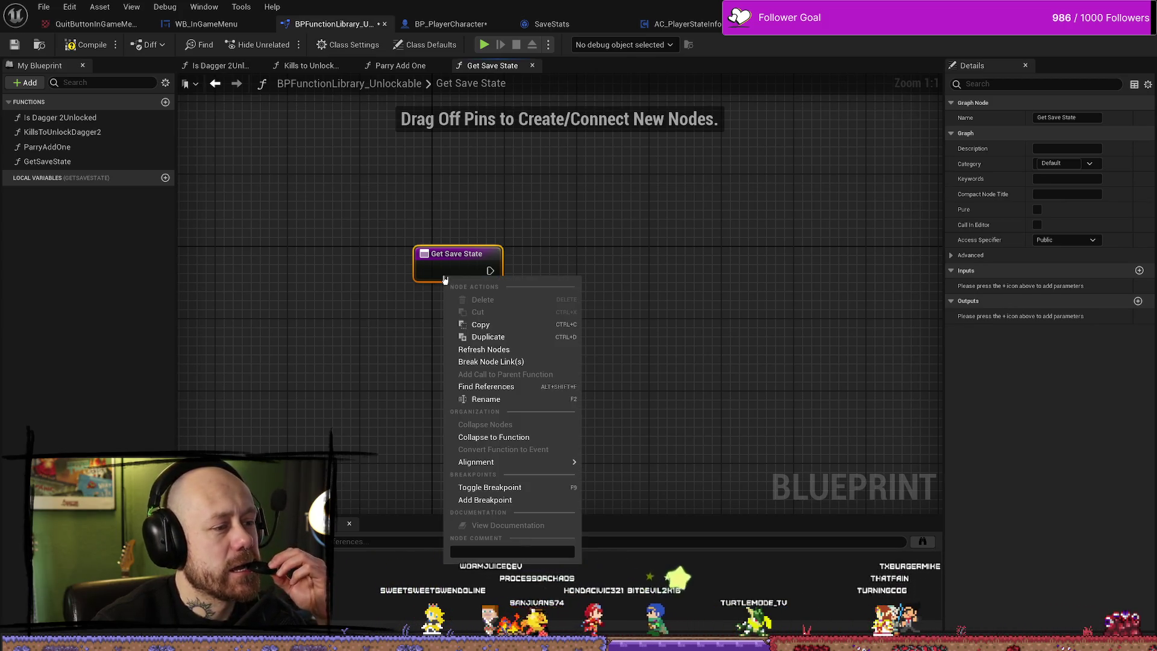
{"action": "left_click", "coordinate": [602, 254]}
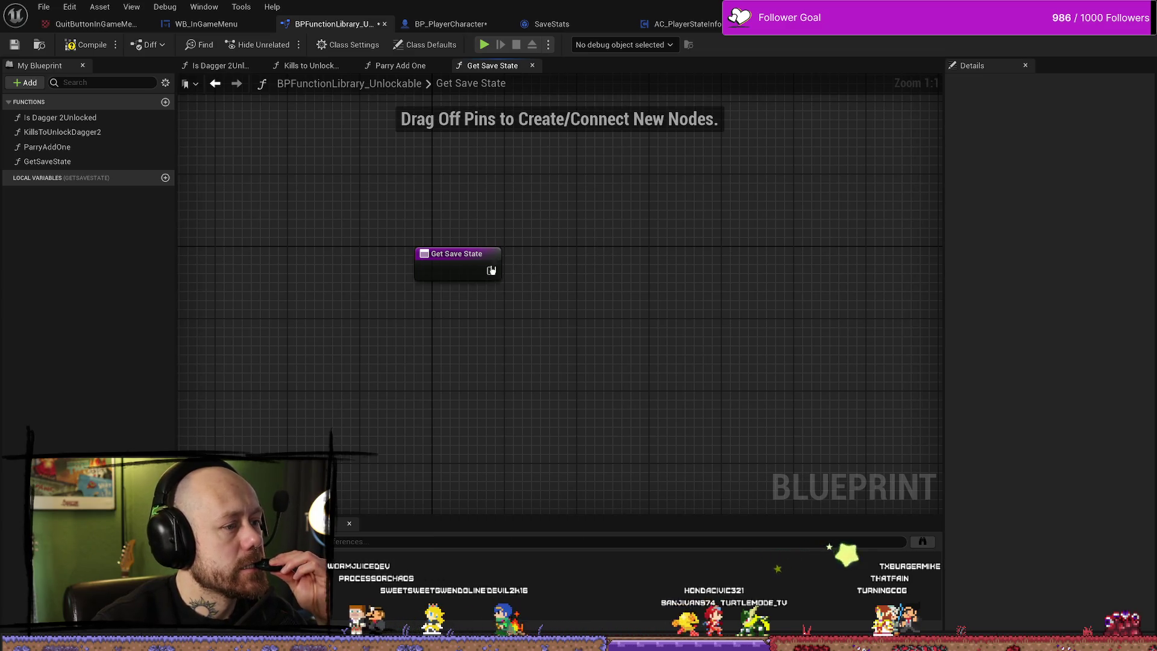
{"action": "left_click", "coordinate": [464, 268]}
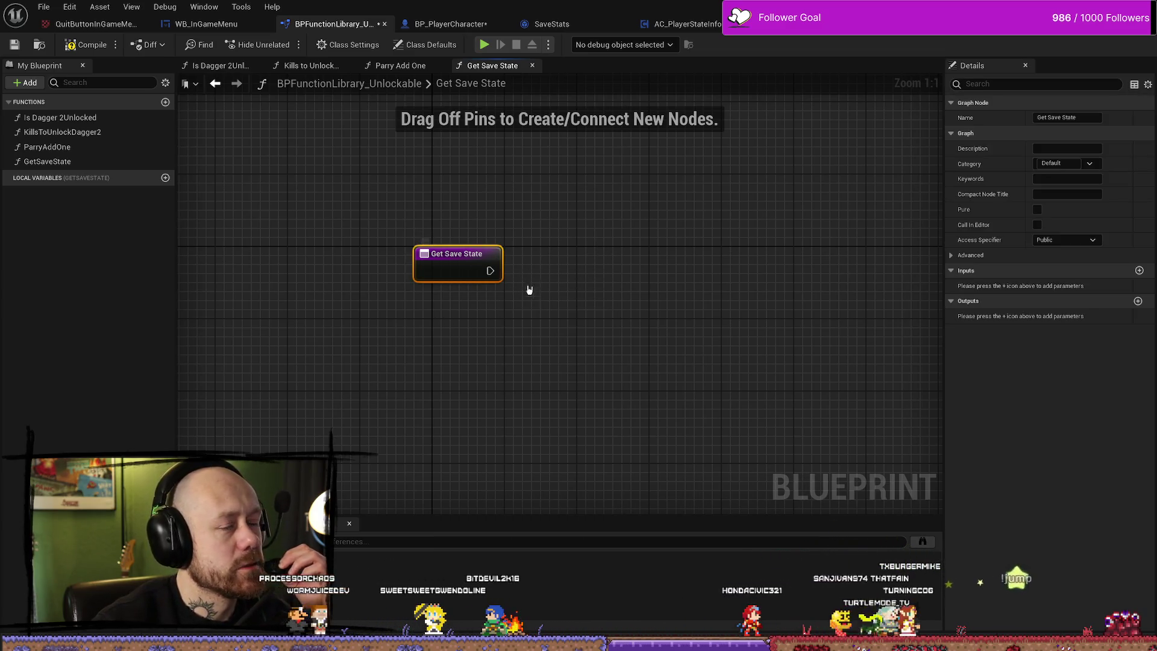
Review the Unlock Side Arms and AC_PlayerStateInfo graphs, then return to Get Save State.
{"action": "key", "text": "ctrl+Tab"}
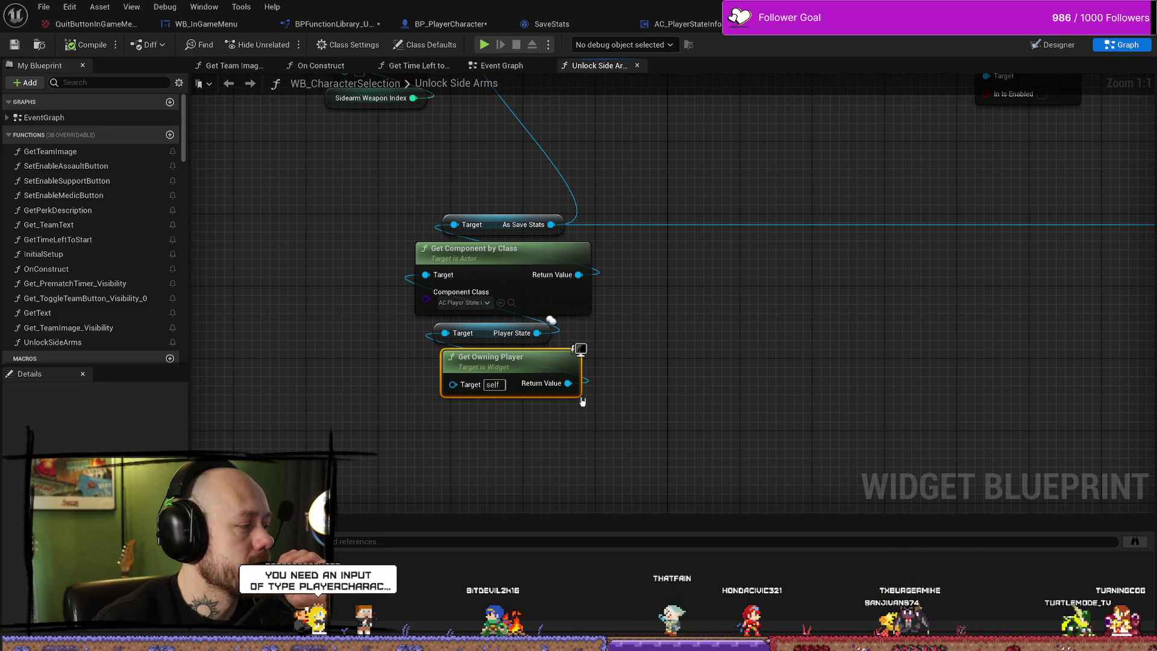
{"action": "left_click", "coordinate": [712, 406]}
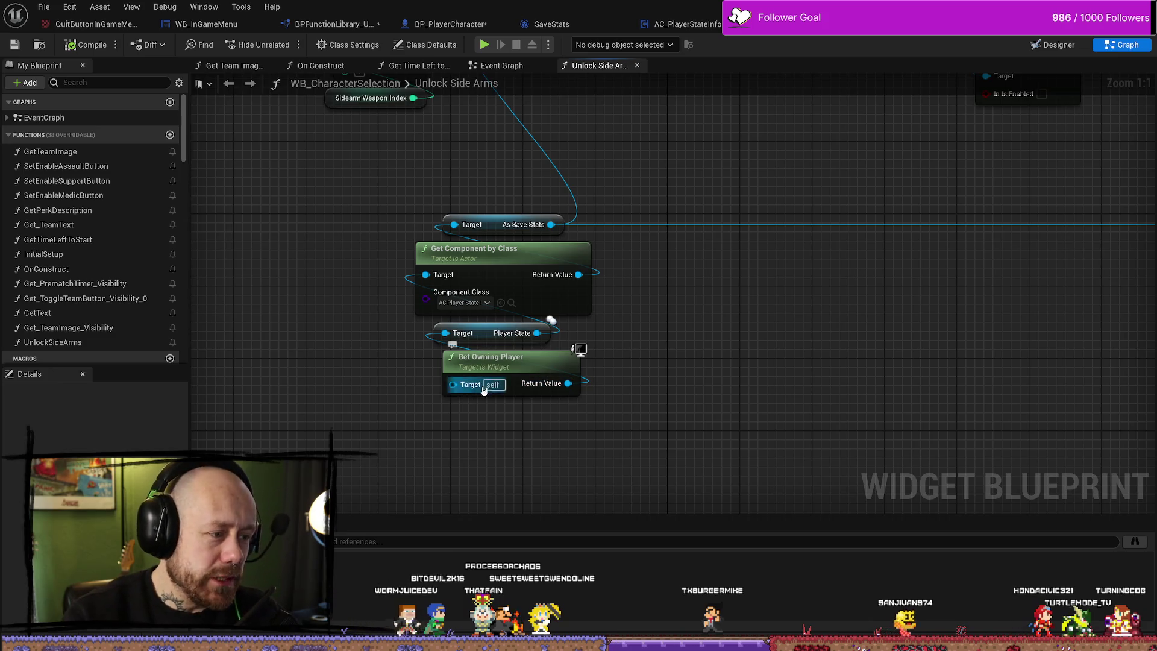
{"action": "mouse_move", "coordinate": [525, 391]}
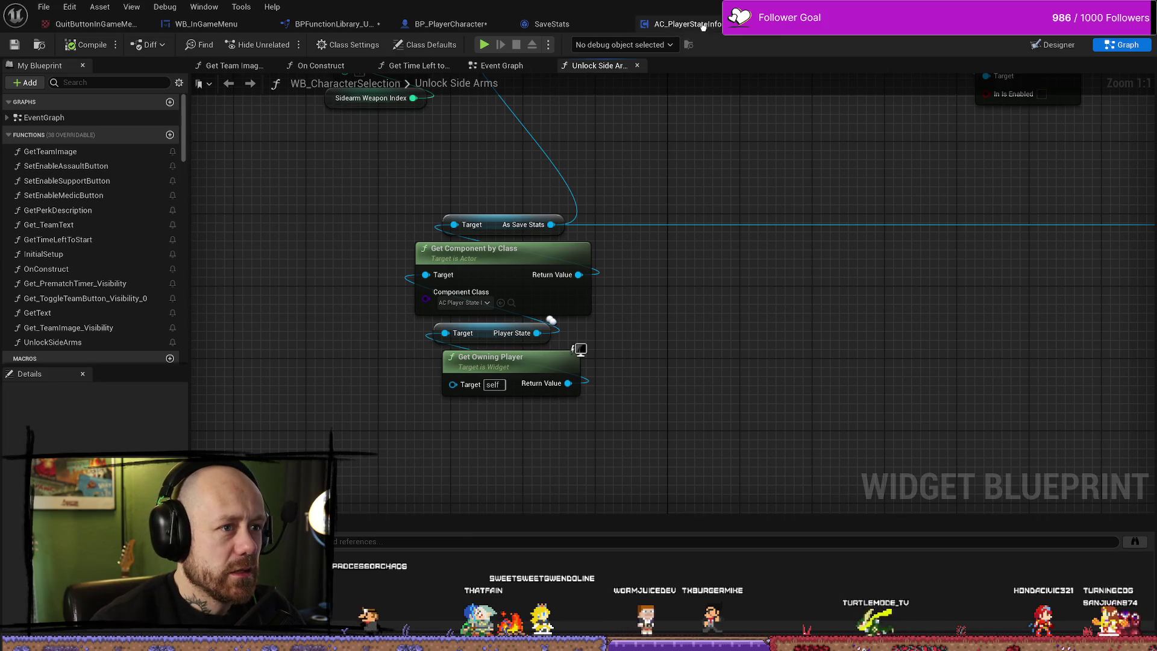
{"action": "left_click", "coordinate": [683, 24]}
{"action": "left_click", "coordinate": [783, 24]}
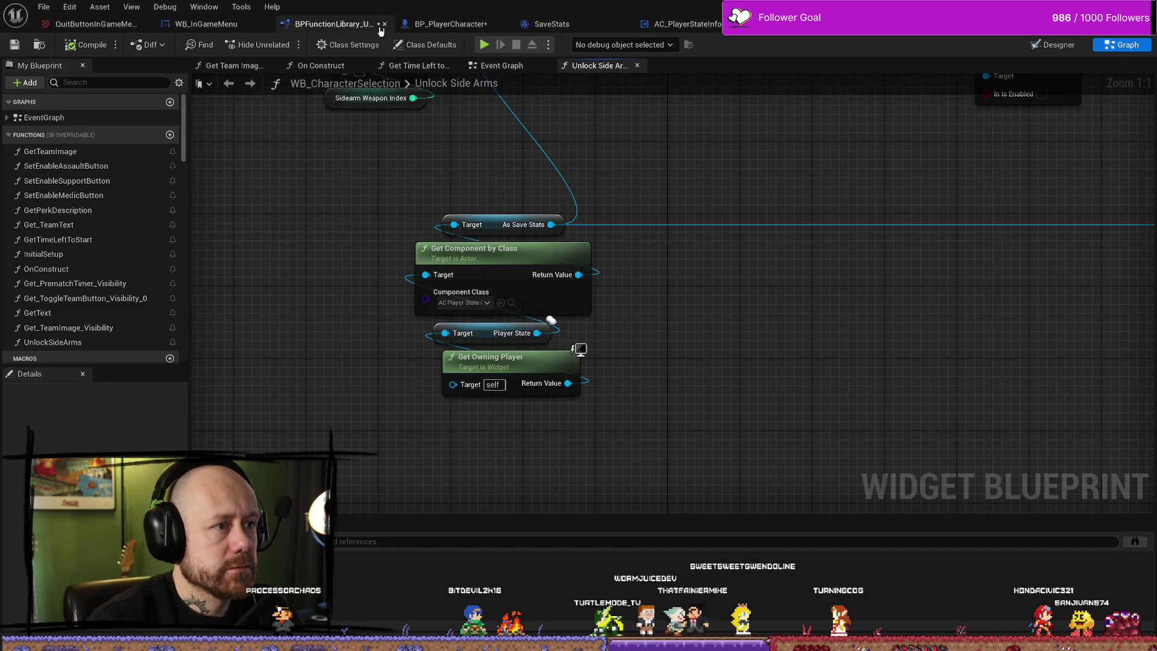
{"action": "left_click", "coordinate": [330, 24]}
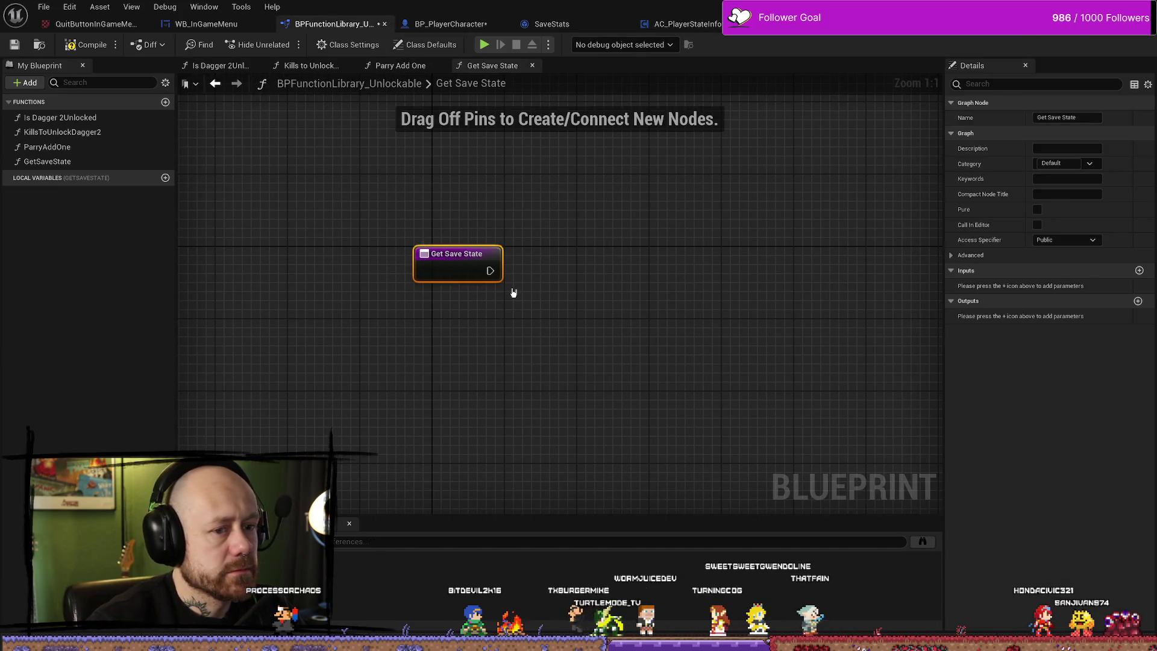
Add a BP Player Character object reference input to Get Save State.
{"action": "left_click", "coordinate": [1138, 270]}
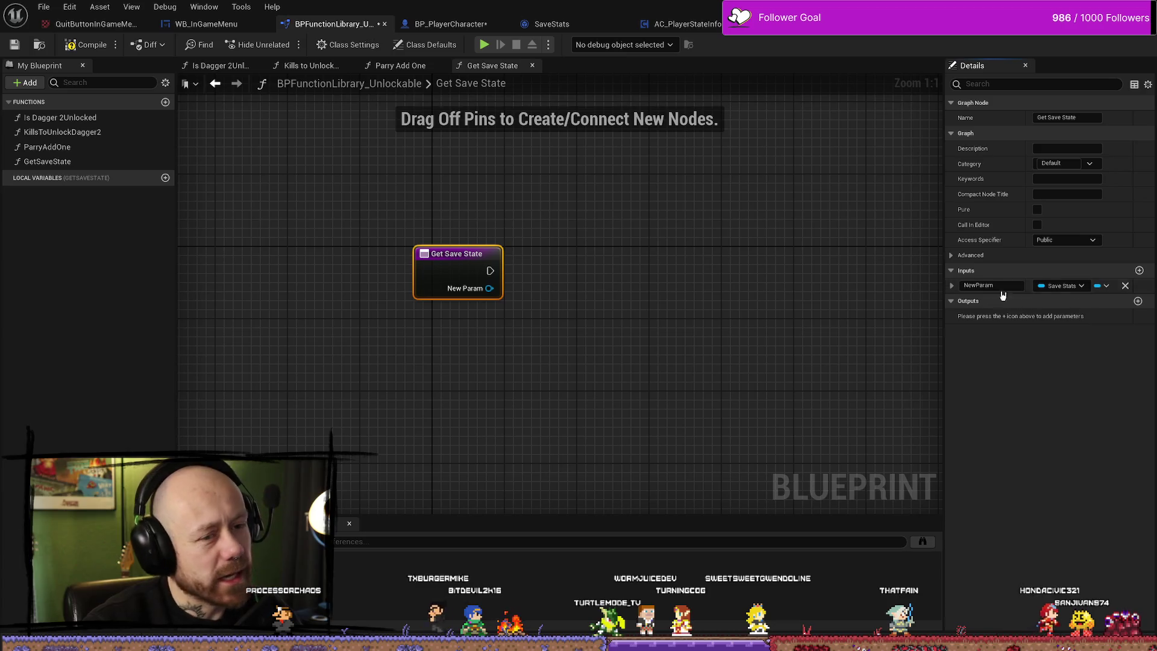
{"action": "left_click", "coordinate": [1065, 286]}
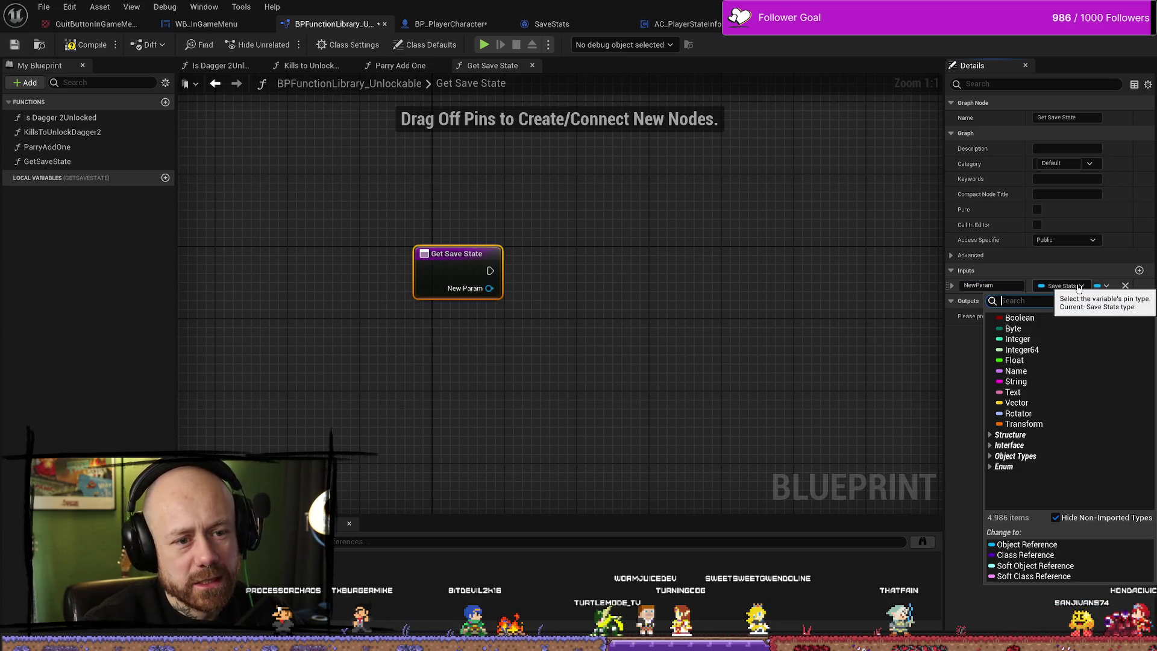
{"action": "left_click", "coordinate": [1078, 286]}
{"action": "left_click", "coordinate": [1079, 286]}
{"action": "type", "text": "play"}
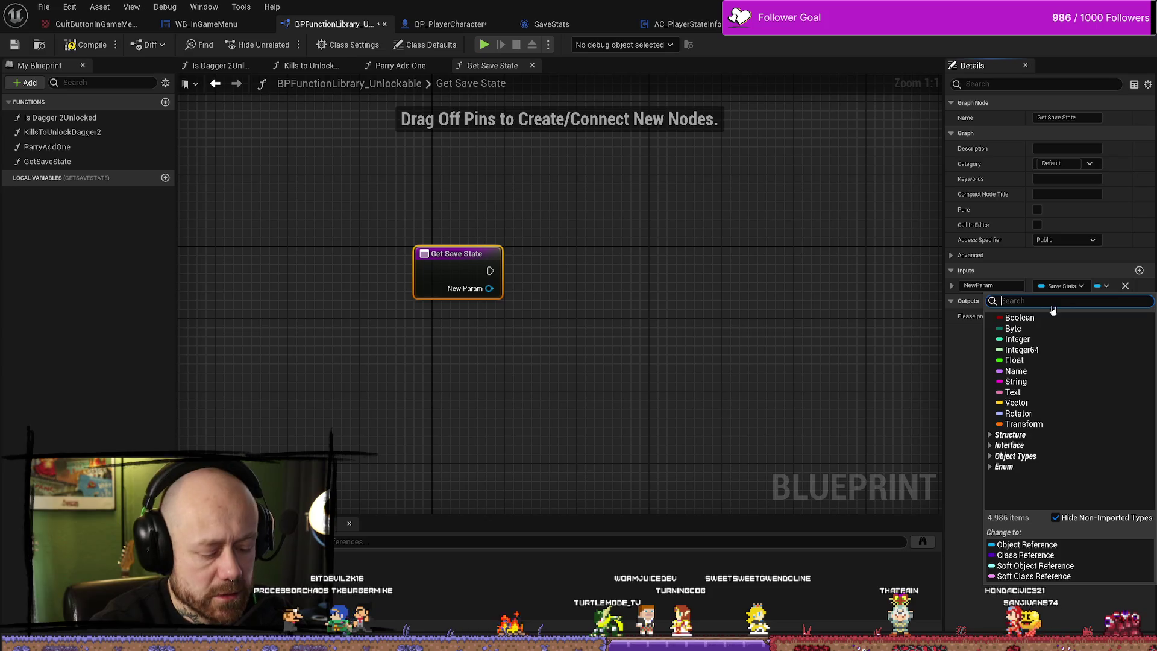
{"action": "type", "text": "er"}
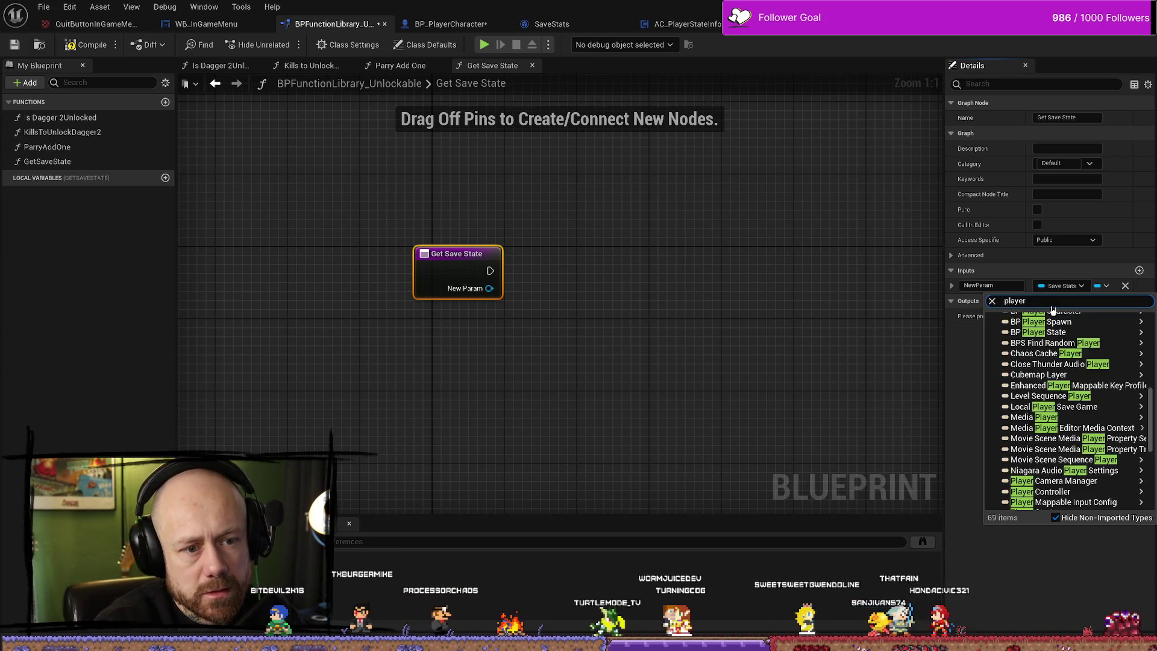
{"action": "type", "text": " character"}
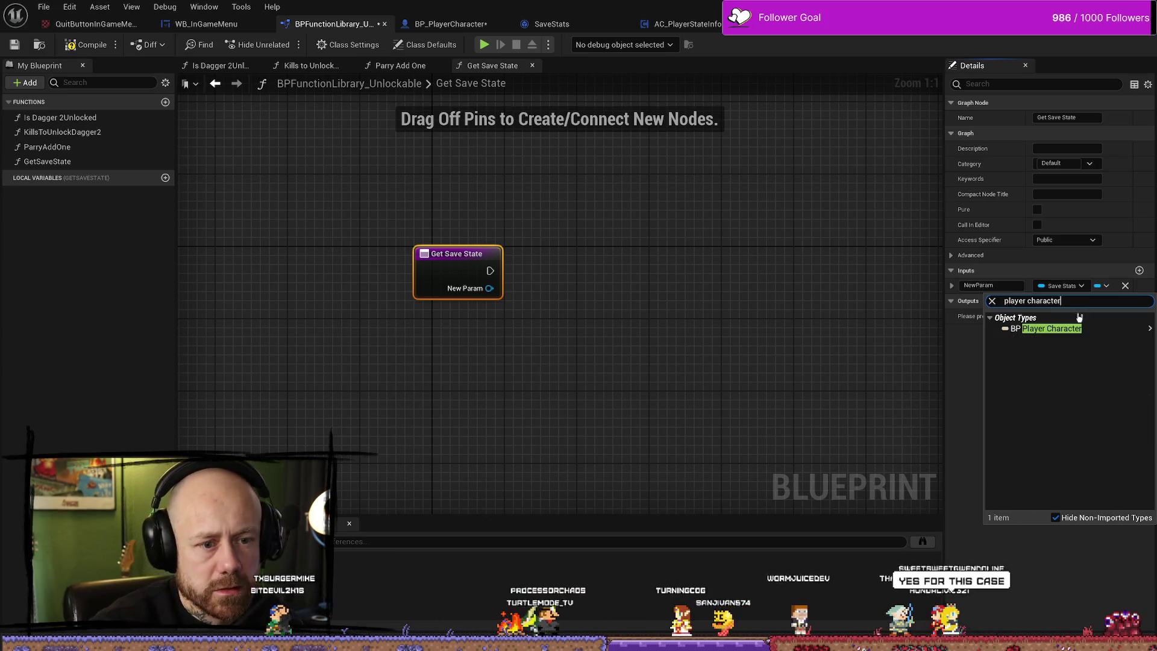
{"action": "mouse_move", "coordinate": [1071, 329]}
{"action": "left_click", "coordinate": [951, 330]}
Rename the new input to OwningPlayer and commit the name.
{"action": "left_click", "coordinate": [988, 285]}
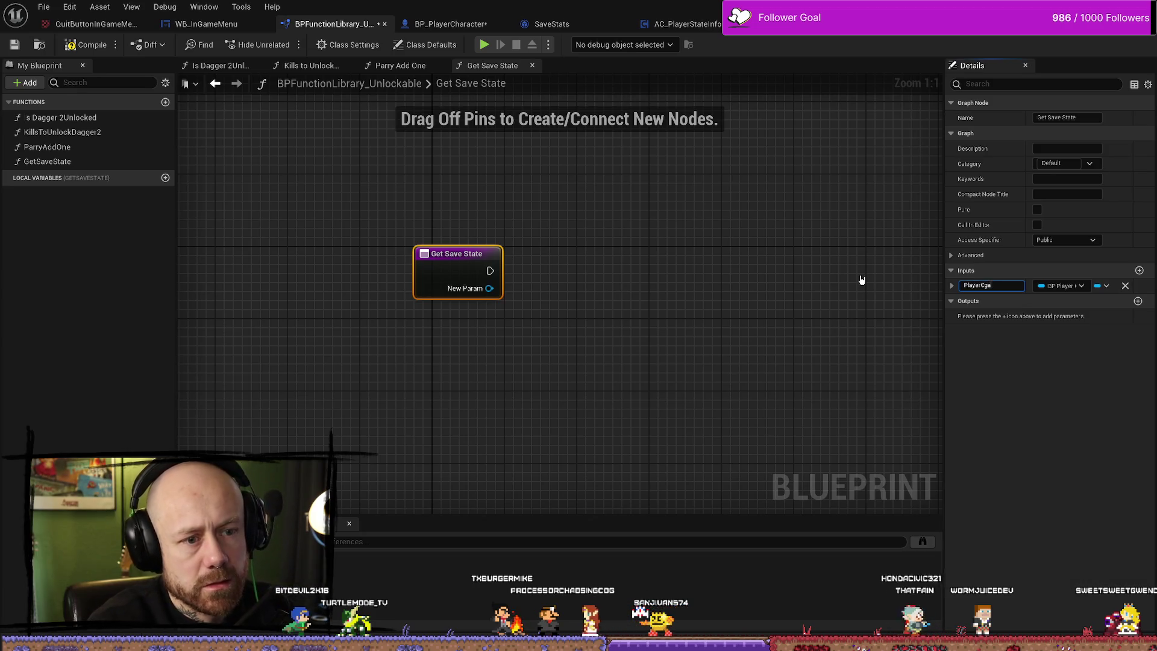
{"action": "type", "text": "racer"}
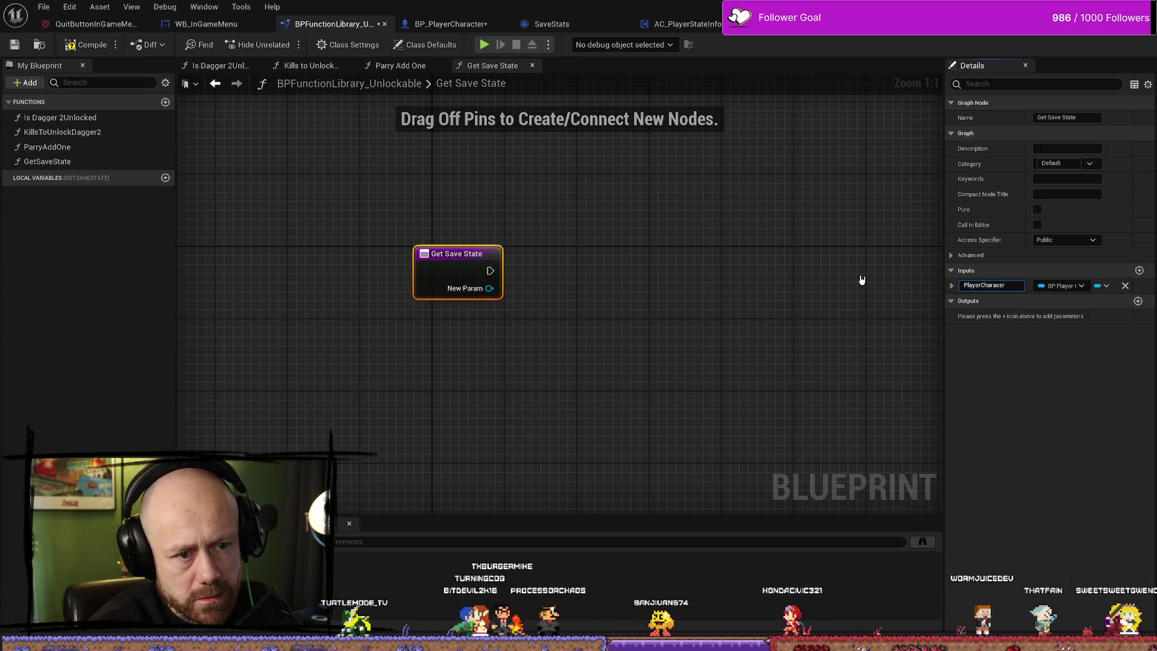
{"action": "key", "text": "BackSpace"}
{"action": "key", "text": "BackSpace"}
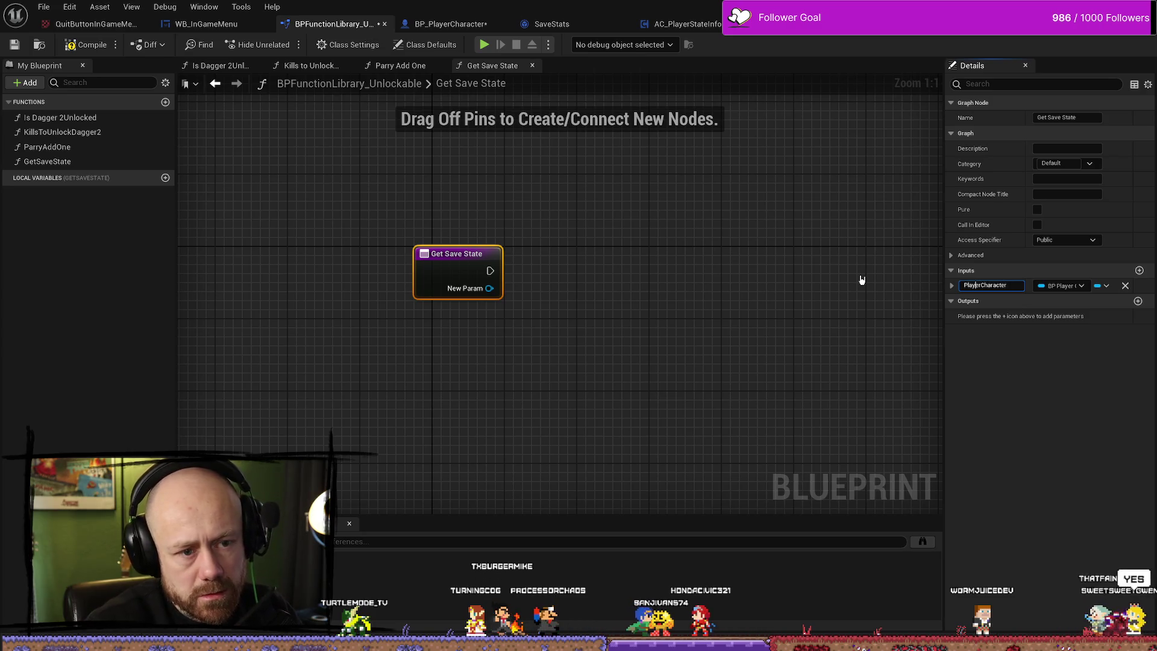
{"action": "type", "text": "G"}
{"action": "key", "text": "Home"}
{"action": "type", "text": "Owning"}
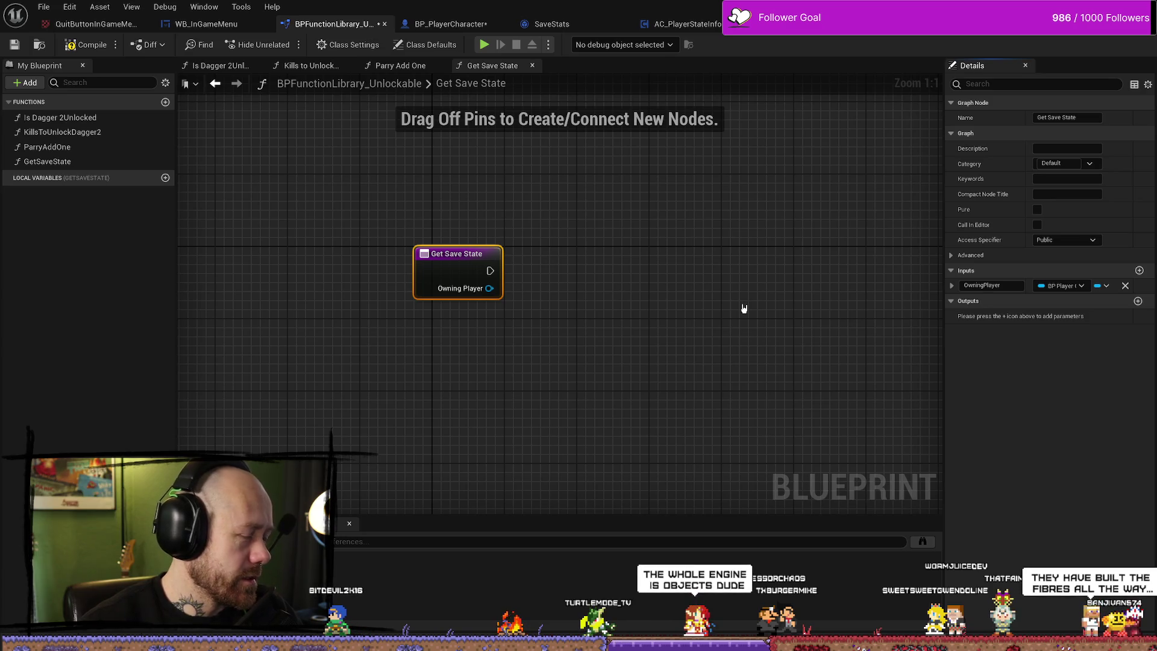
{"action": "left_click", "coordinate": [669, 271]}
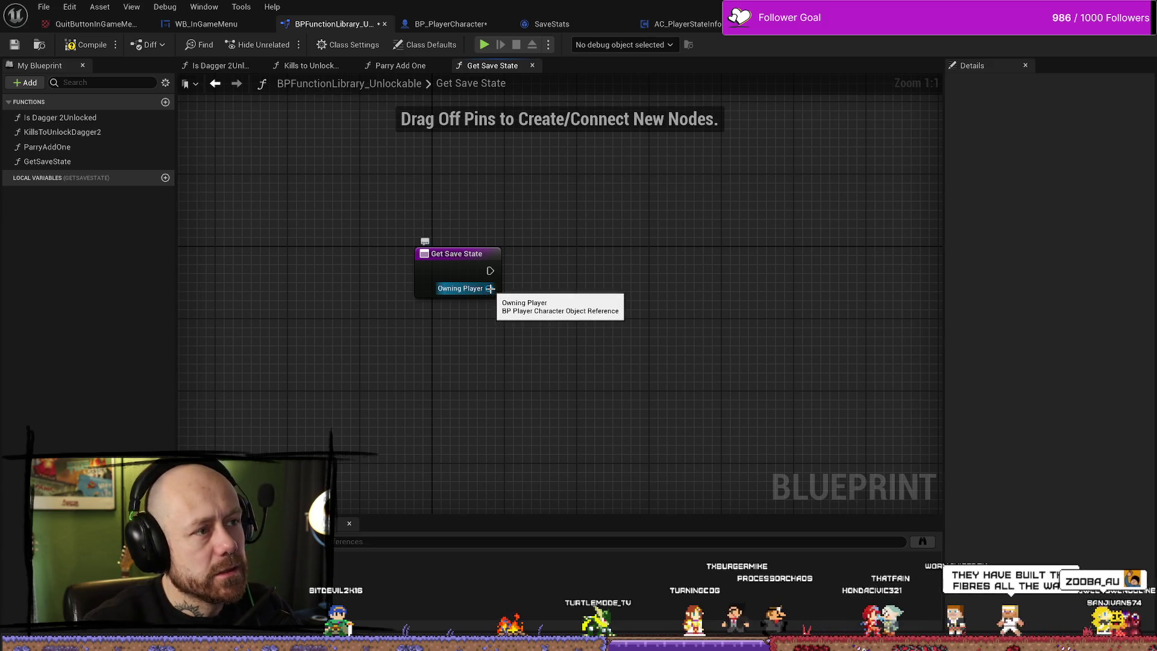
Wire a Get Player State node from the Owning Player input.
{"action": "key", "text": "ctrl+Tab"}
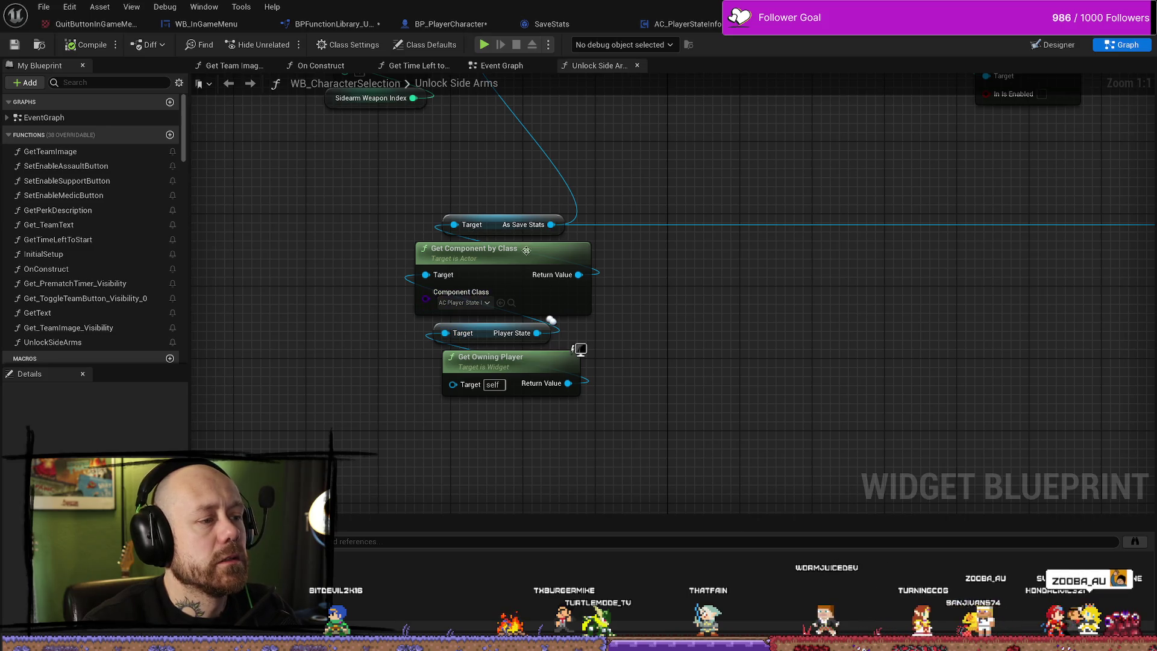
{"action": "left_click", "coordinate": [335, 24]}
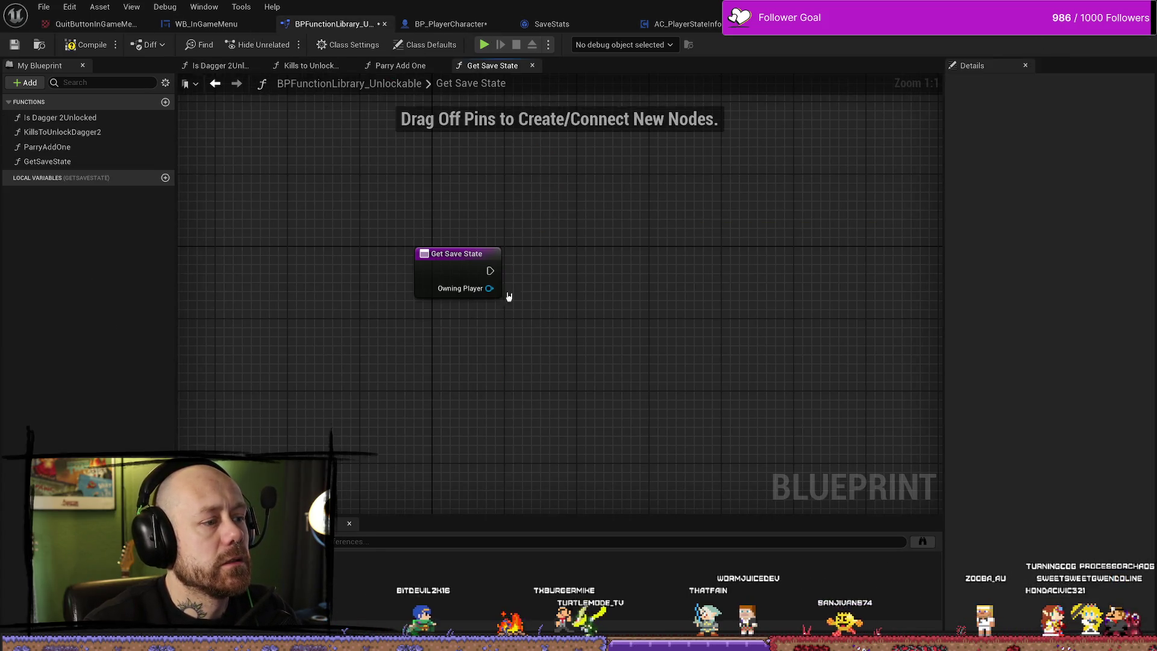
{"action": "left_click_drag", "start_coordinate": [489, 288], "coordinate": [560, 313]}
{"action": "type", "text": "playe"}
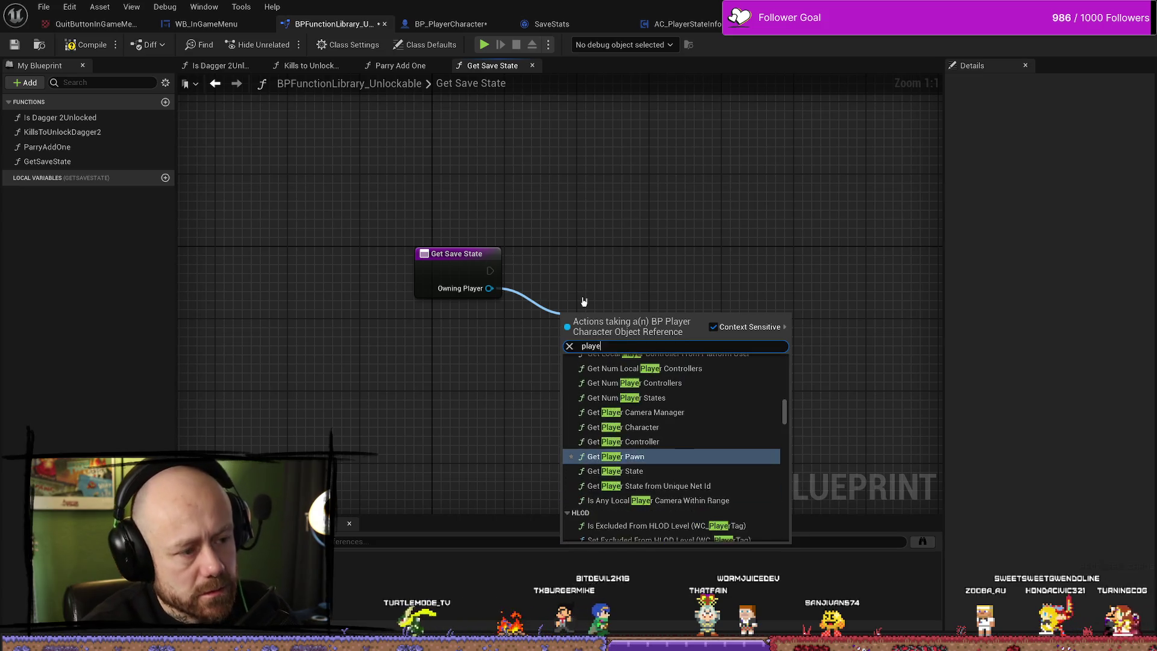
{"action": "type", "text": "r state"}
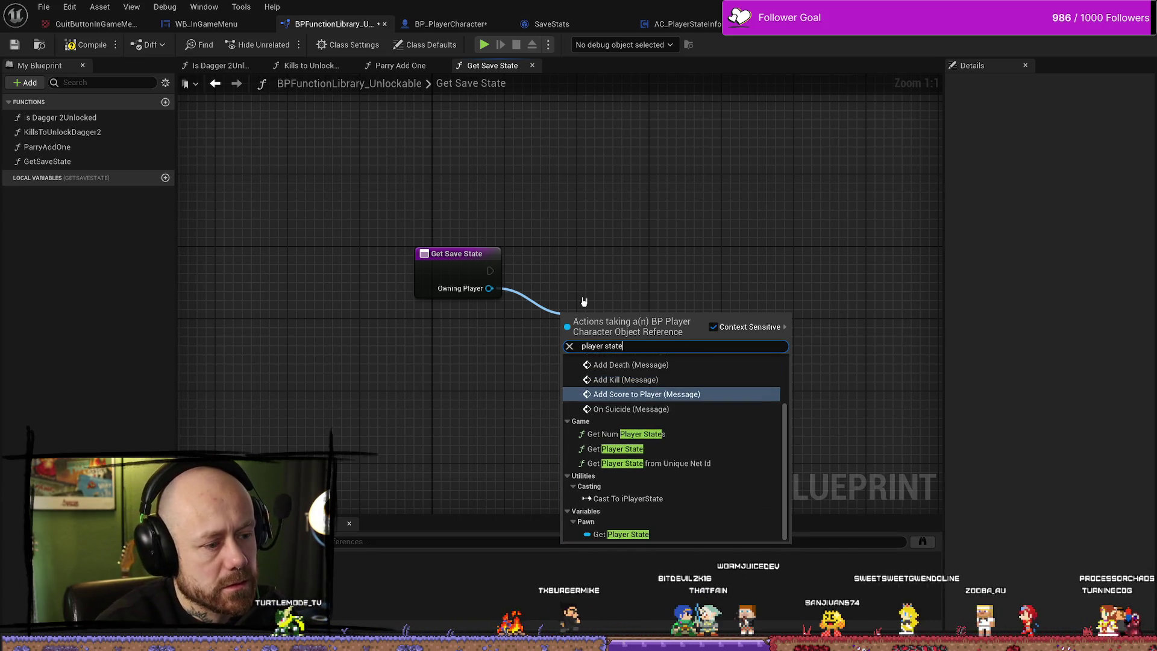
{"action": "left_click", "coordinate": [620, 533]}
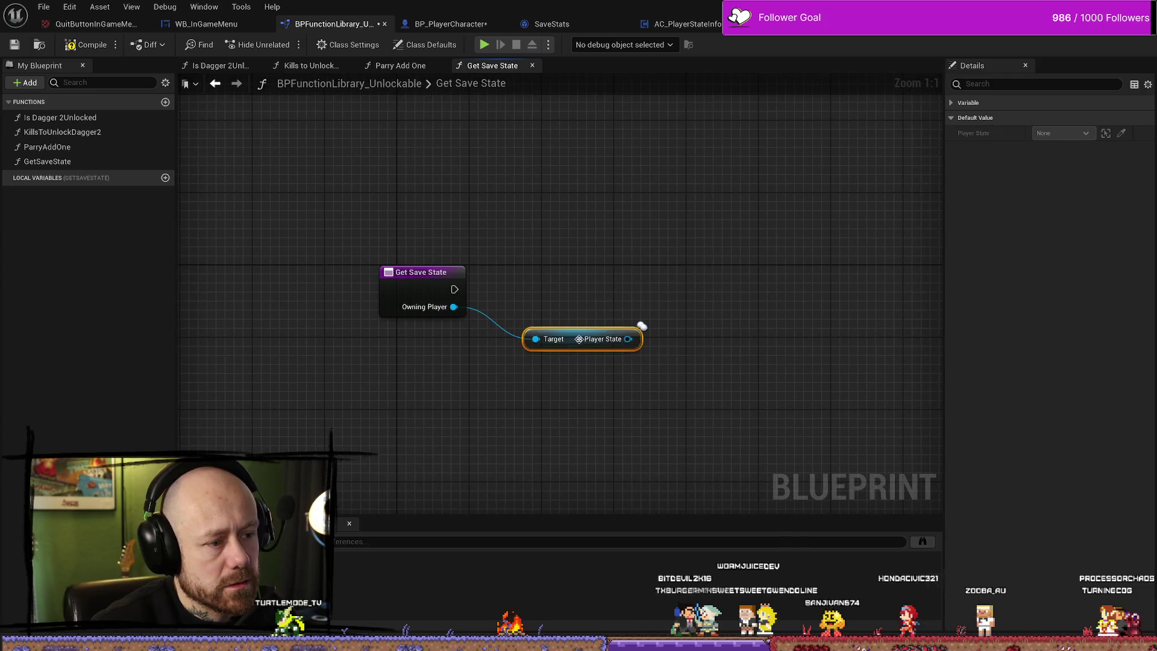
{"action": "left_click", "coordinate": [687, 25]}
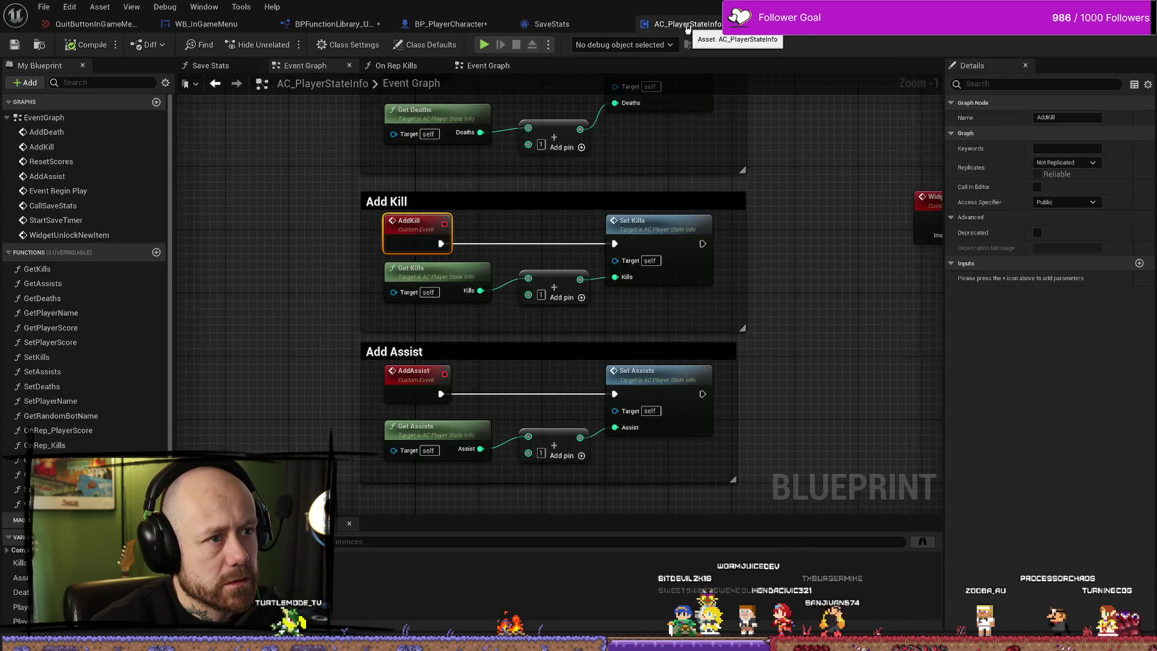
{"action": "left_click", "coordinate": [815, 33]}
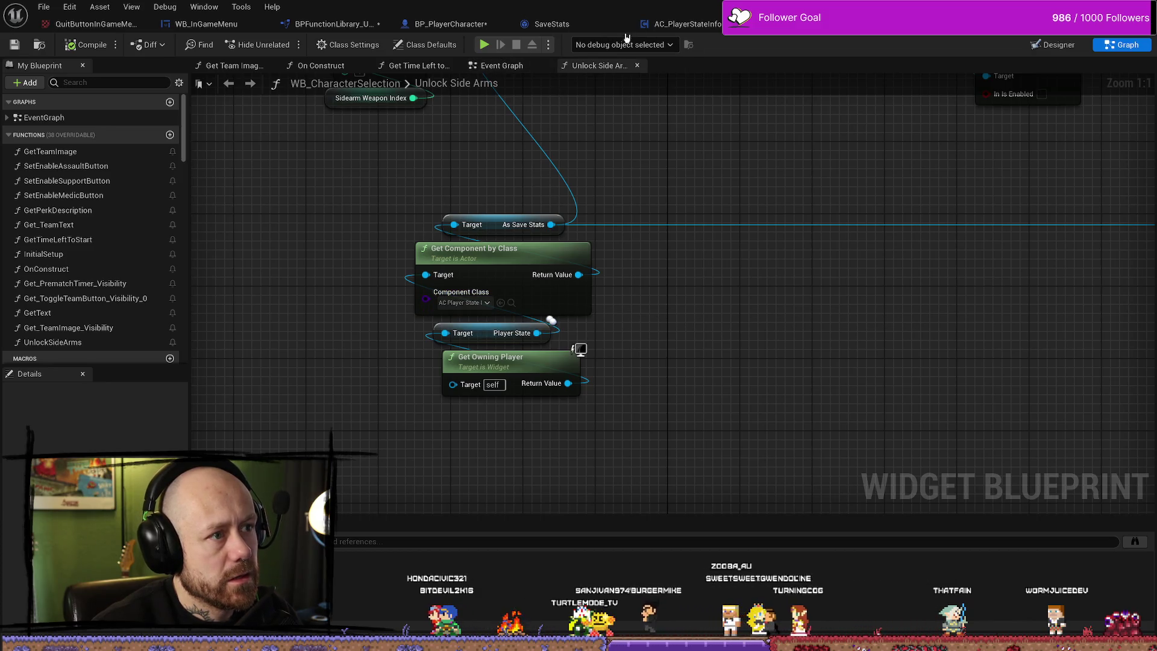
{"action": "left_click", "coordinate": [325, 27]}
Add Get Component by Class for AC_PlayerStateInfo off Player State and reposition the nodes.
{"action": "left_click_drag", "start_coordinate": [601, 310], "coordinate": [629, 271]}
{"action": "type", "text": "get compo"}
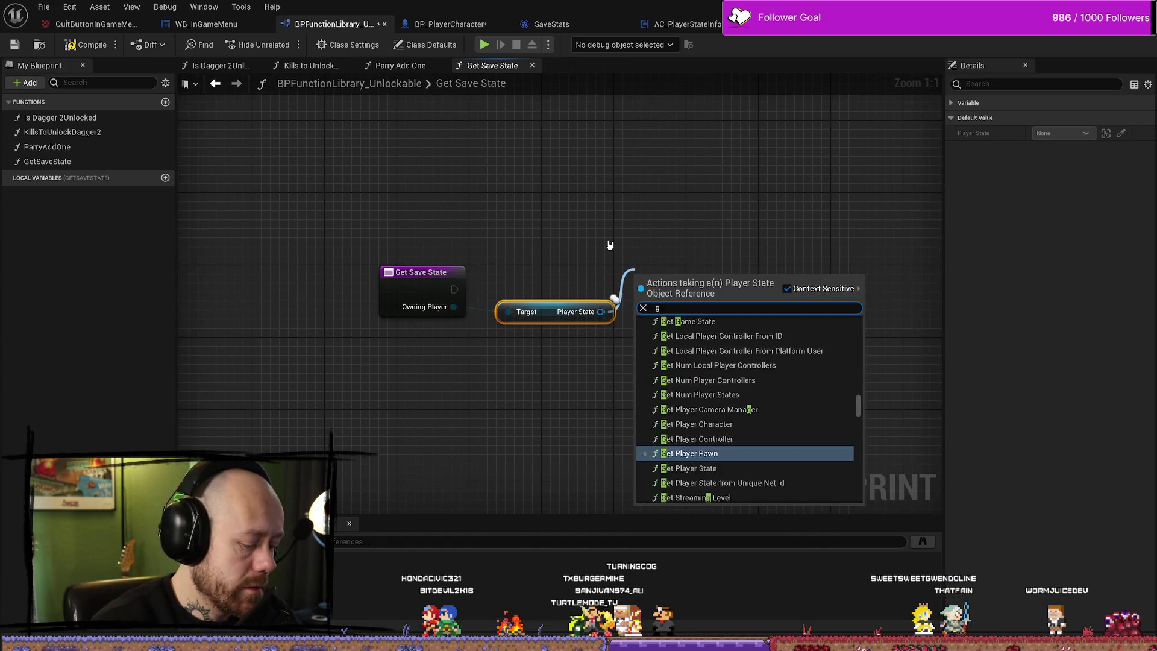
{"action": "key", "text": "Up"}
{"action": "key", "text": "Up"}
{"action": "key", "text": "Up"}
{"action": "key", "text": "Return"}
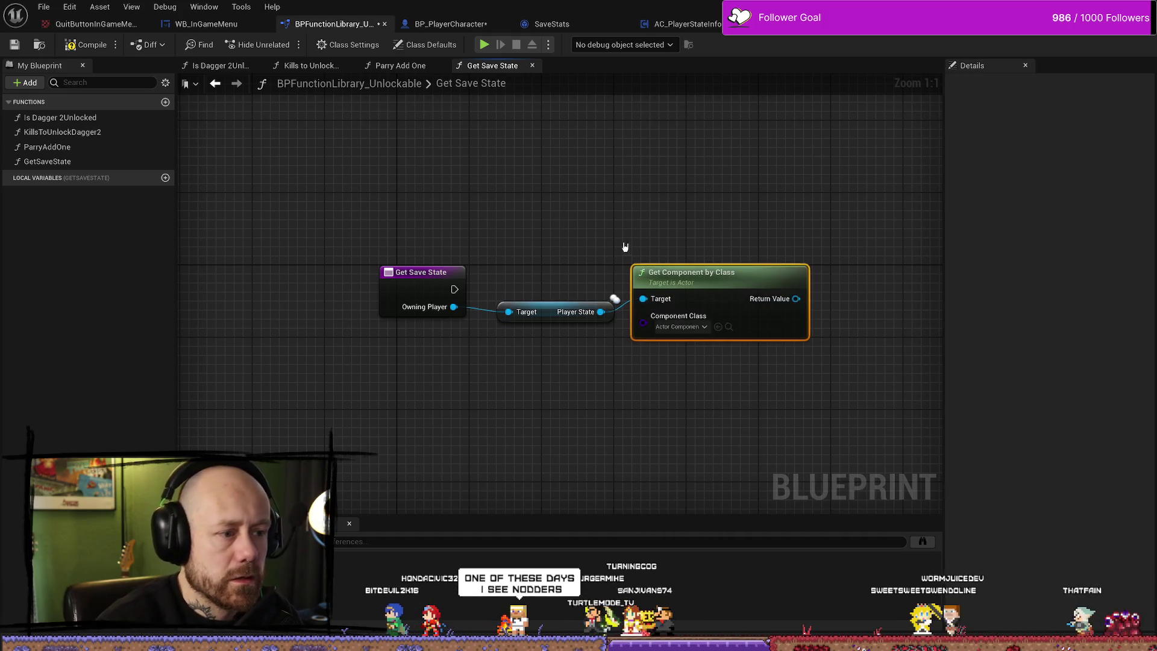
{"action": "left_click", "coordinate": [680, 327]}
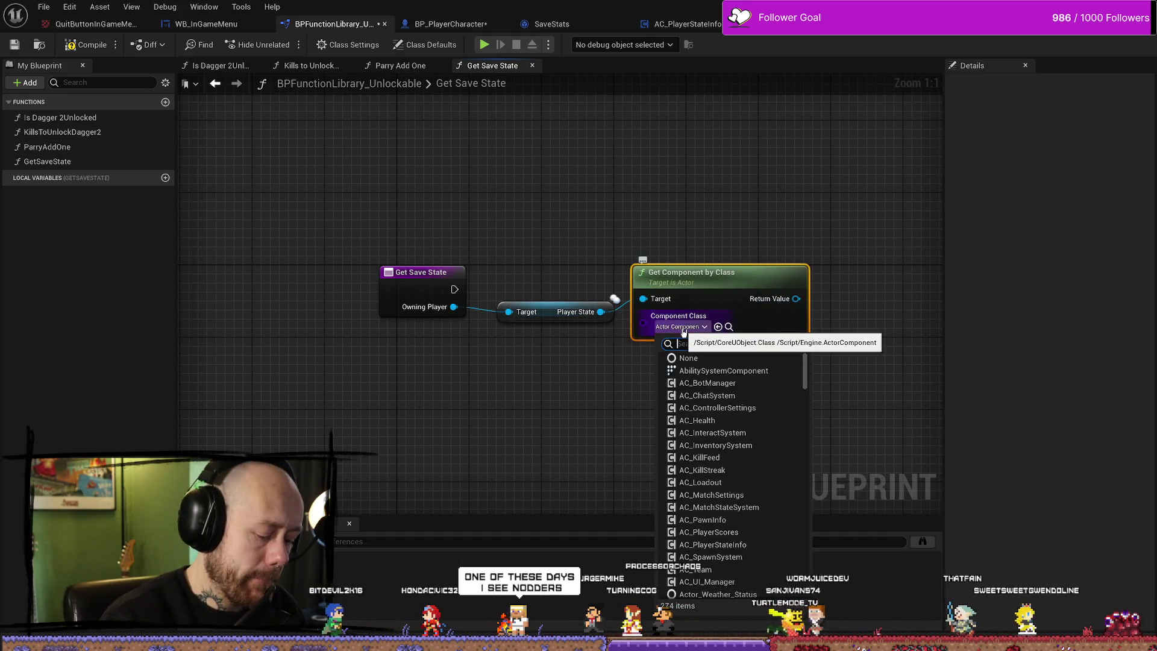
{"action": "type", "text": "pl"}
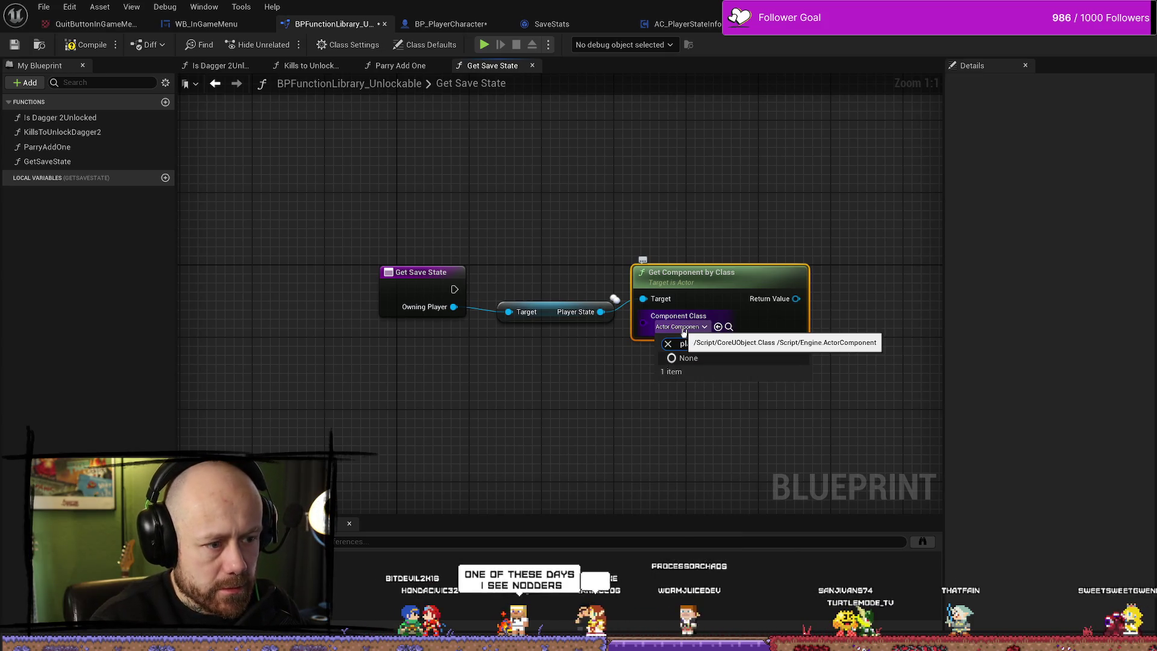
{"action": "type", "text": "a"}
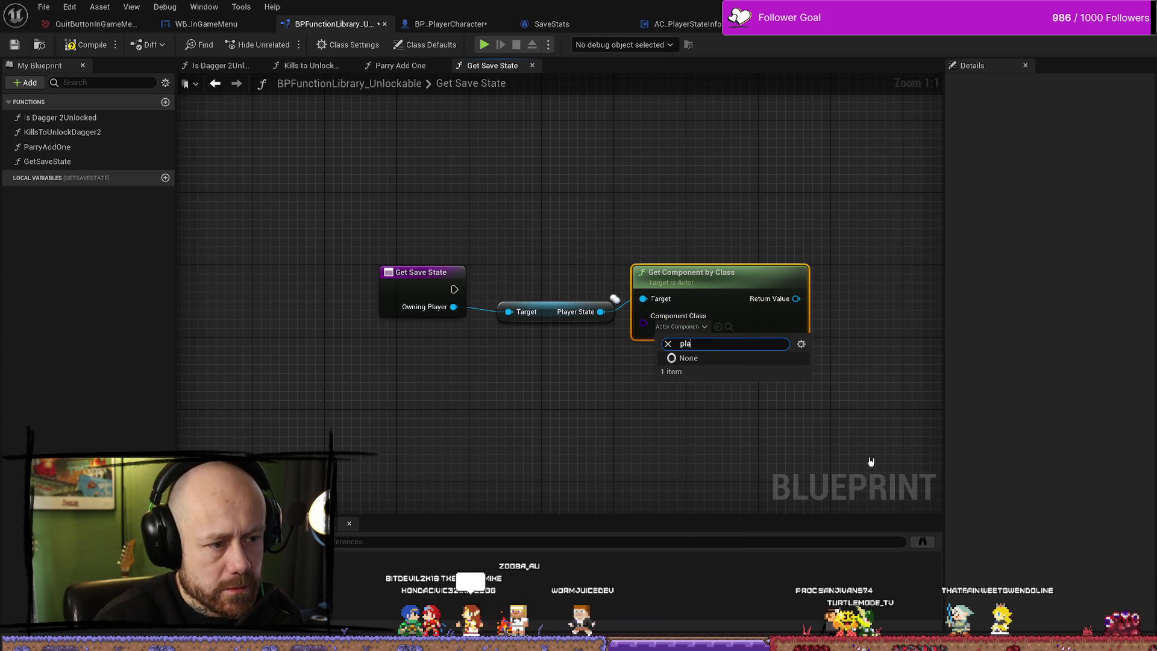
{"action": "type", "text": "yerstatein"}
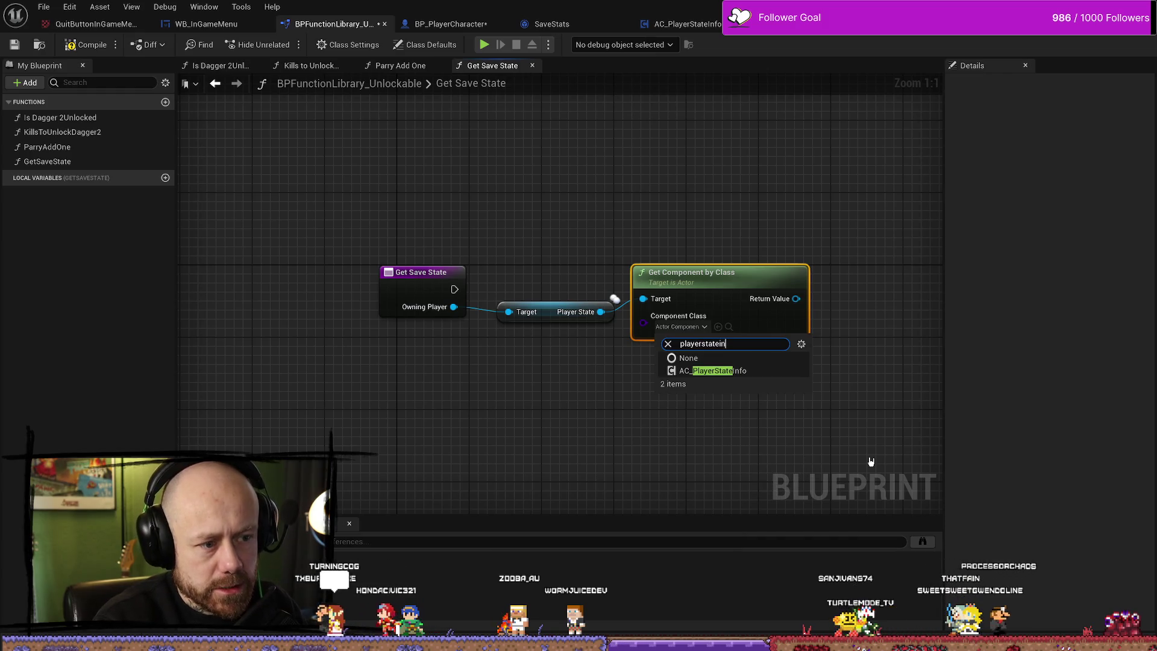
{"action": "key", "text": "Down"}
{"action": "key", "text": "Return"}
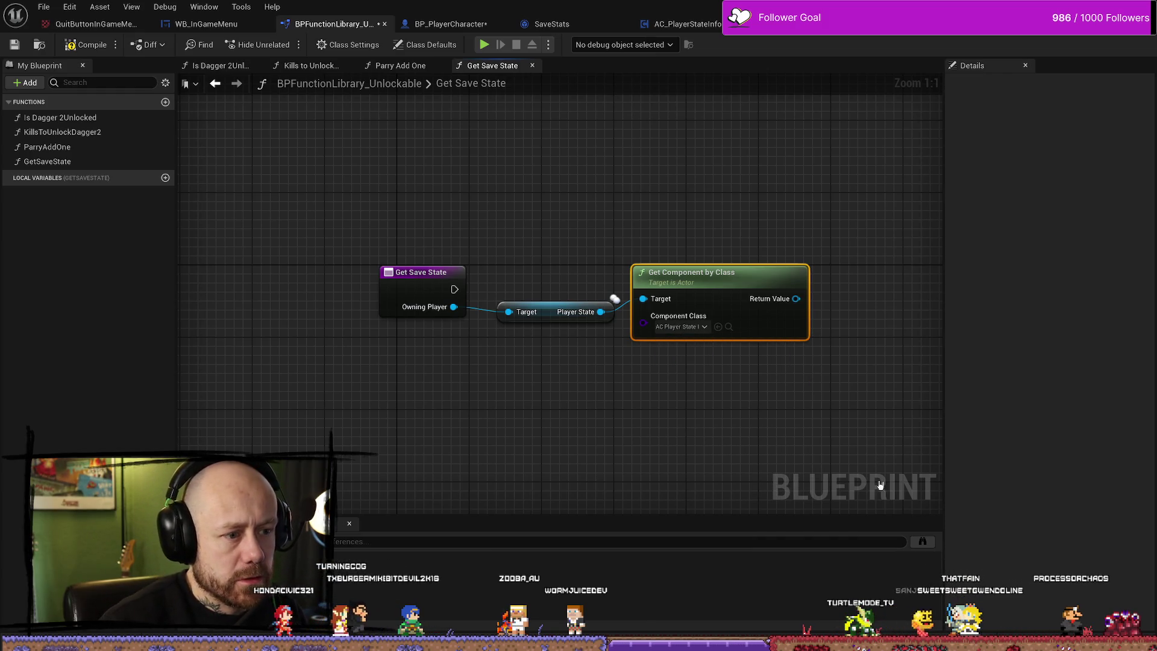
{"action": "mouse_move", "coordinate": [669, 274]}
{"action": "left_mouse_down"}
{"action": "mouse_move", "coordinate": [669, 248]}
{"action": "mouse_move", "coordinate": [669, 284]}
{"action": "left_mouse_up"}
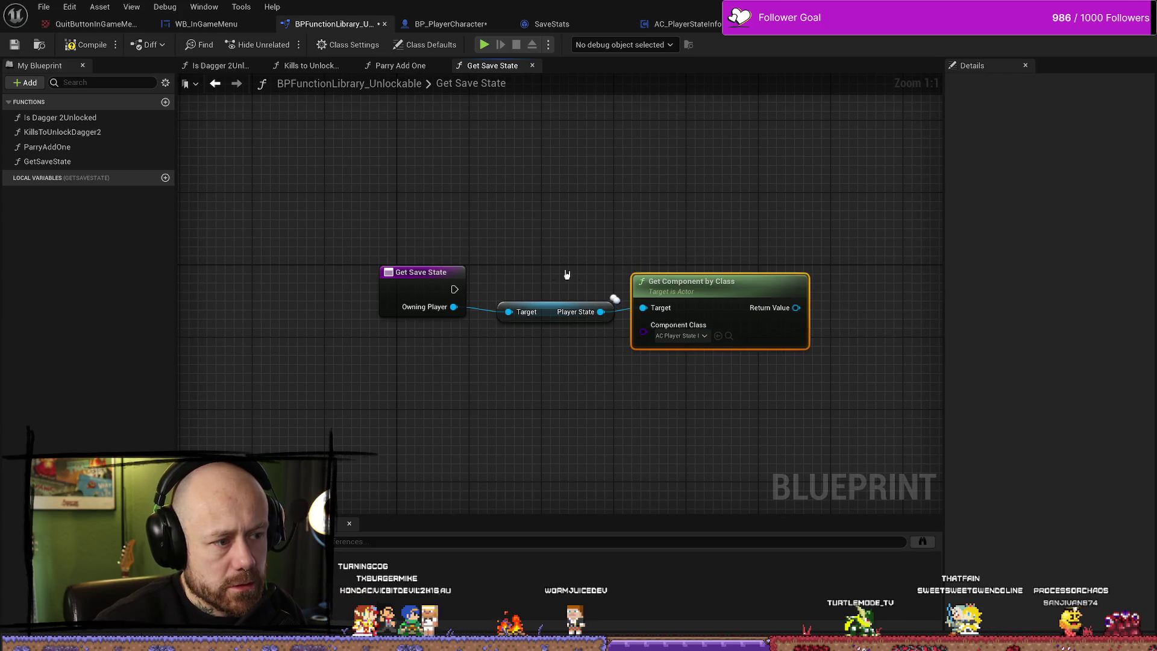
{"action": "left_click", "coordinate": [560, 312], "text": "ctrl"}
{"action": "left_click_drag", "start_coordinate": [561, 312], "coordinate": [560, 375]}
Add a Get As Save Stats node wired to the component's Return Value.
{"action": "left_click_drag", "start_coordinate": [795, 370], "coordinate": [672, 280]}
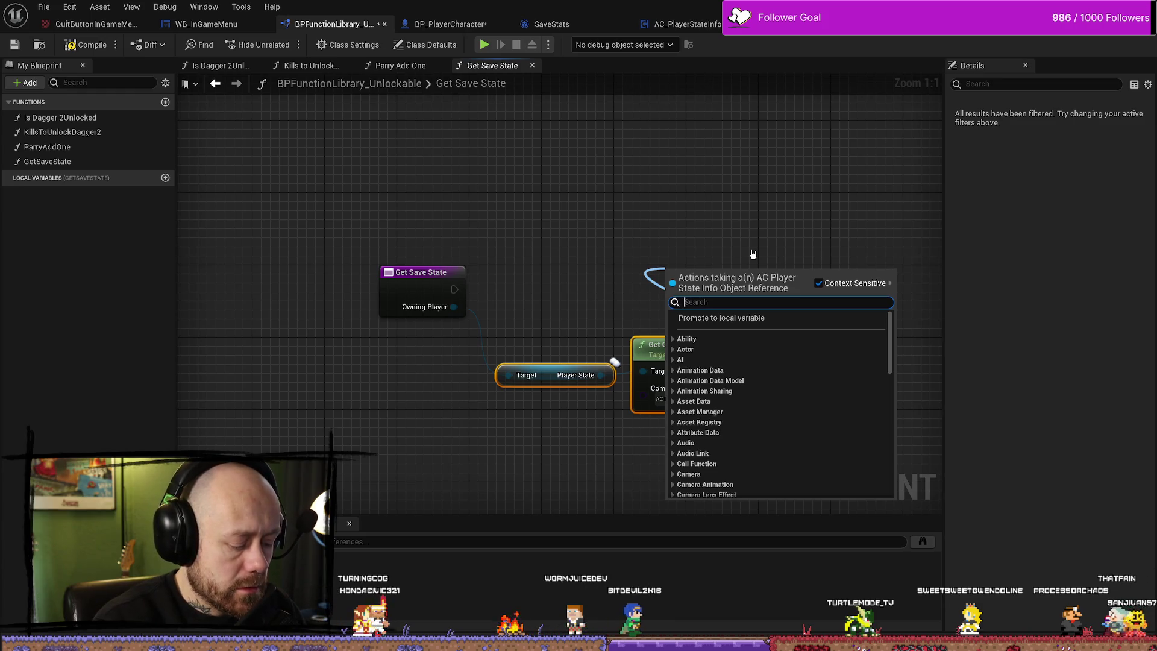
{"action": "type", "text": "as save"}
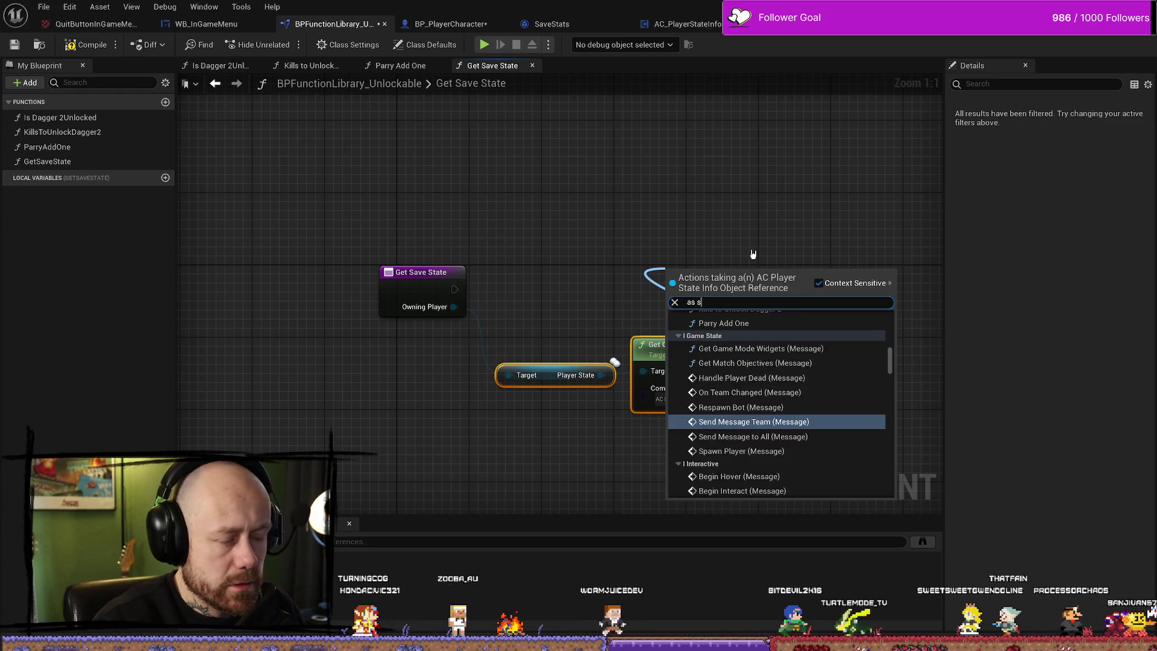
{"action": "key", "text": "Return"}
{"action": "mouse_move", "coordinate": [747, 275]}
{"action": "left_mouse_down"}
{"action": "mouse_move", "coordinate": [789, 291]}
{"action": "mouse_move", "coordinate": [696, 248]}
{"action": "mouse_move", "coordinate": [801, 248]}
{"action": "left_mouse_up"}
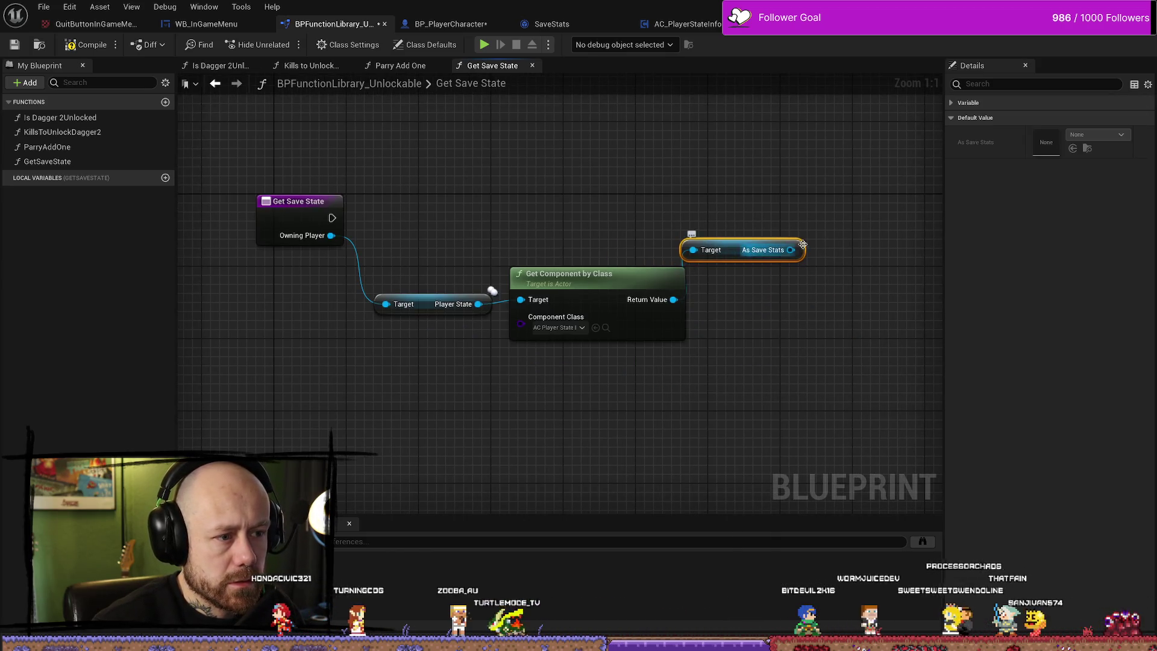
{"action": "right_click", "coordinate": [764, 187]}
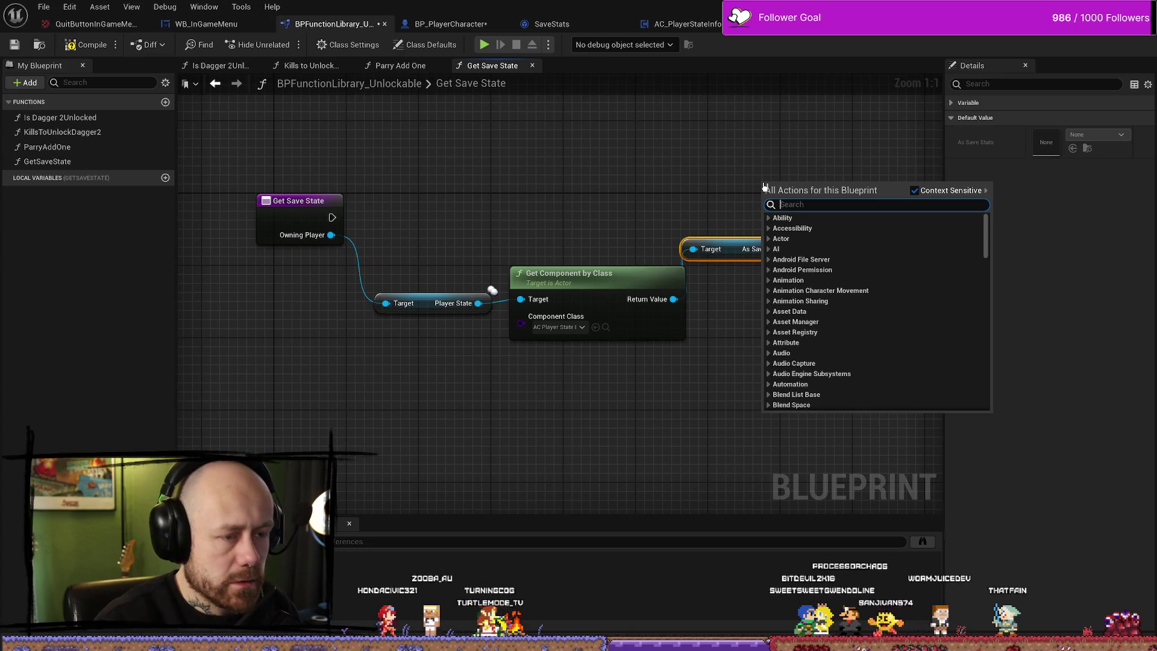
Add a Return Node, remove NewParam, and wire As Save Stats into it as the output.
{"action": "key", "text": "Escape"}
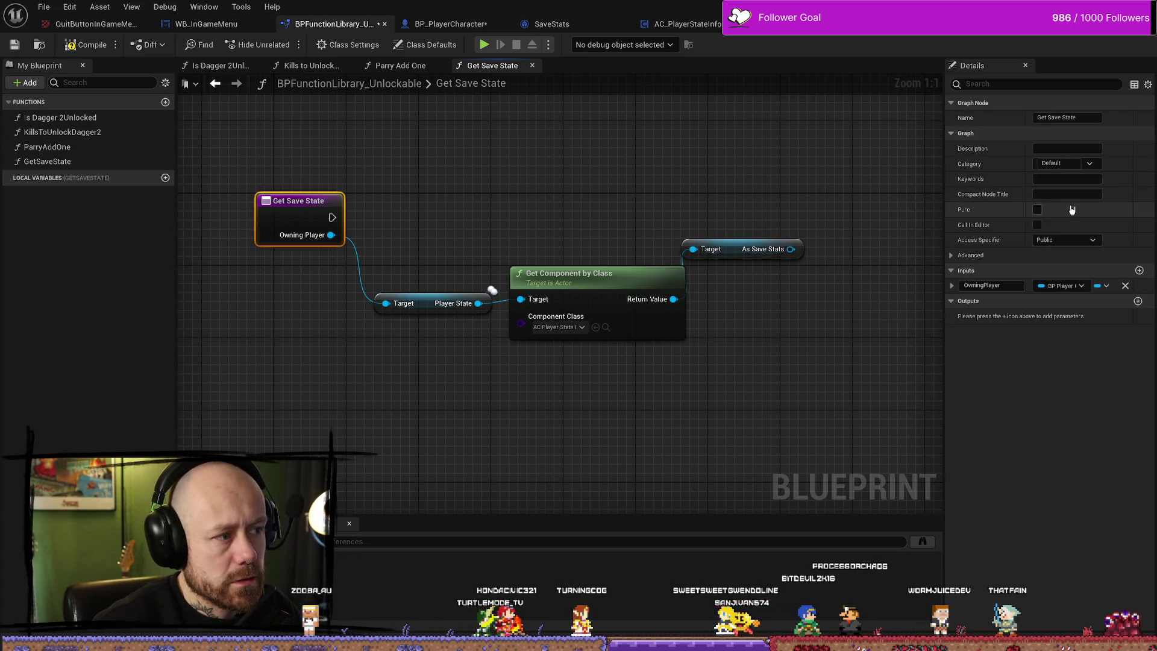
{"action": "left_click", "coordinate": [1137, 301]}
{"action": "left_click_drag", "start_coordinate": [509, 241], "coordinate": [395, 277]}
{"action": "left_click_drag", "start_coordinate": [328, 237], "coordinate": [464, 237]}
{"action": "mouse_move", "coordinate": [582, 241]}
{"action": "left_mouse_down"}
{"action": "mouse_move", "coordinate": [777, 238]}
{"action": "mouse_move", "coordinate": [783, 280]}
{"action": "mouse_move", "coordinate": [774, 271]}
{"action": "mouse_move", "coordinate": [768, 312]}
{"action": "left_mouse_up"}
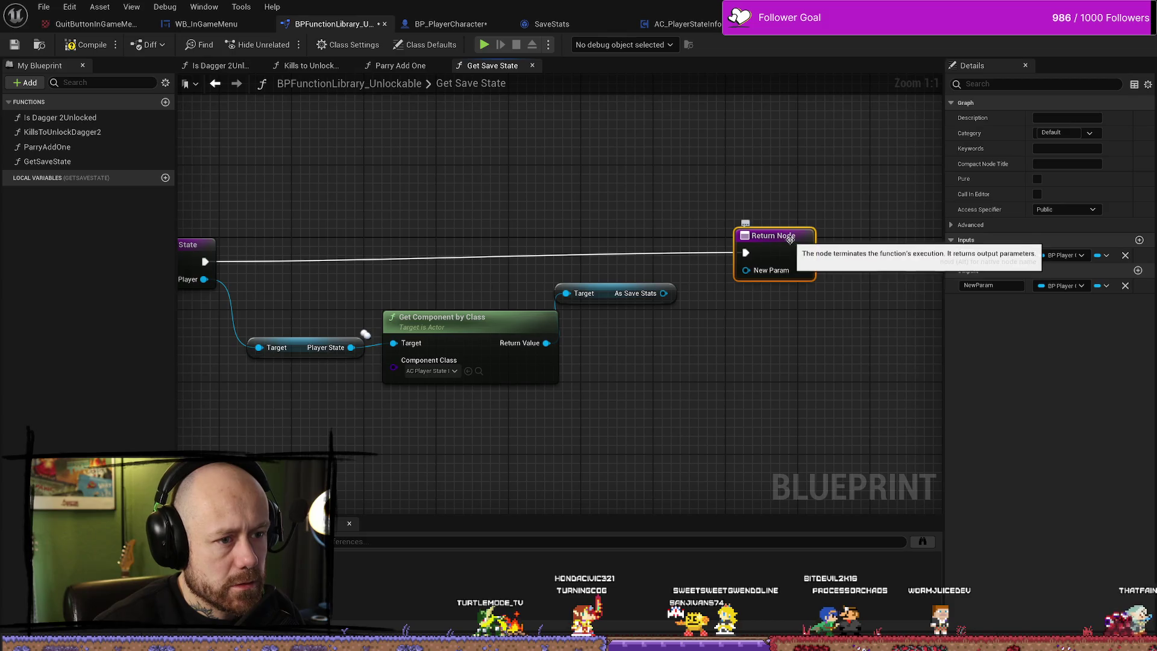
{"action": "left_click", "coordinate": [1125, 285]}
{"action": "mouse_move", "coordinate": [663, 294]}
{"action": "left_mouse_down"}
{"action": "mouse_move", "coordinate": [816, 277]}
{"action": "mouse_move", "coordinate": [777, 256]}
{"action": "left_mouse_up"}
{"action": "left_click_drag", "start_coordinate": [390, 294], "coordinate": [559, 278]}
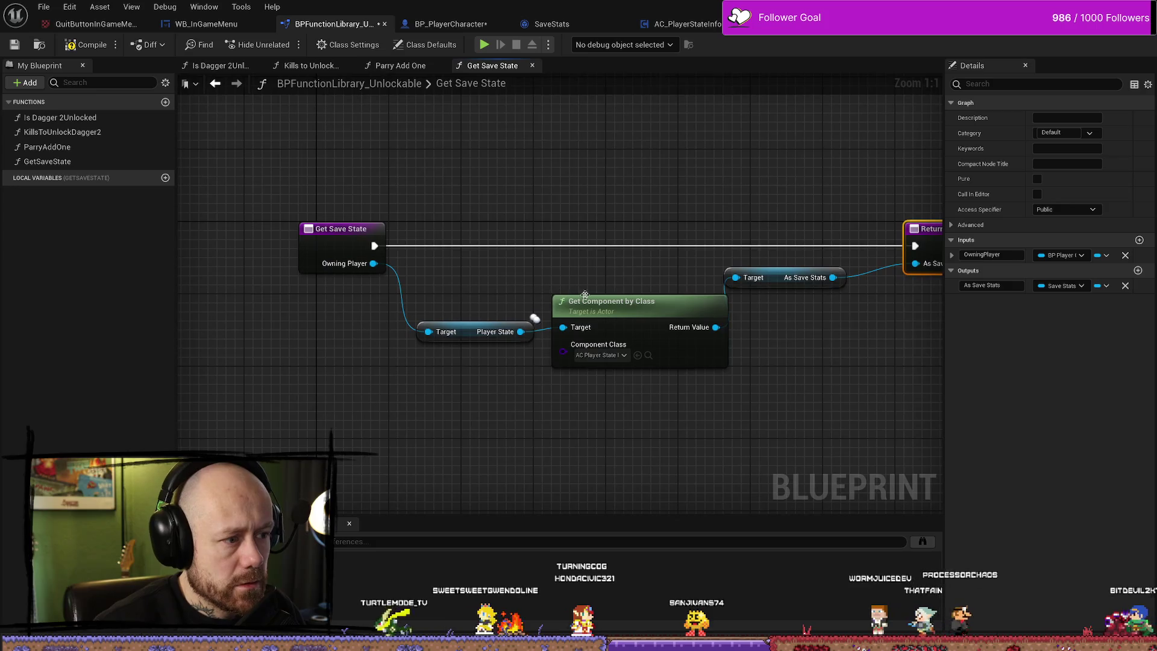
Compile the library and frame the whole Get Save State graph.
{"action": "left_click_drag", "start_coordinate": [745, 362], "coordinate": [405, 215]}
{"action": "left_click", "coordinate": [86, 45]}
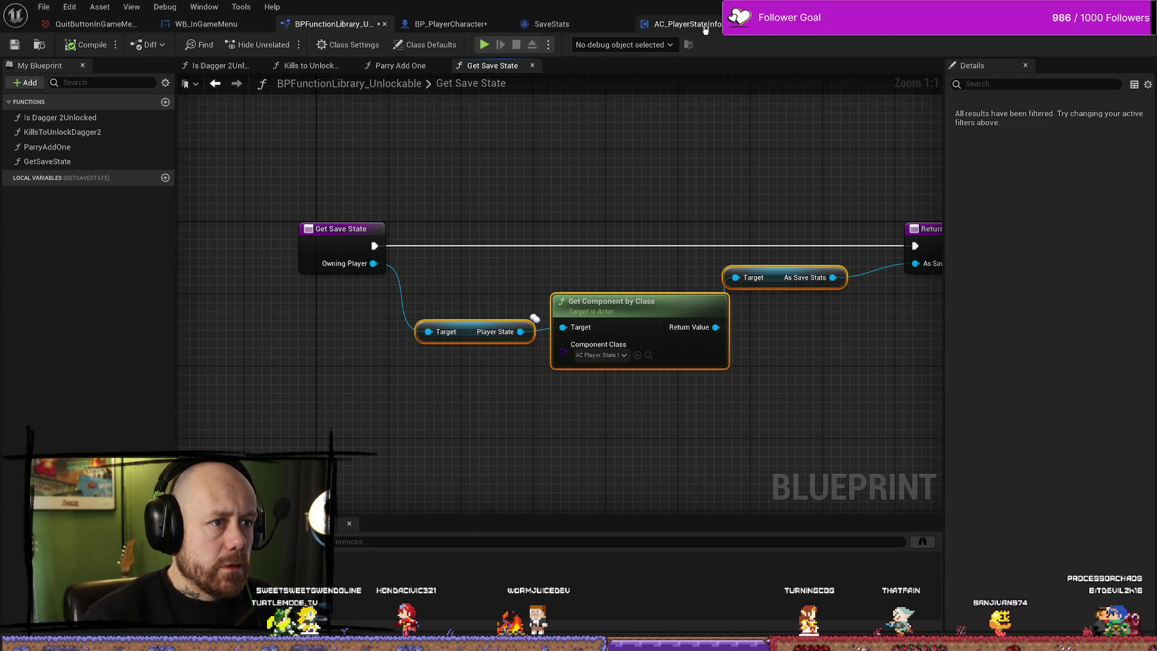
{"action": "left_click", "coordinate": [687, 24]}
{"action": "left_click", "coordinate": [804, 25]}
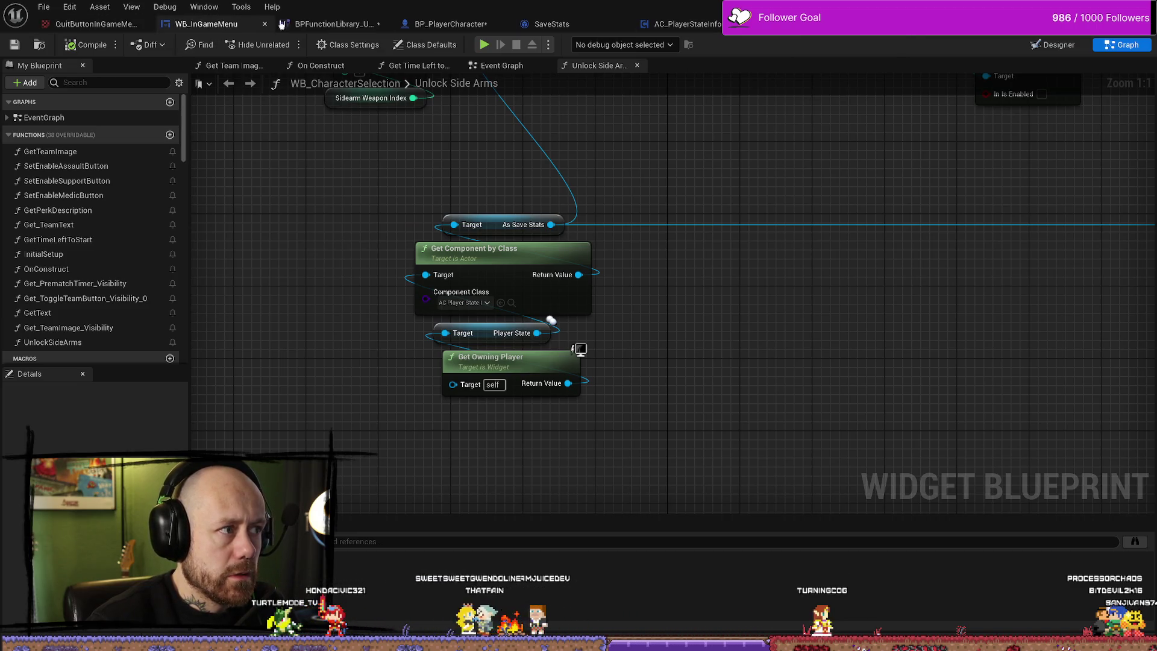
{"action": "left_click", "coordinate": [334, 24]}
{"action": "key", "text": "Home"}
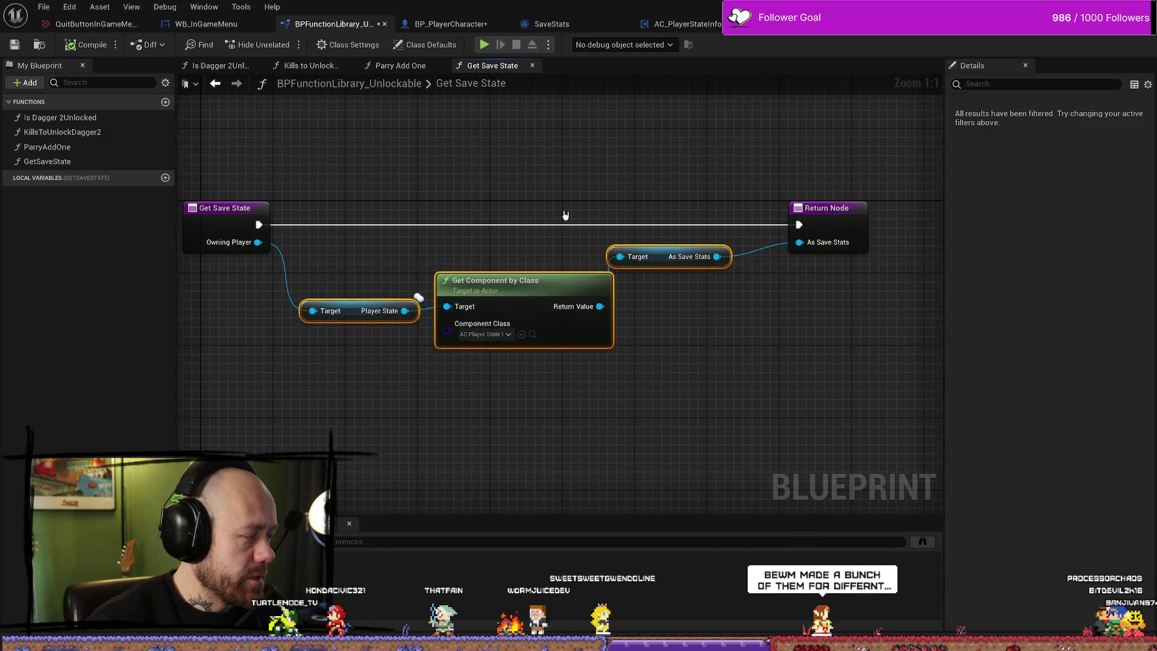
Open Parry Add One and delete its unneeded Return Node.
{"action": "double_click", "coordinate": [88, 152]}
{"action": "mouse_move", "coordinate": [659, 150]}
{"action": "left_mouse_down"}
{"action": "mouse_move", "coordinate": [749, 331]}
{"action": "mouse_move", "coordinate": [701, 241]}
{"action": "mouse_move", "coordinate": [736, 310]}
{"action": "mouse_move", "coordinate": [732, 236]}
{"action": "mouse_move", "coordinate": [728, 341]}
{"action": "left_mouse_up"}
{"action": "left_click_drag", "start_coordinate": [666, 180], "coordinate": [697, 302]}
{"action": "left_click_drag", "start_coordinate": [692, 117], "coordinate": [708, 256]}
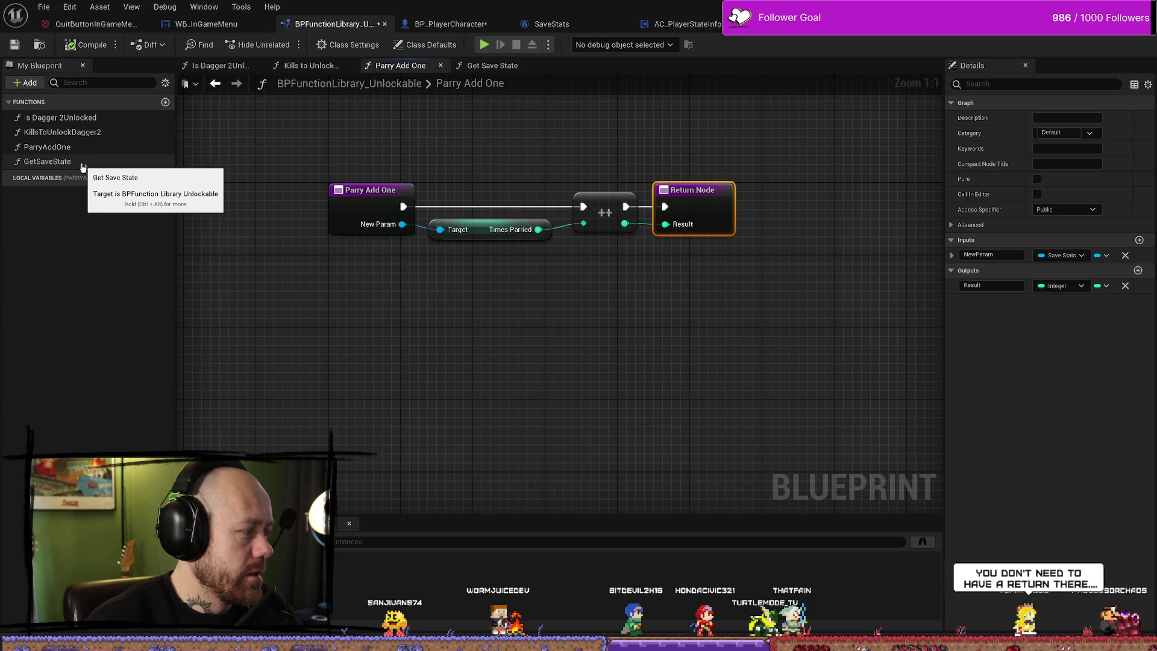
{"action": "left_click", "coordinate": [563, 368]}
{"action": "left_click", "coordinate": [712, 214]}
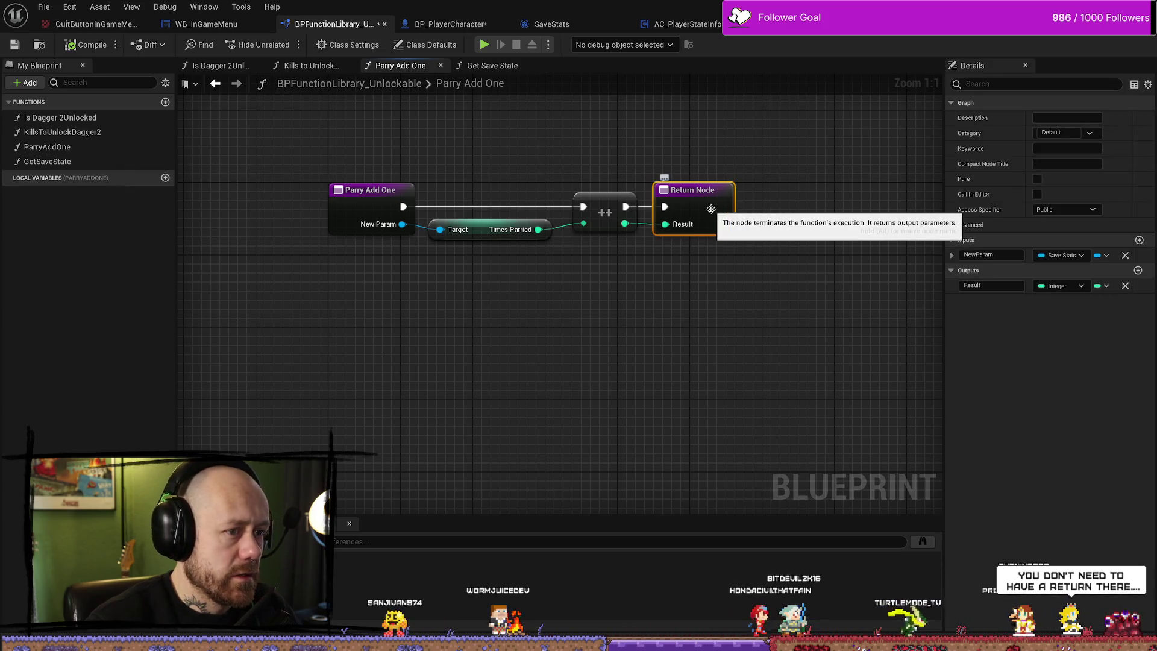
{"action": "key", "text": "Delete"}
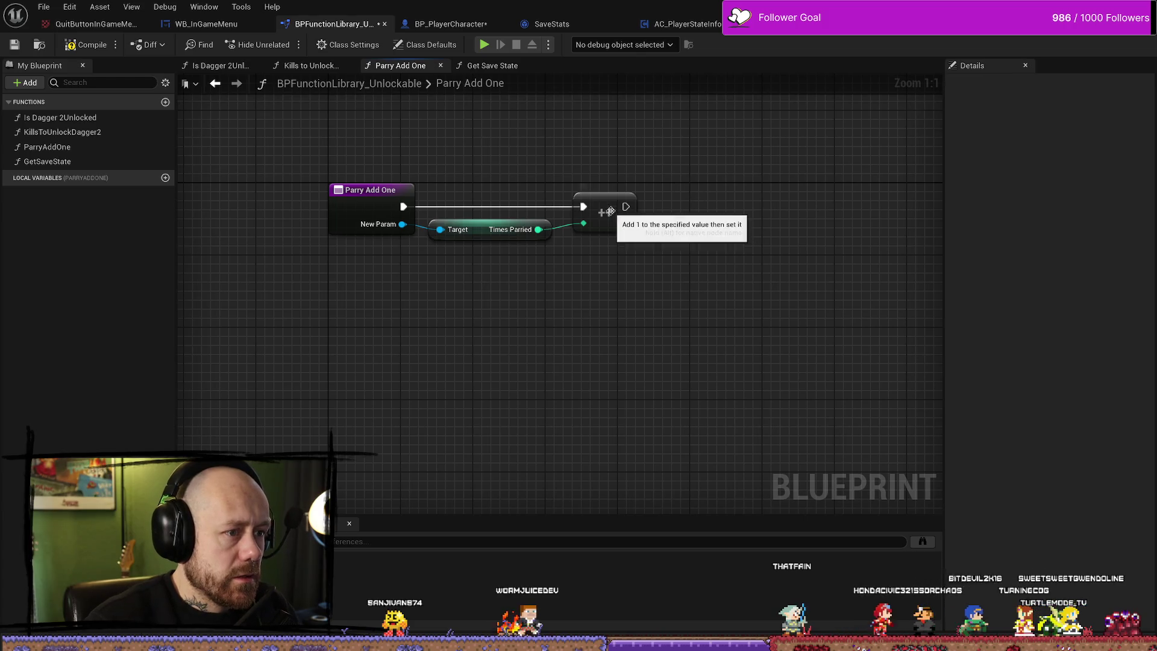
Shift the Times Parried getter and ++ node slightly right, then reopen GetSaveState.
{"action": "left_click", "coordinate": [490, 229], "text": "ctrl"}
{"action": "left_click_drag", "start_coordinate": [605, 214], "coordinate": [613, 214]}
{"action": "left_click", "coordinate": [643, 156]}
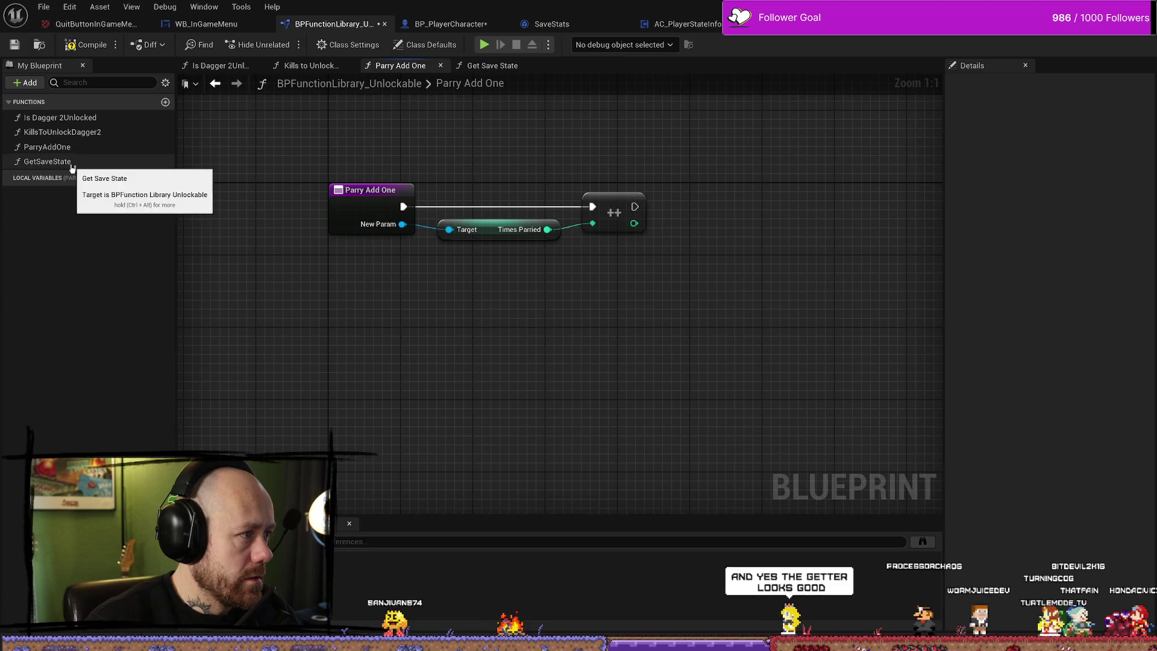
{"action": "double_click", "coordinate": [48, 161]}
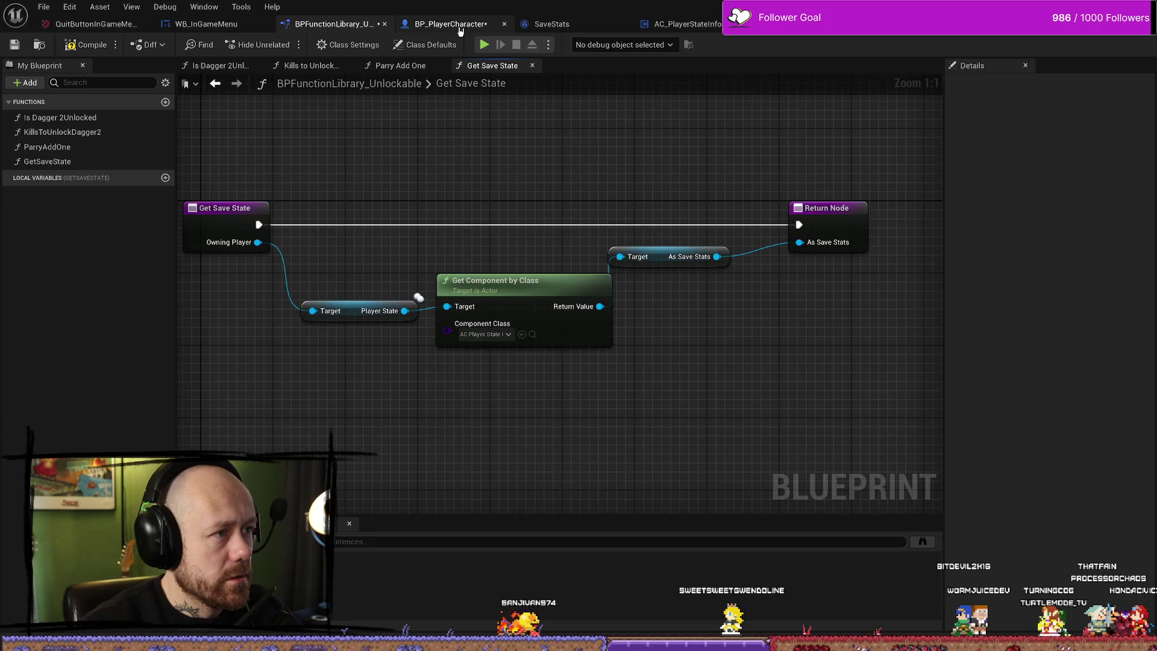
In BP_PlayerCharacter's Health & Death Graph, move Parry Add One about 225 px right.
{"action": "left_click", "coordinate": [459, 26]}
{"action": "scroll", "coordinate": [573, 187], "scroll_direction": "up", "scroll_amount": 4}
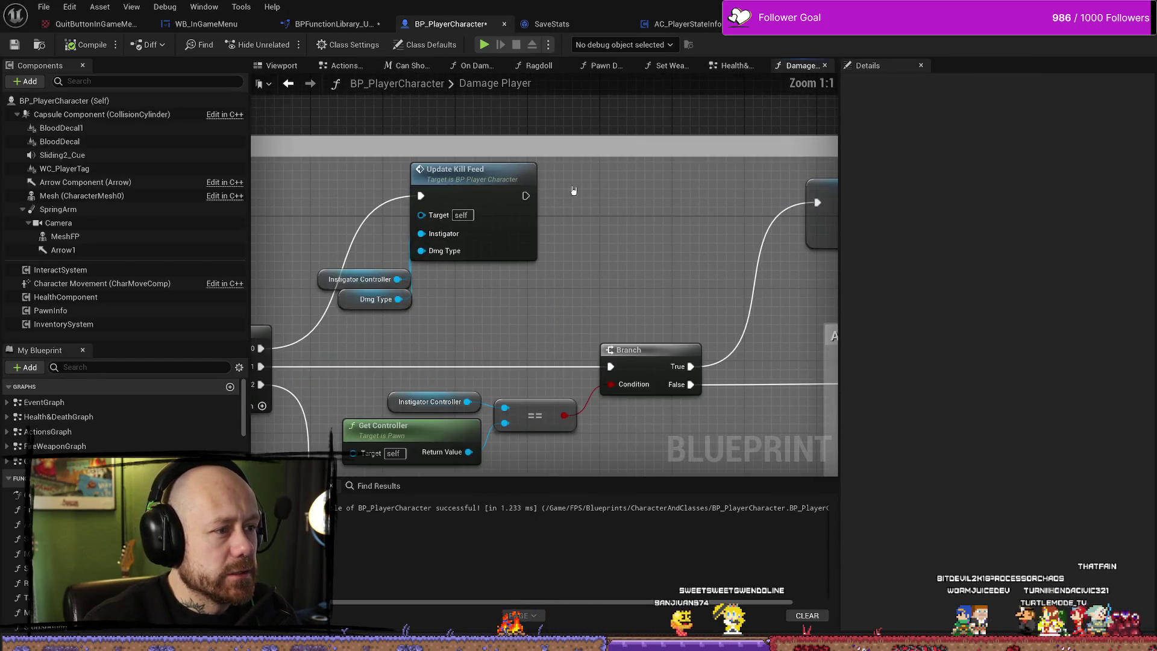
{"action": "left_click_drag", "start_coordinate": [542, 180], "coordinate": [567, 211]}
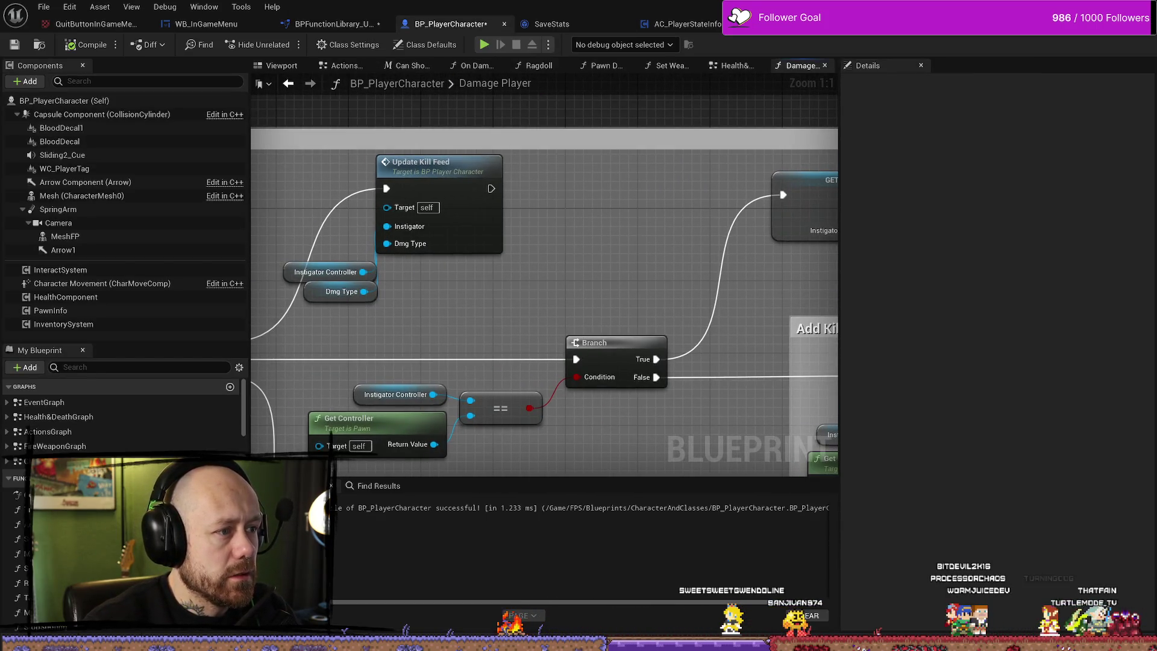
{"action": "scroll", "coordinate": [551, 244], "scroll_direction": "down", "scroll_amount": 4}
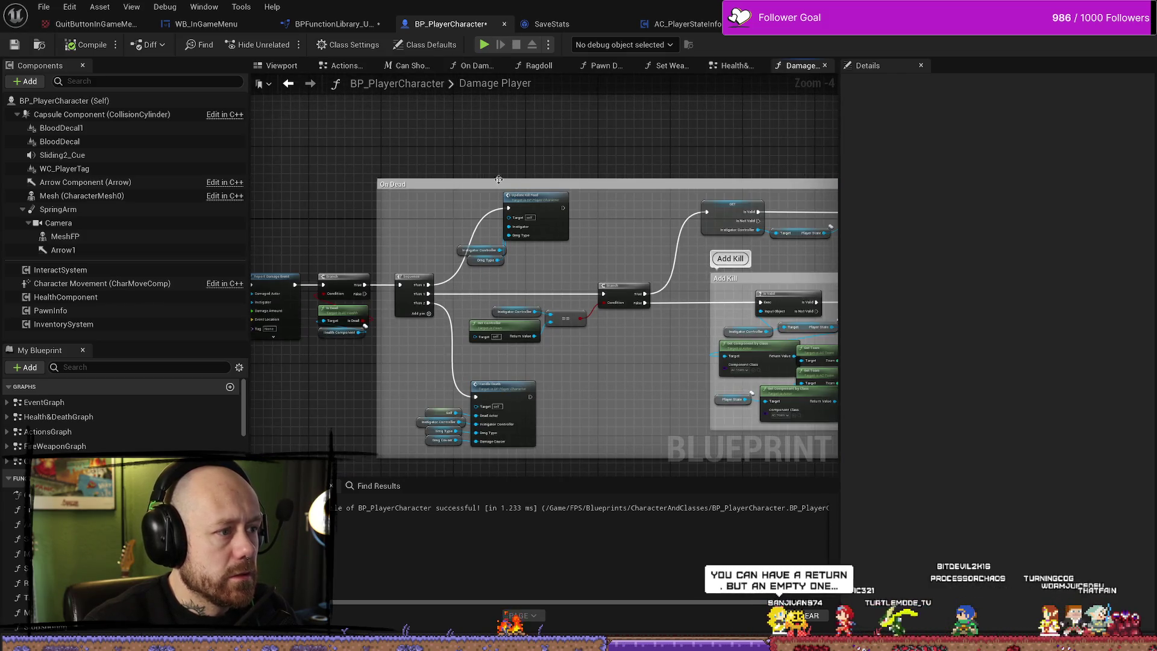
{"action": "scroll", "coordinate": [504, 184], "scroll_direction": "down", "scroll_amount": 8}
{"action": "scroll", "coordinate": [470, 155], "scroll_direction": "up", "scroll_amount": 5}
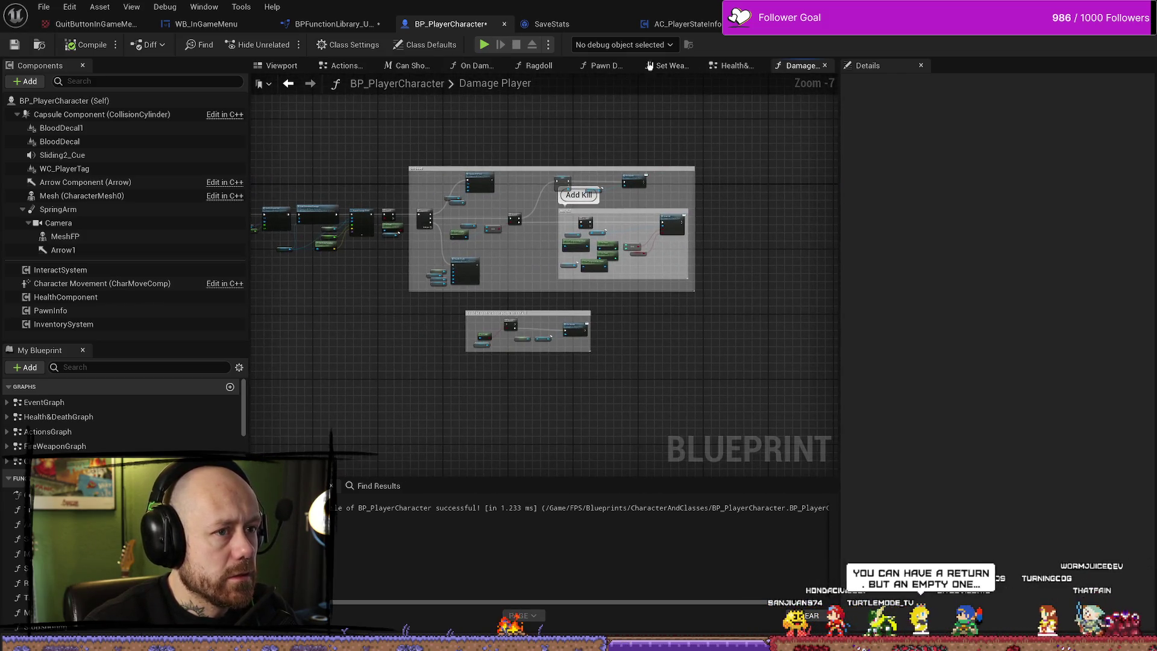
{"action": "left_click", "coordinate": [748, 67]}
{"action": "scroll", "coordinate": [543, 193], "scroll_direction": "up", "scroll_amount": 5}
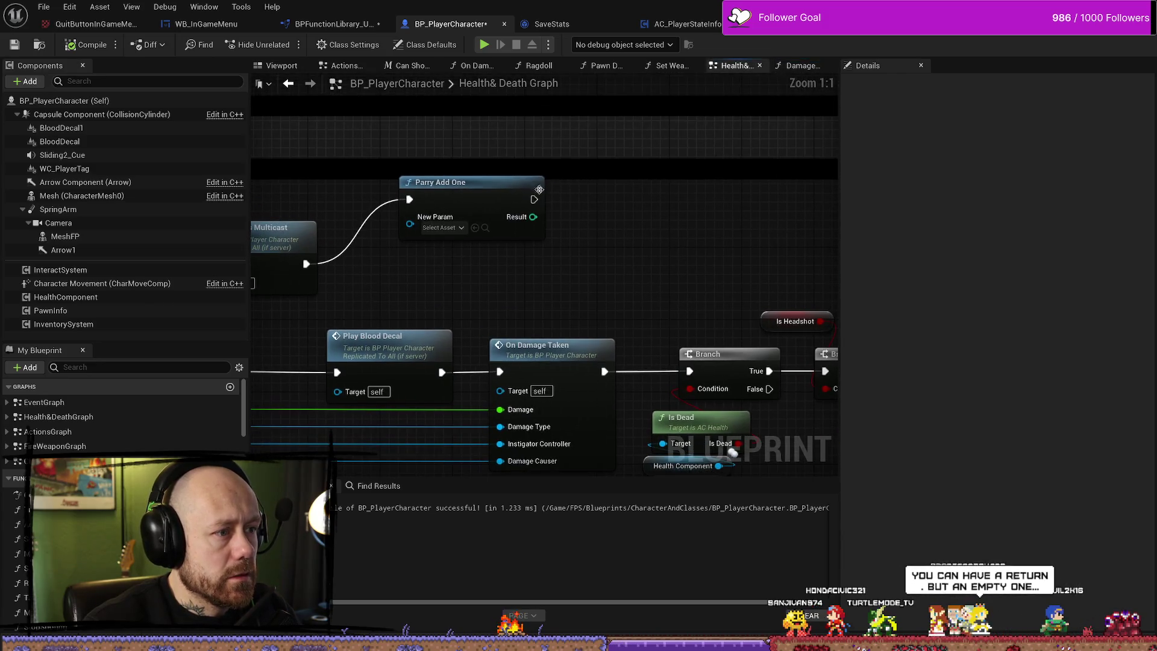
{"action": "left_click_drag", "start_coordinate": [565, 220], "coordinate": [710, 224]}
{"action": "left_click_drag", "start_coordinate": [608, 193], "coordinate": [744, 193]}
{"action": "mouse_move", "coordinate": [491, 288]}
{"action": "left_mouse_down"}
{"action": "mouse_move", "coordinate": [431, 258]}
{"action": "mouse_move", "coordinate": [473, 171]}
{"action": "mouse_move", "coordinate": [466, 238]}
{"action": "mouse_move", "coordinate": [385, 223]}
{"action": "mouse_move", "coordinate": [473, 171]}
{"action": "left_mouse_up"}
Search the action list for Get Save State, cancel, and check the library's Get Save State.
{"action": "type", "text": "get safe"}
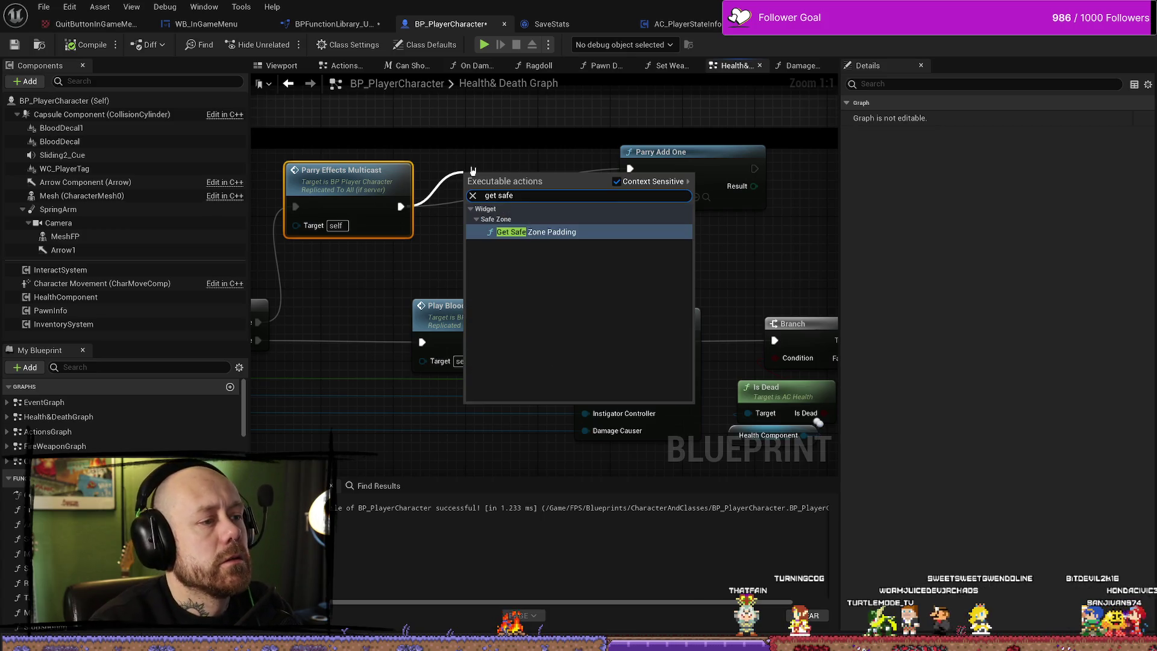
{"action": "key", "text": "BackSpace"}
{"action": "key", "text": "BackSpace"}
{"action": "key", "text": "BackSpace"}
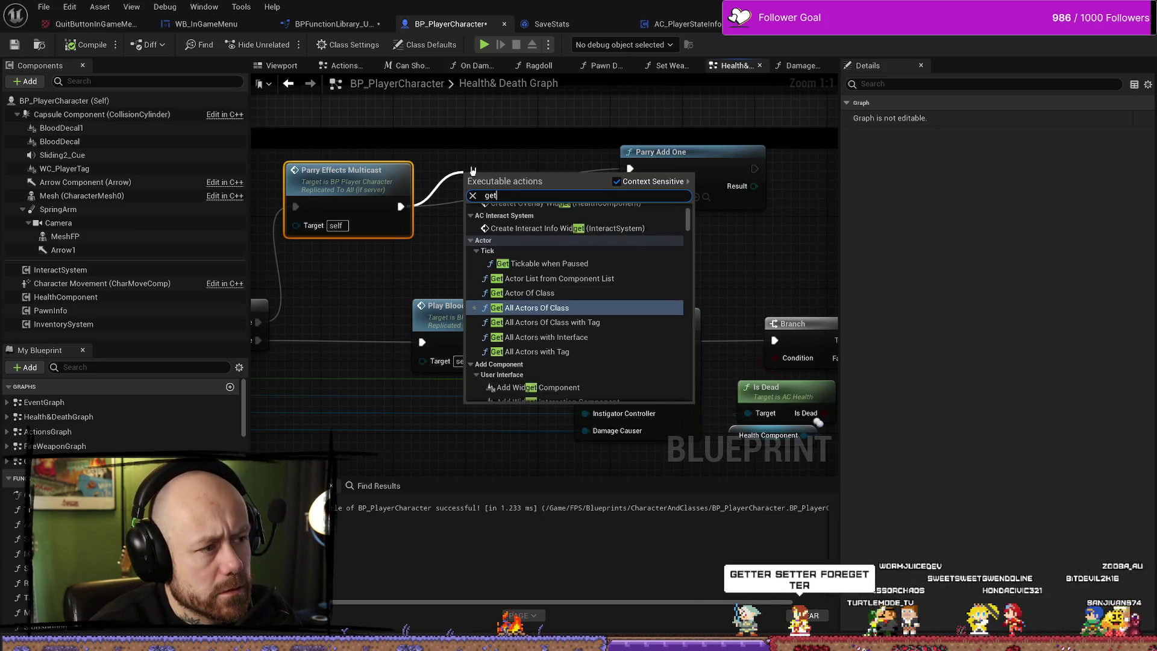
{"action": "left_click", "coordinate": [449, 200]}
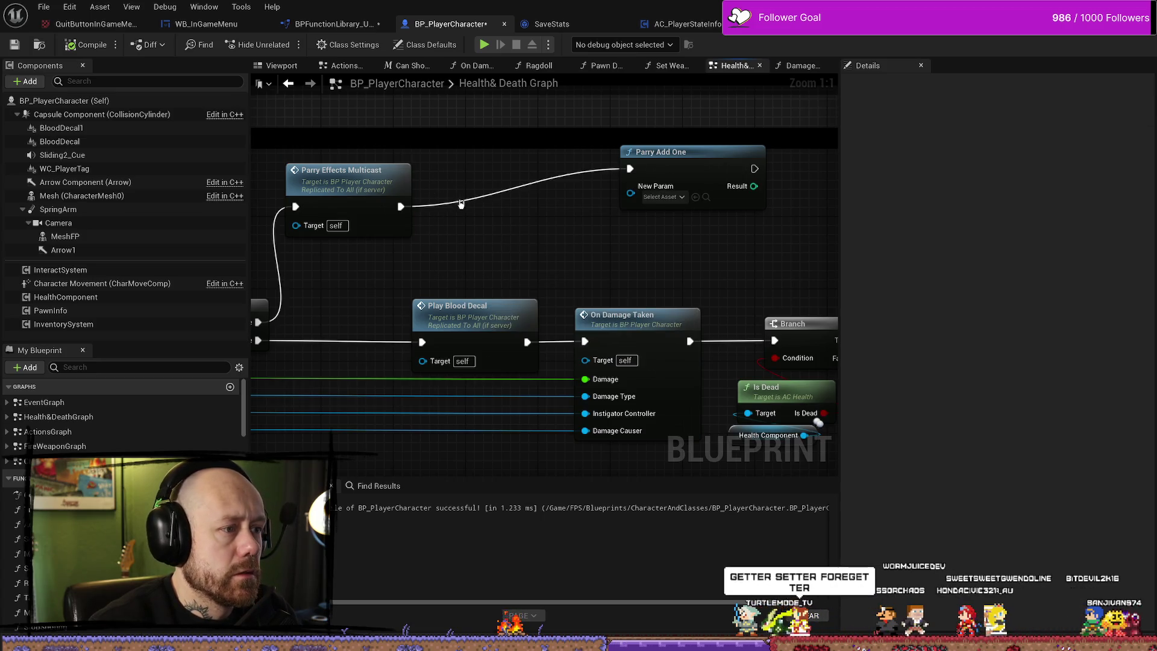
{"action": "left_click", "coordinate": [358, 27]}
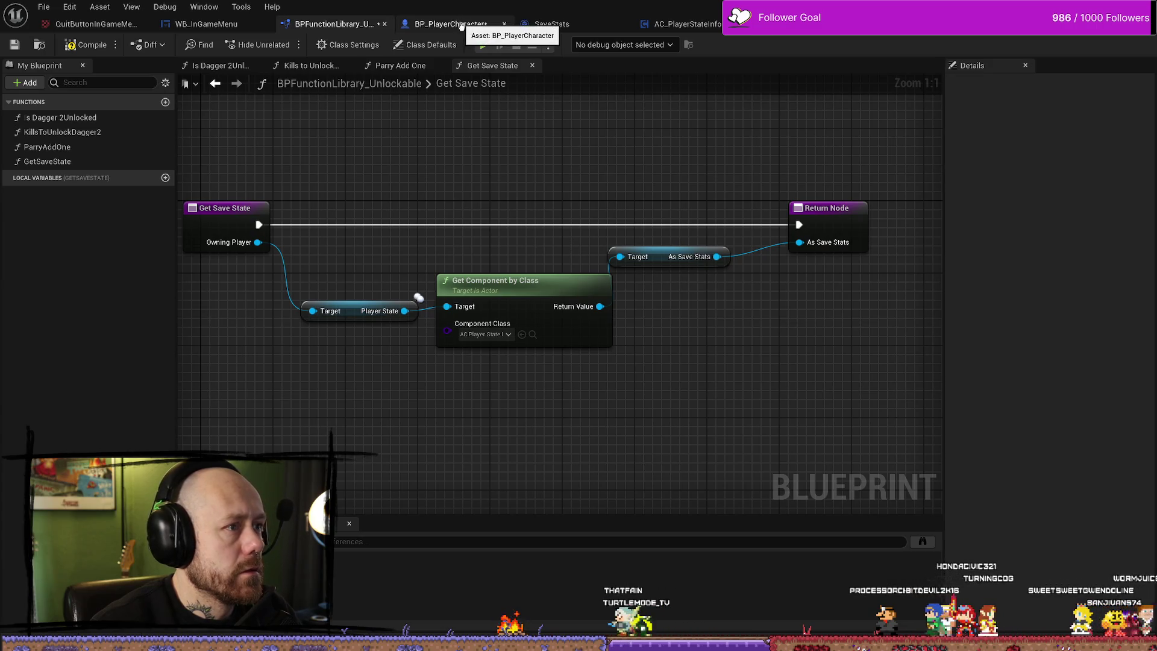
Insert Get Save State after Parry Effects Multicast, feeding As Save Stats into Parry Add One.
{"action": "left_click", "coordinate": [461, 24]}
{"action": "left_click_drag", "start_coordinate": [400, 207], "coordinate": [448, 204]}
{"action": "type", "text": "get"}
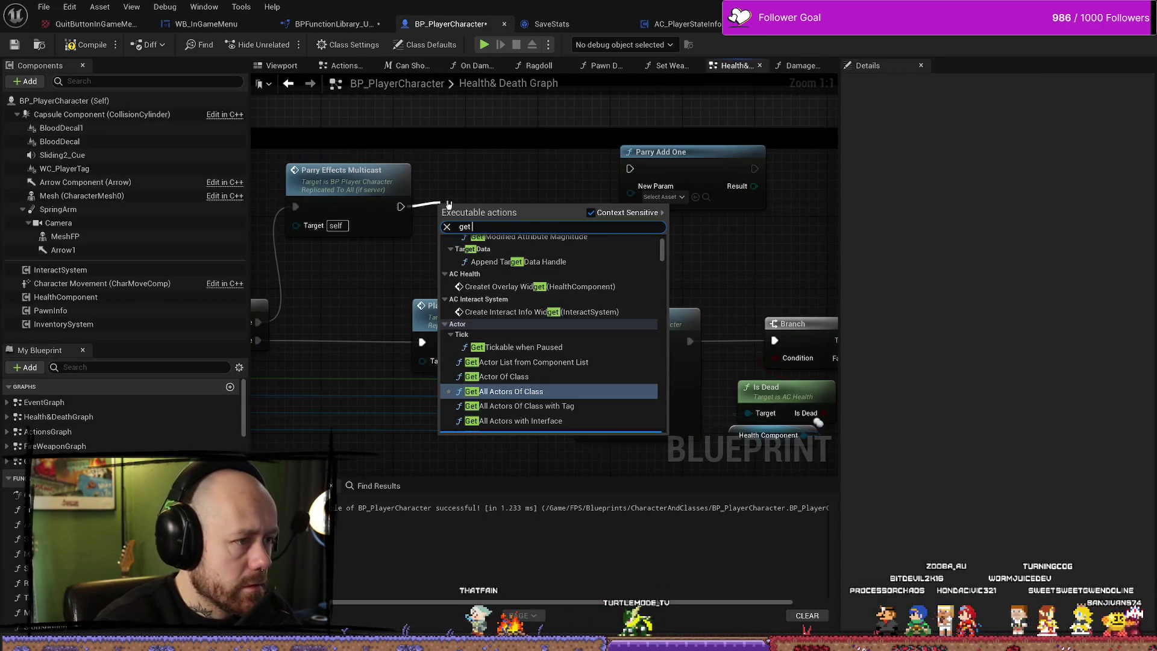
{"action": "type", "text": "save"}
{"action": "key", "text": "Return"}
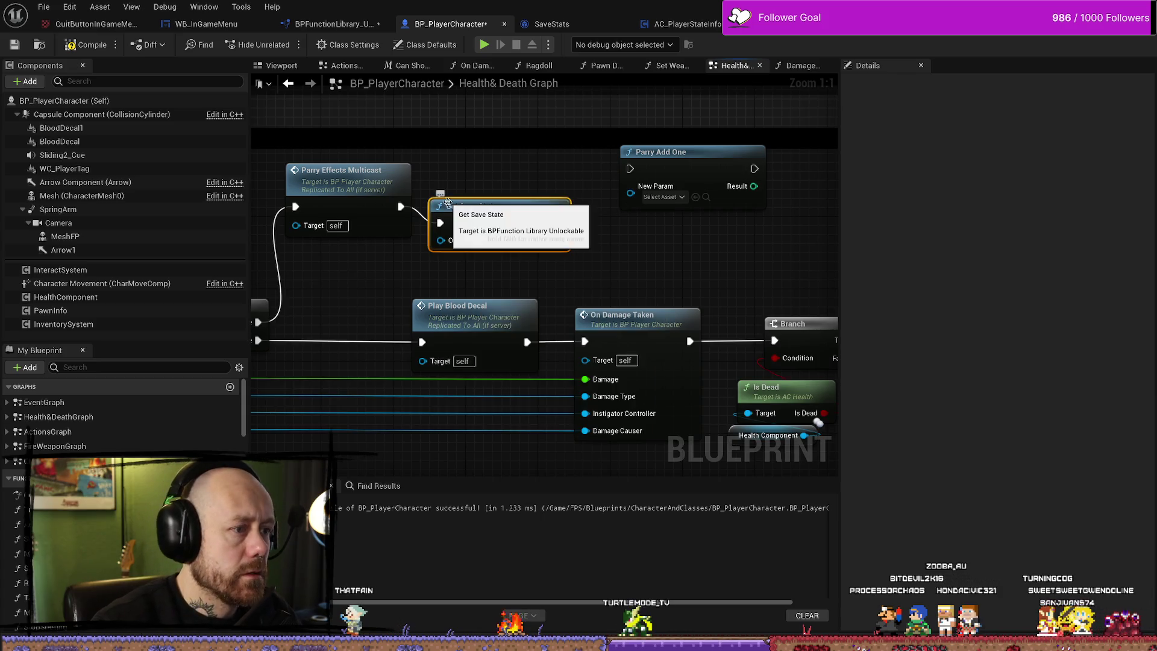
{"action": "mouse_move", "coordinate": [577, 197]}
{"action": "left_mouse_down"}
{"action": "mouse_move", "coordinate": [630, 169]}
{"action": "mouse_move", "coordinate": [661, 190]}
{"action": "left_mouse_up"}
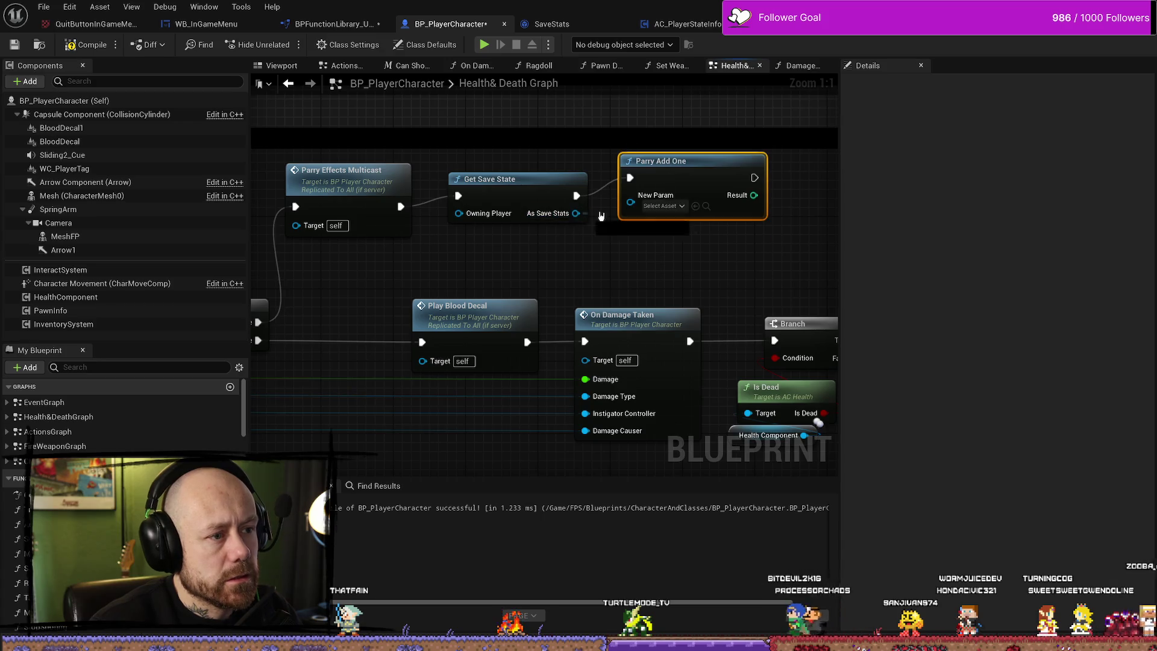
{"action": "left_click_drag", "start_coordinate": [576, 213], "coordinate": [630, 203]}
{"action": "left_click_drag", "start_coordinate": [662, 162], "coordinate": [662, 179]}
Connect a Self reference to Get Save State's Owning Player and straighten the wires.
{"action": "left_click", "coordinate": [558, 223]}
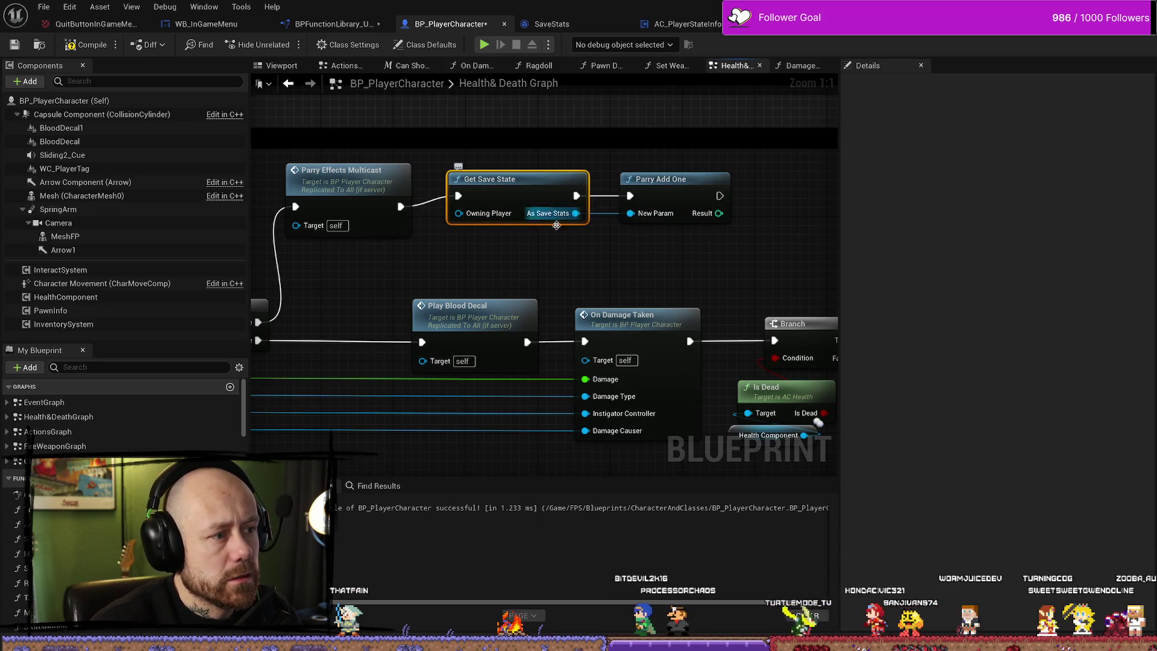
{"action": "right_click", "coordinate": [448, 261]}
{"action": "type", "text": "self"}
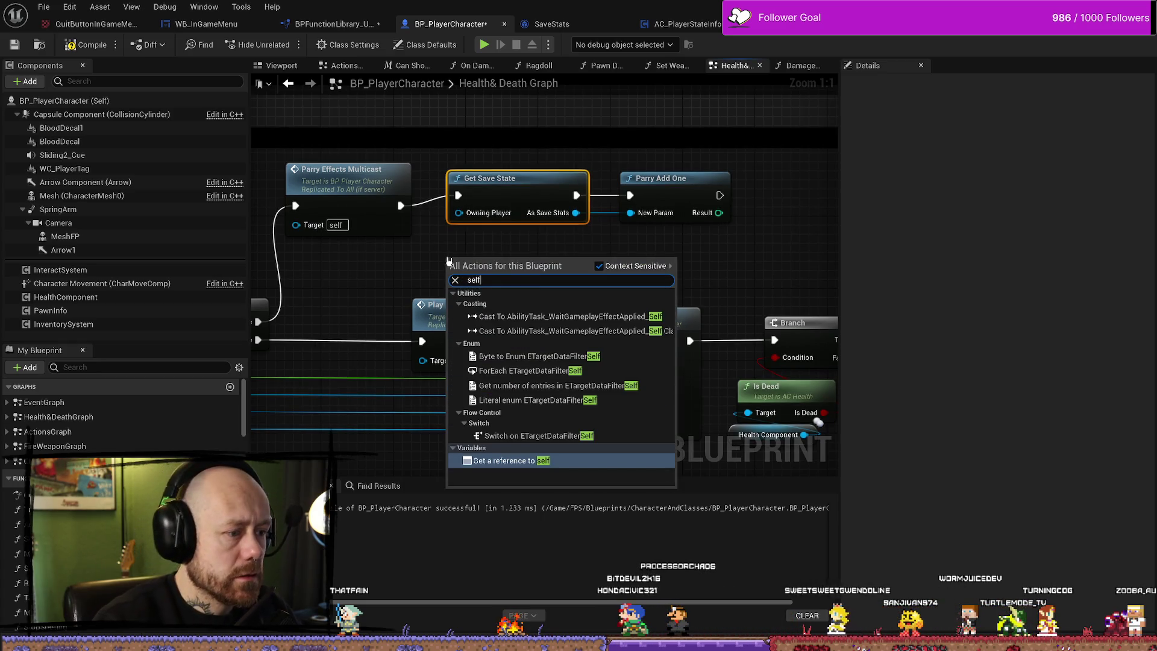
{"action": "key", "text": "Return"}
{"action": "left_click_drag", "start_coordinate": [503, 263], "coordinate": [458, 212]}
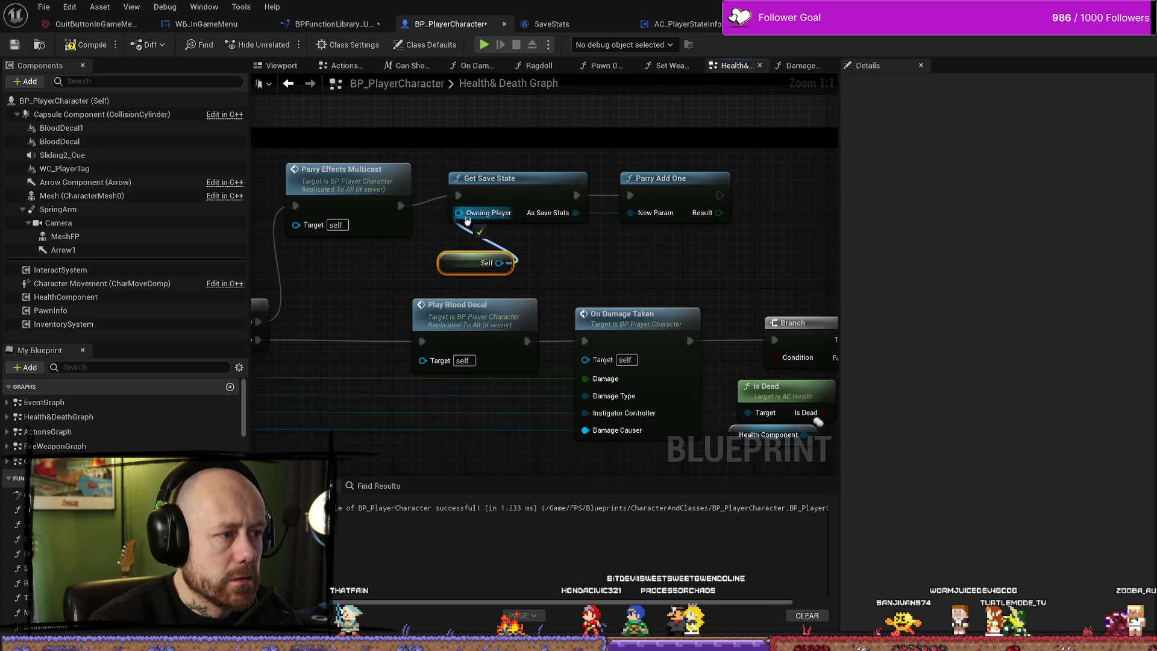
{"action": "mouse_move", "coordinate": [463, 261]}
{"action": "left_mouse_down"}
{"action": "mouse_move", "coordinate": [472, 244]}
{"action": "mouse_move", "coordinate": [638, 199]}
{"action": "left_mouse_up"}
{"action": "key", "text": "q"}
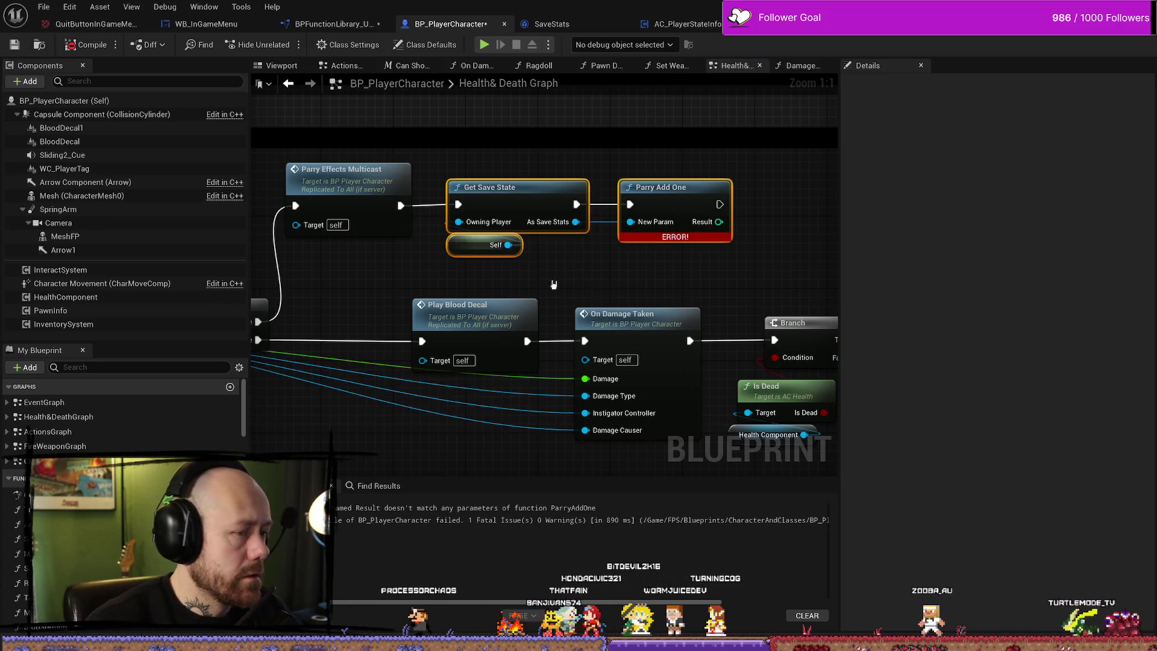
Open the Parry Add One definition and compile the function library.
{"action": "left_click_drag", "start_coordinate": [674, 276], "coordinate": [651, 276]}
{"action": "left_click_drag", "start_coordinate": [651, 190], "coordinate": [554, 190]}
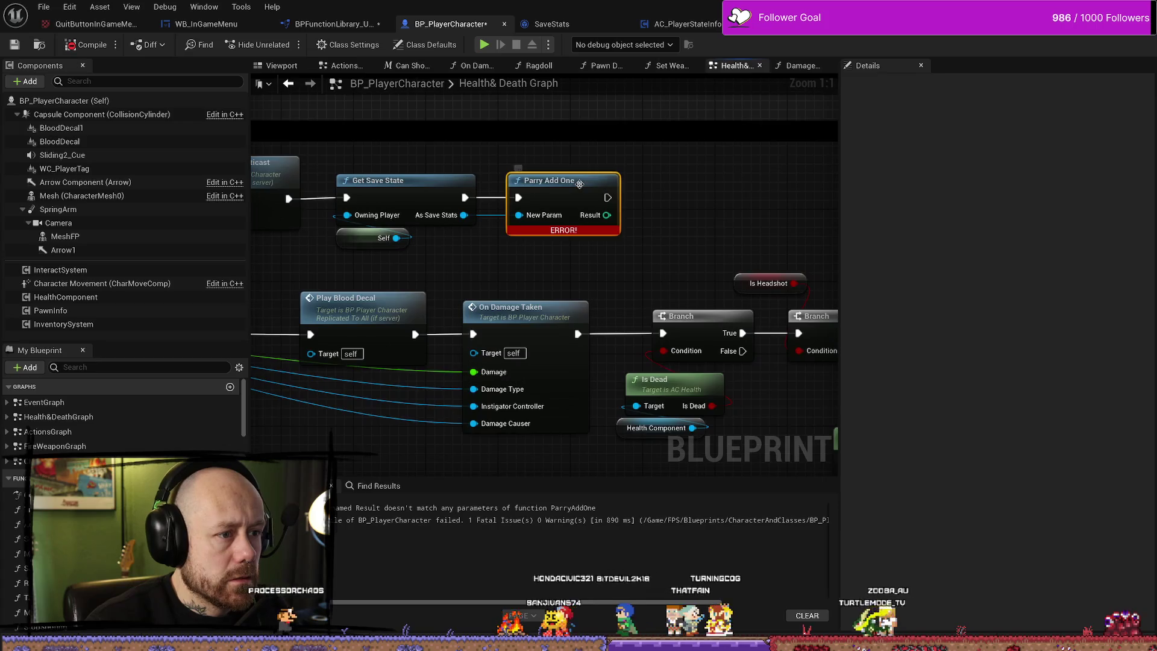
{"action": "double_click", "coordinate": [555, 190]}
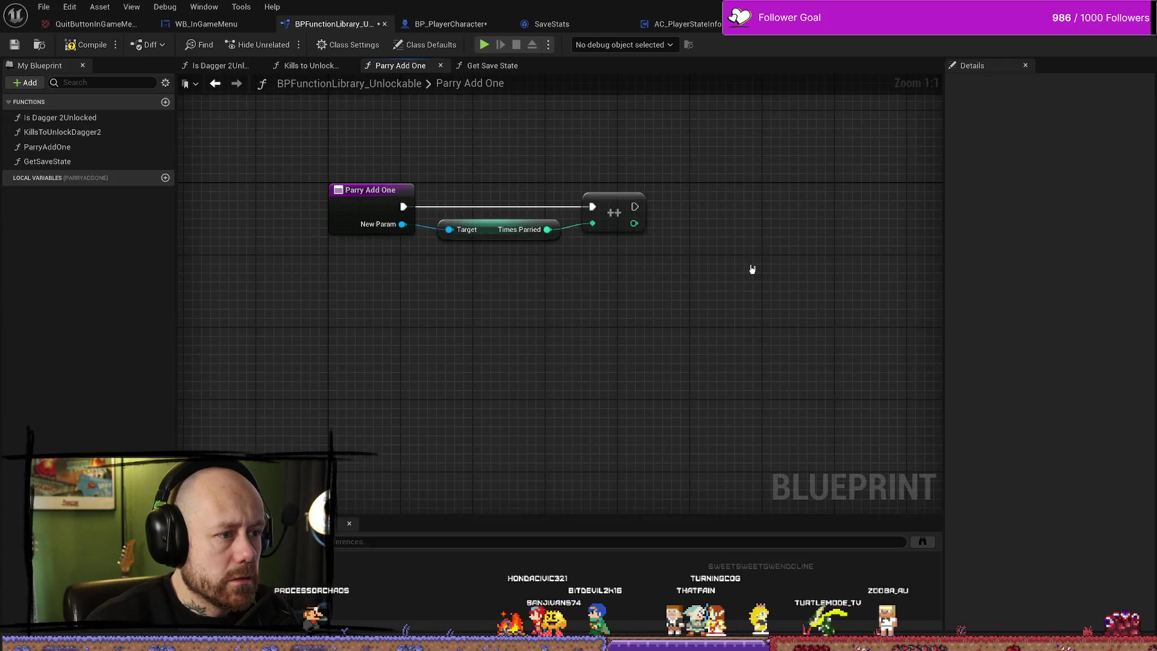
{"action": "left_click", "coordinate": [86, 45]}
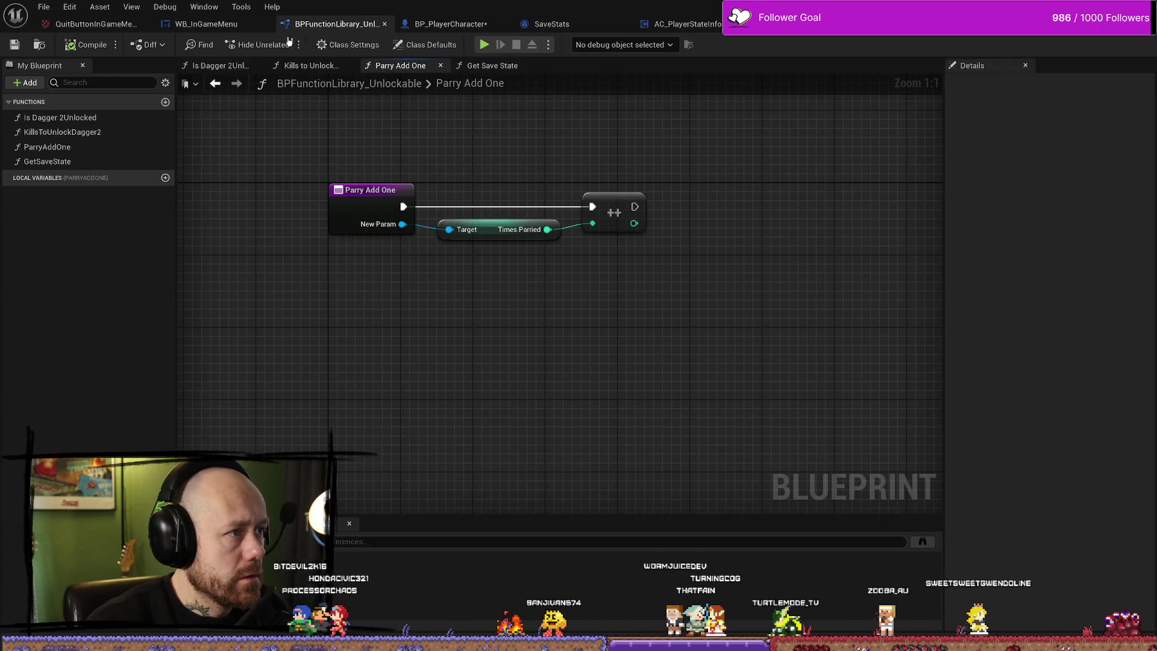
Recompile BP_PlayerCharacter to clear the error and save it.
{"action": "left_click", "coordinate": [450, 23]}
{"action": "left_click", "coordinate": [86, 44]}
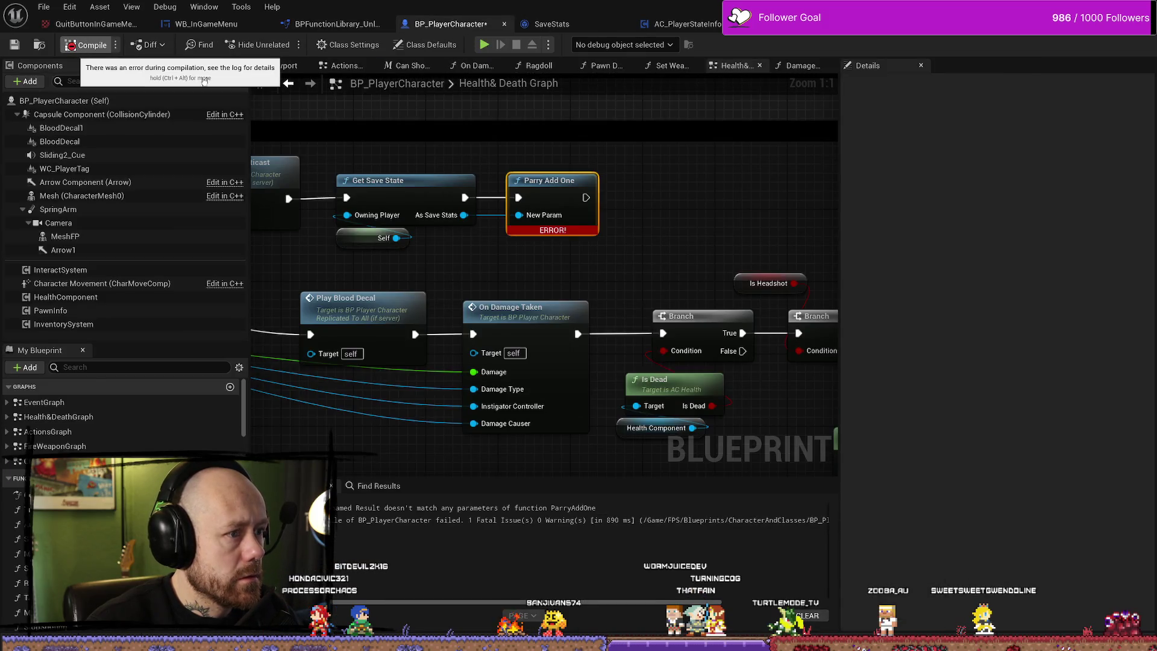
{"action": "key", "text": "F7"}
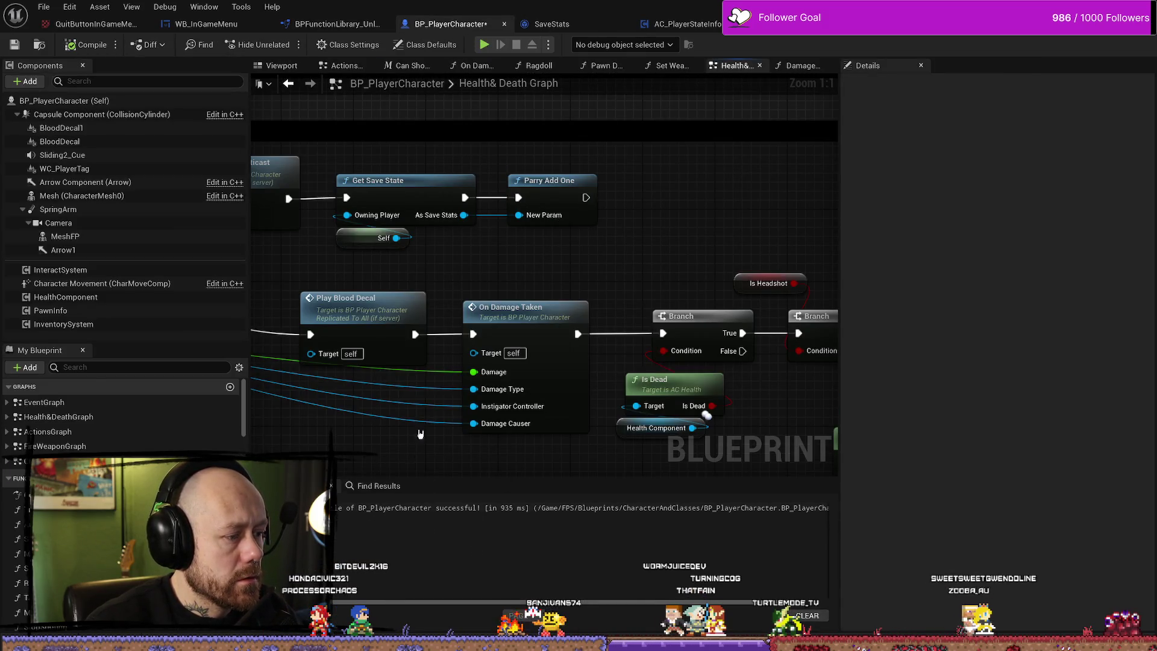
{"action": "left_click", "coordinate": [18, 46]}
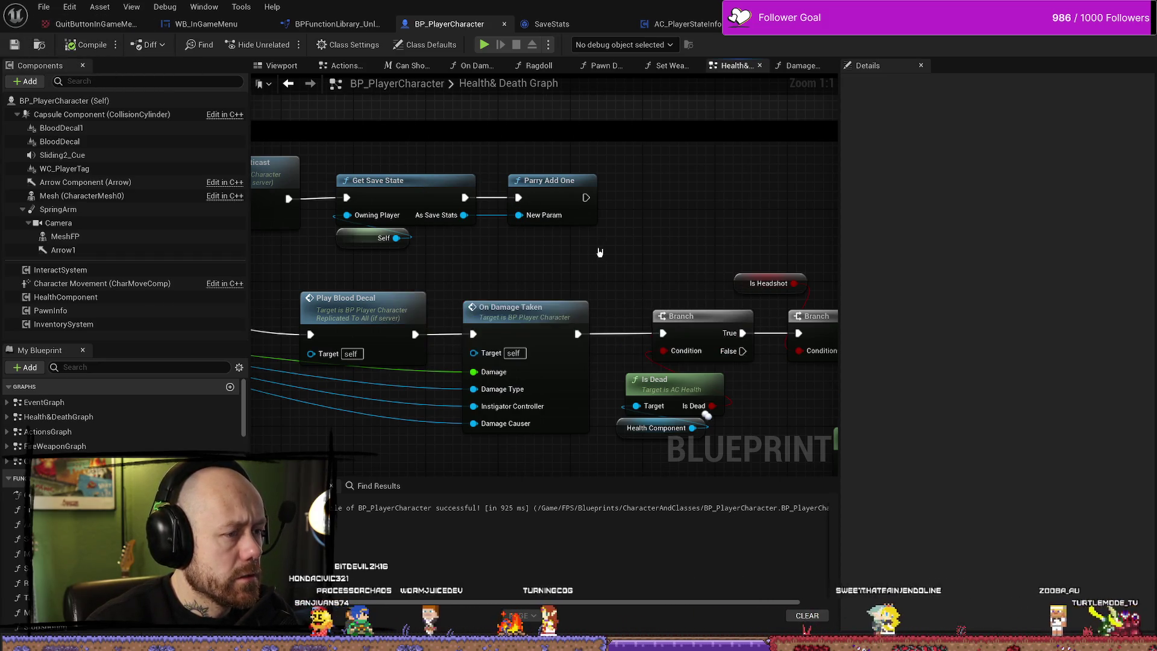
{"action": "left_click", "coordinate": [331, 25]}
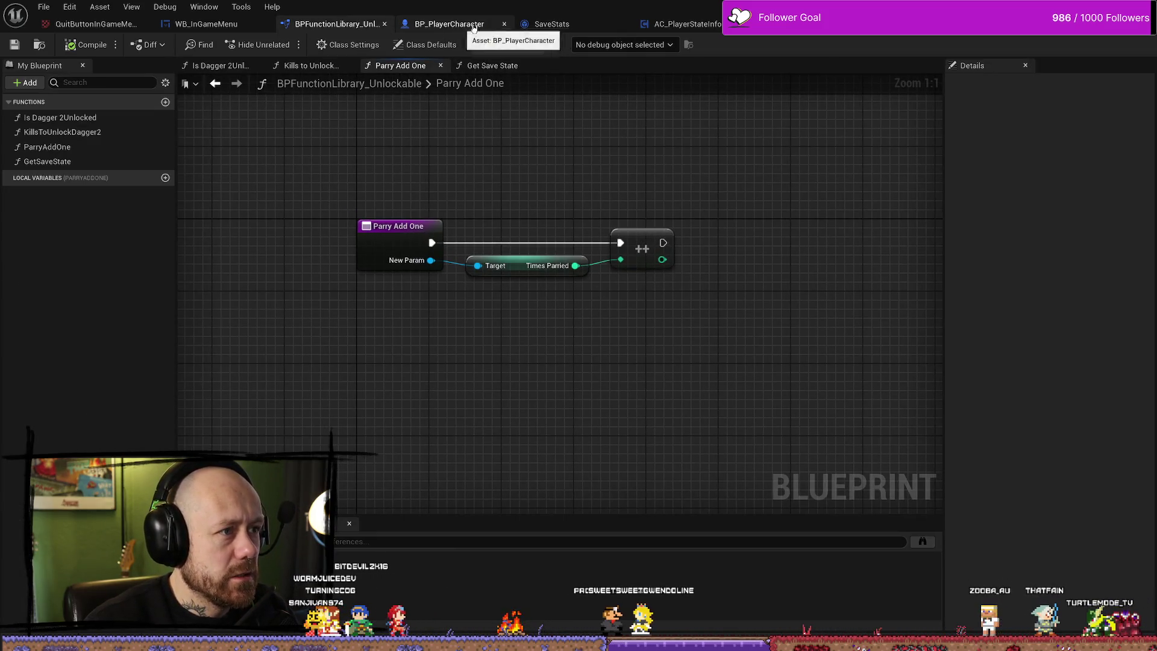
{"action": "left_click", "coordinate": [686, 24]}
Look over the WB_CharacterSelection widget, then return to the Unlock Side Arms function graph.
{"action": "scroll", "coordinate": [745, 268], "scroll_direction": "down", "scroll_amount": 4}
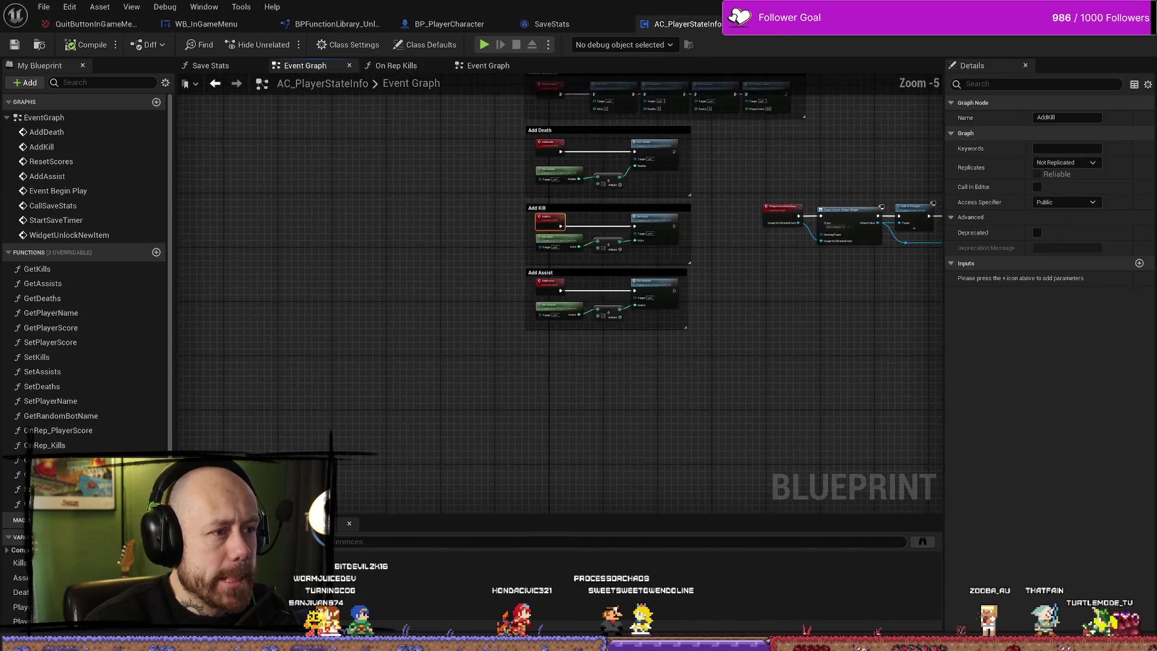
{"action": "left_click", "coordinate": [820, 27]}
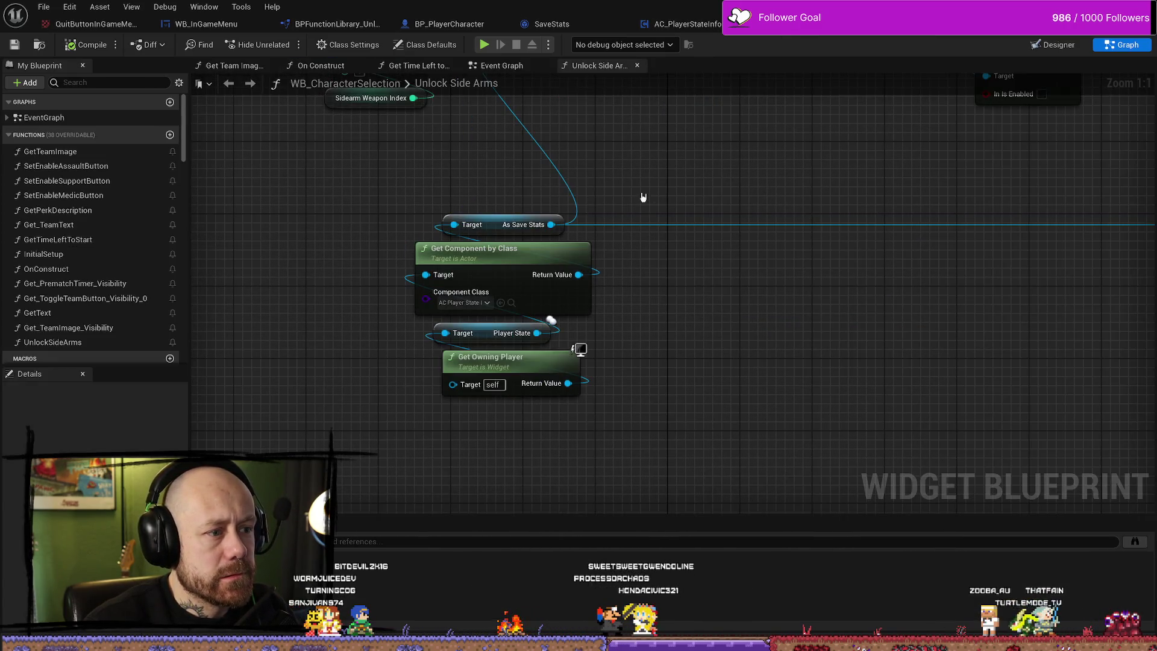
{"action": "scroll", "coordinate": [643, 197], "scroll_direction": "down", "scroll_amount": 5}
{"action": "scroll", "coordinate": [662, 263], "scroll_direction": "up", "scroll_amount": 3}
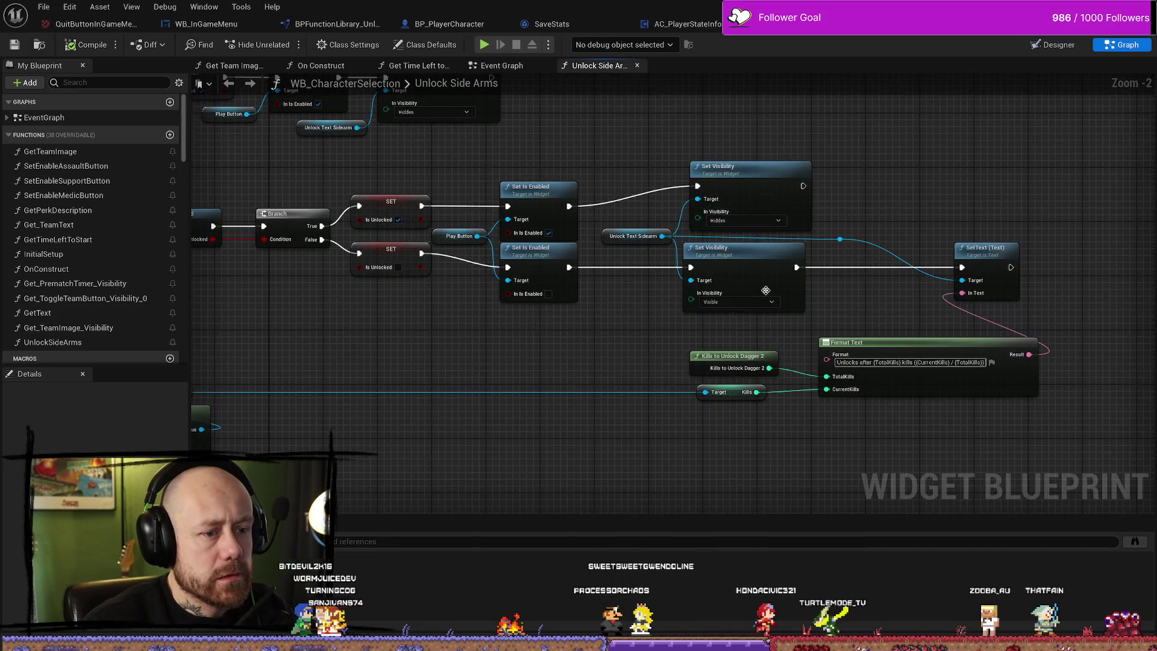
{"action": "scroll", "coordinate": [783, 278], "scroll_direction": "down", "scroll_amount": 4}
{"action": "scroll", "coordinate": [542, 248], "scroll_direction": "up", "scroll_amount": 6}
{"action": "scroll", "coordinate": [560, 249], "scroll_direction": "down", "scroll_amount": 5}
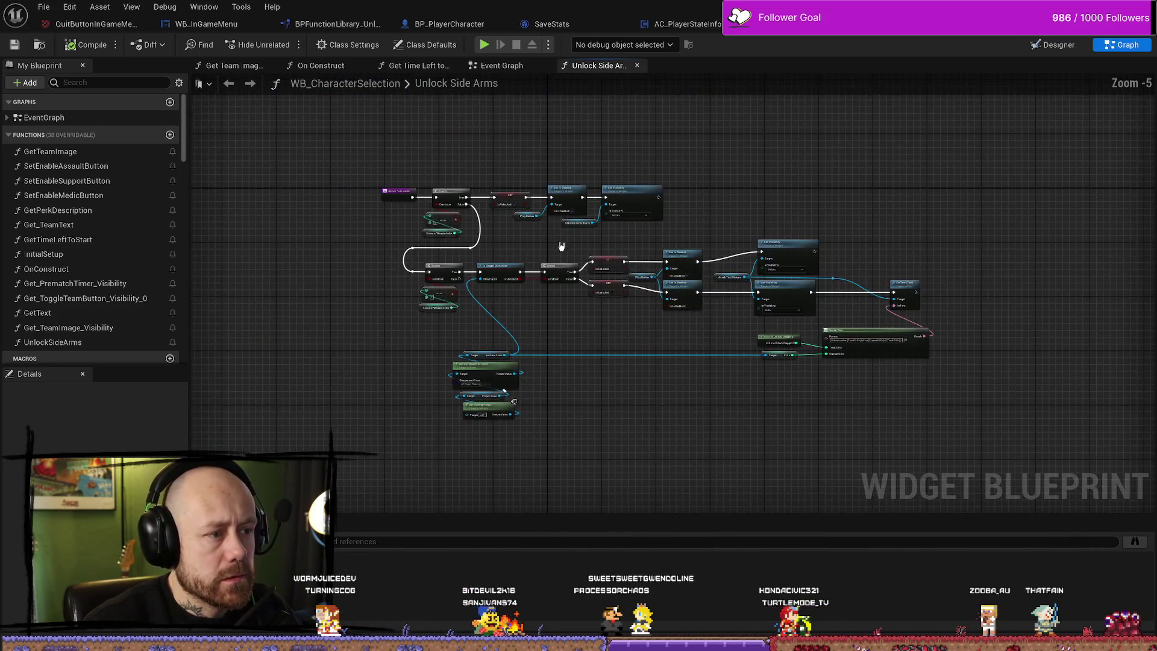
{"action": "key", "text": "alt+Left"}
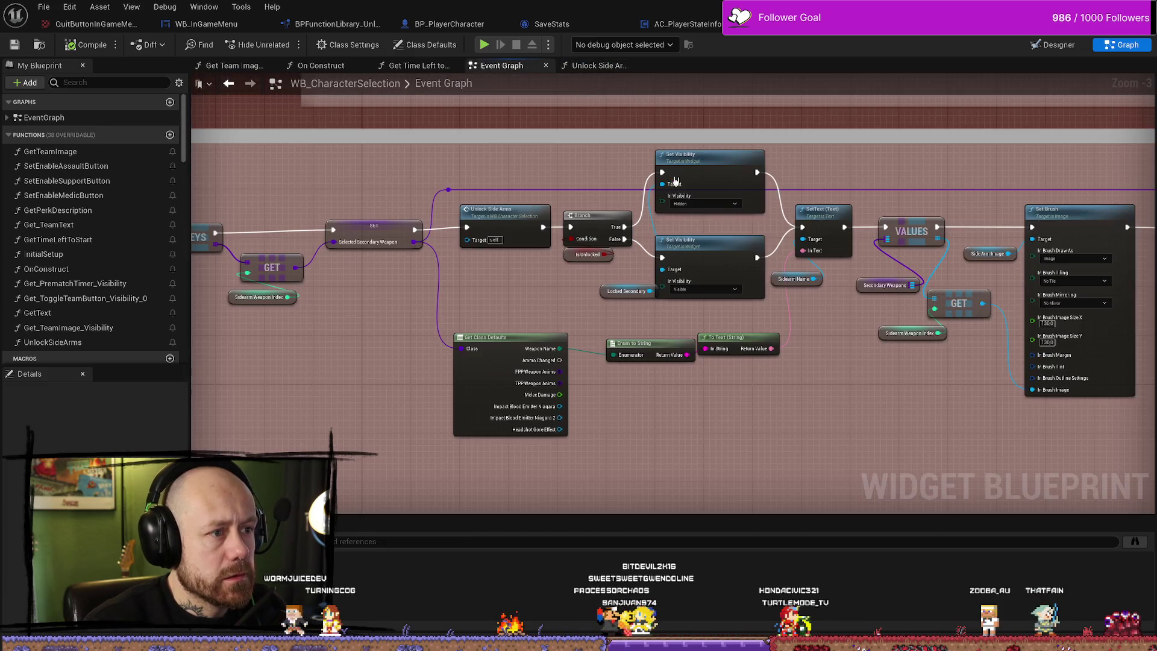
{"action": "left_click", "coordinate": [606, 67]}
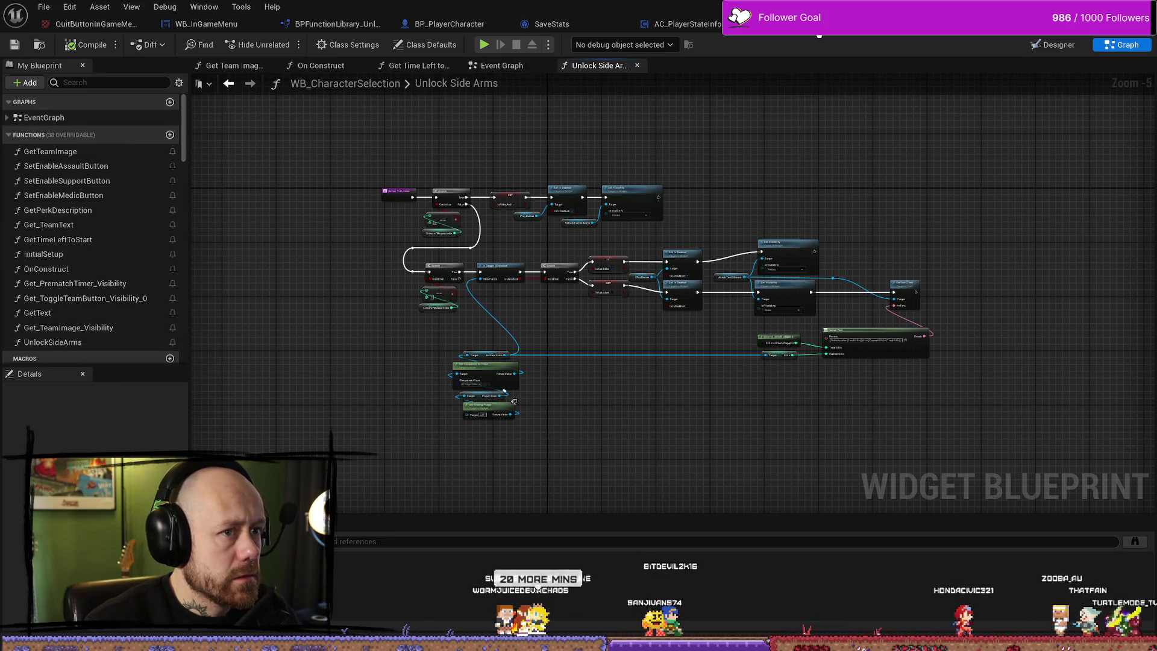
In AC_PlayerStateInfo, follow CallSaveStats into the Save Stats function graph and pan across it.
{"action": "left_click", "coordinate": [684, 24]}
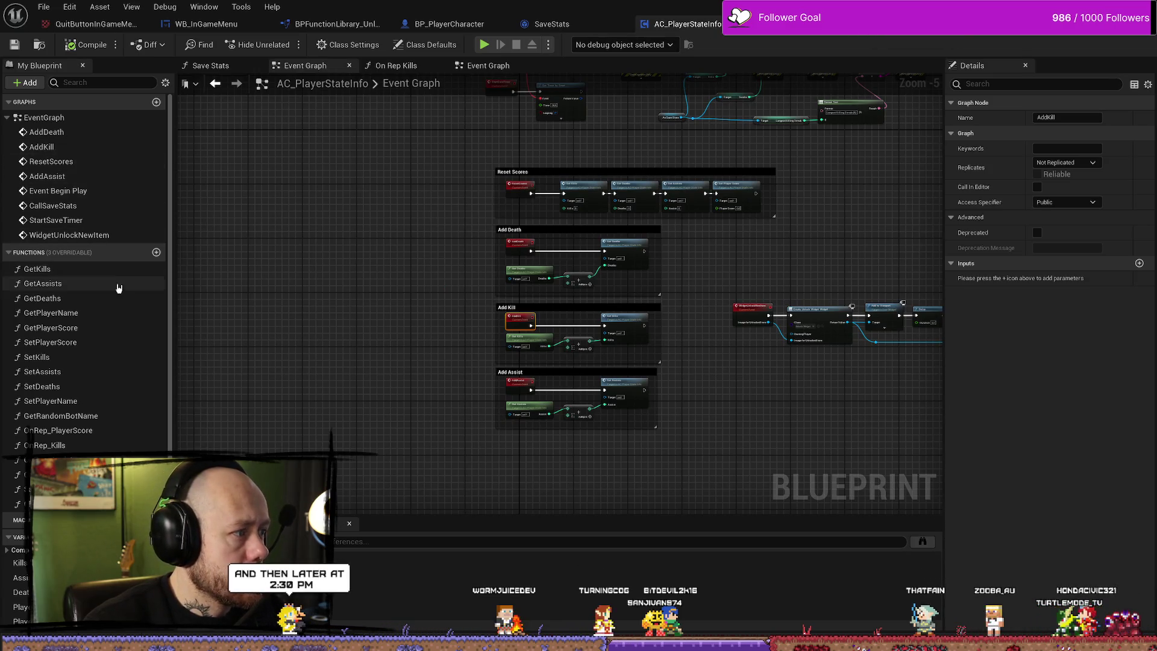
{"action": "double_click", "coordinate": [75, 206]}
{"action": "scroll", "coordinate": [667, 220], "scroll_direction": "up", "scroll_amount": 4}
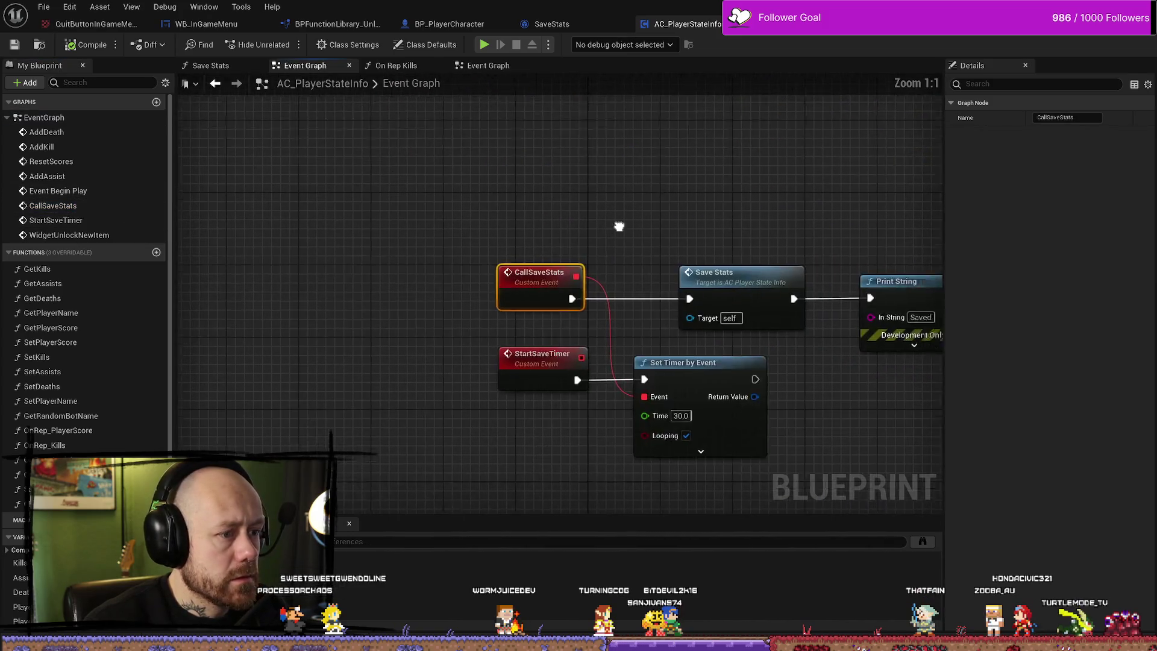
{"action": "scroll", "coordinate": [532, 206], "scroll_direction": "down", "scroll_amount": 1}
{"action": "double_click", "coordinate": [542, 220]}
{"action": "mouse_move", "coordinate": [551, 221]}
{"action": "left_mouse_down"}
{"action": "mouse_move", "coordinate": [604, 312]}
{"action": "mouse_move", "coordinate": [624, 274]}
{"action": "mouse_move", "coordinate": [714, 282]}
{"action": "left_mouse_up"}
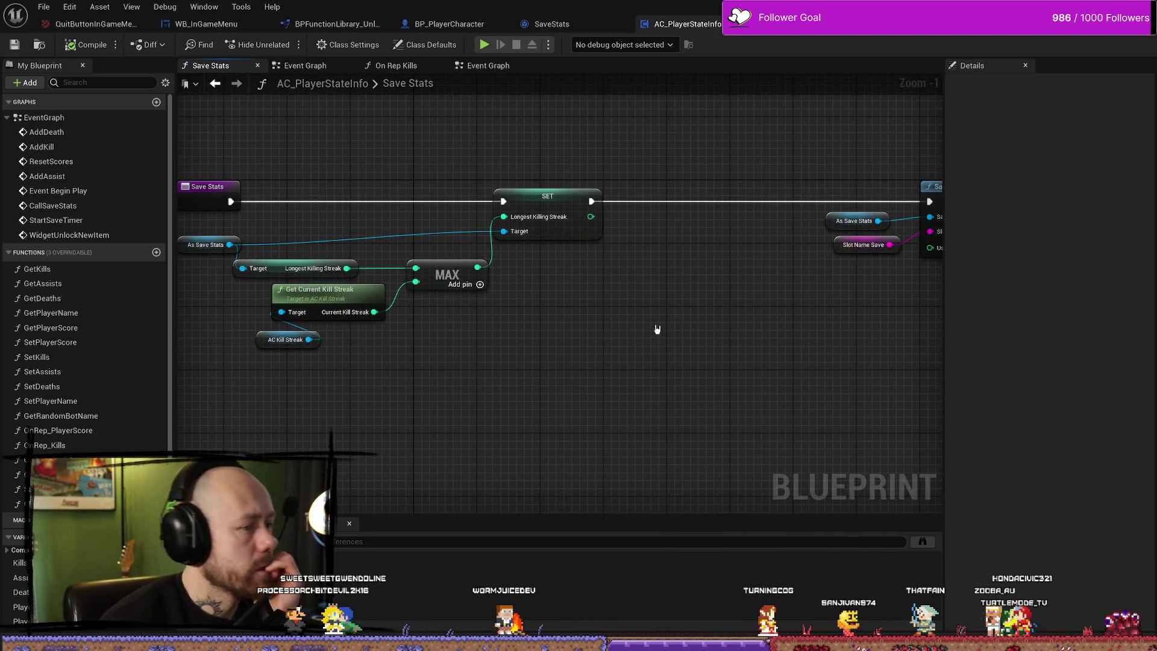
{"action": "mouse_move", "coordinate": [689, 318]}
{"action": "left_mouse_down"}
{"action": "mouse_move", "coordinate": [676, 279]}
{"action": "mouse_move", "coordinate": [712, 284]}
{"action": "left_mouse_up"}
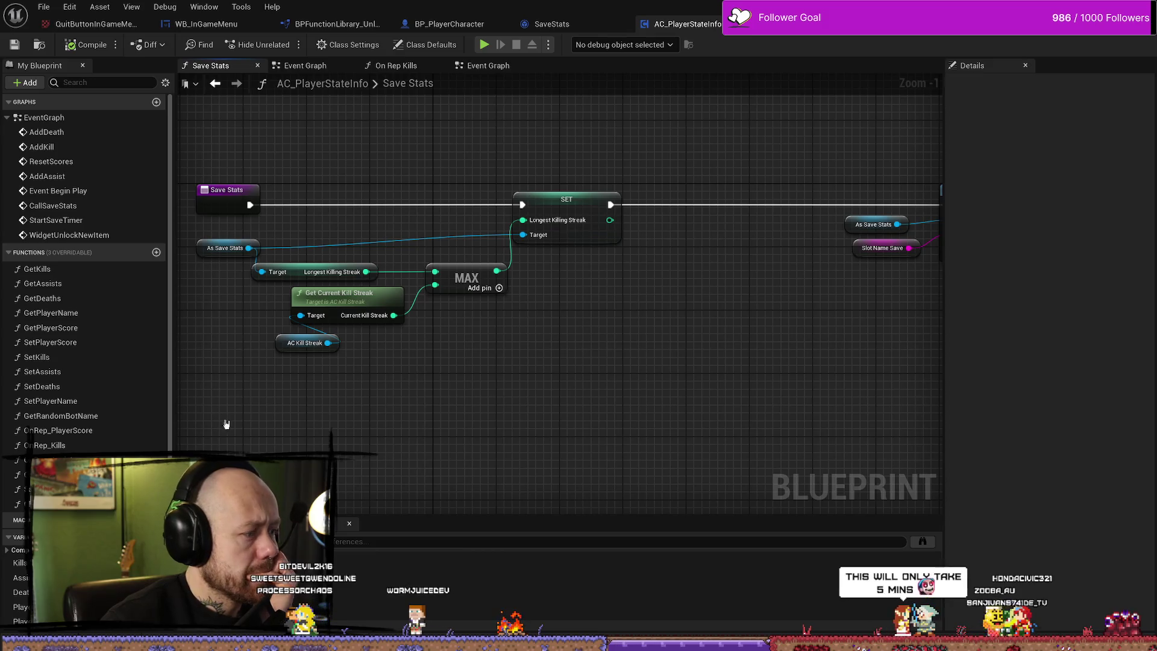
{"action": "scroll", "coordinate": [84, 325], "scroll_direction": "down", "scroll_amount": 3}
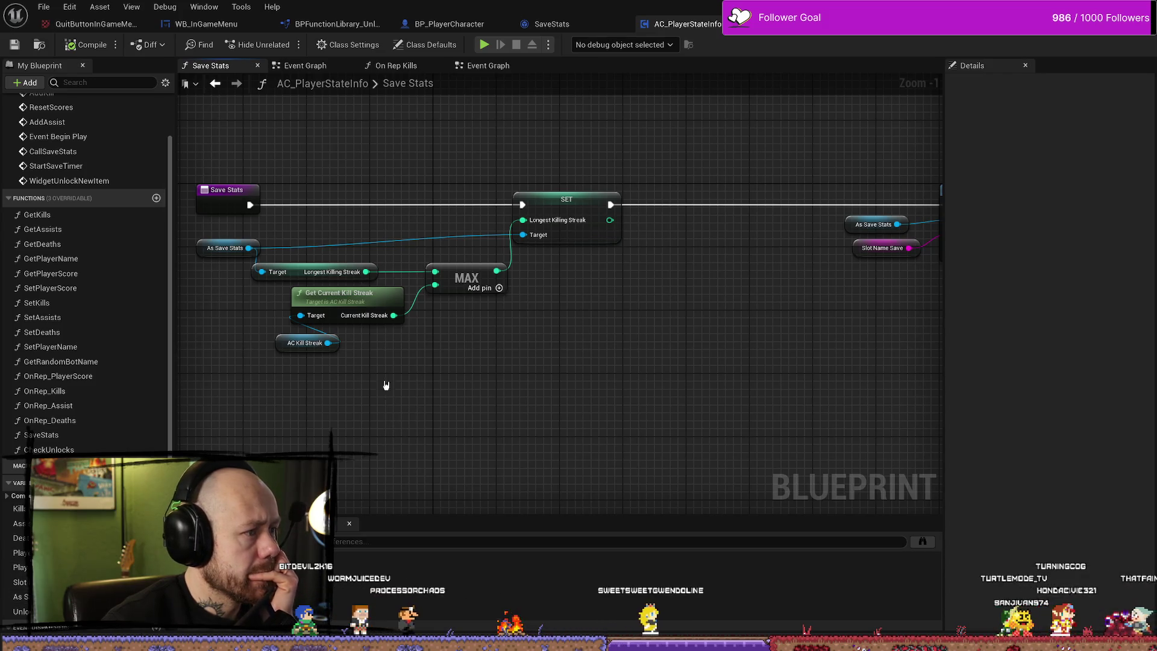
{"action": "right_click", "coordinate": [586, 301]}
{"action": "left_click", "coordinate": [679, 261]}
{"action": "left_click_drag", "start_coordinate": [679, 260], "coordinate": [627, 331]}
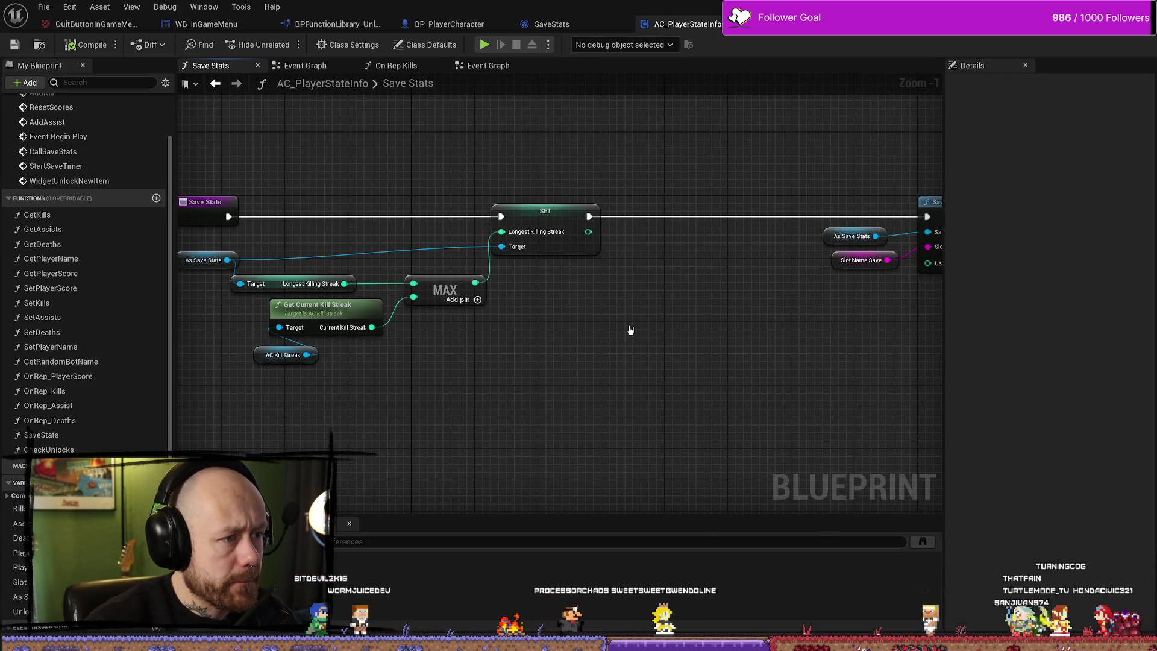
{"action": "right_click", "coordinate": [615, 335]}
{"action": "type", "text": "as"}
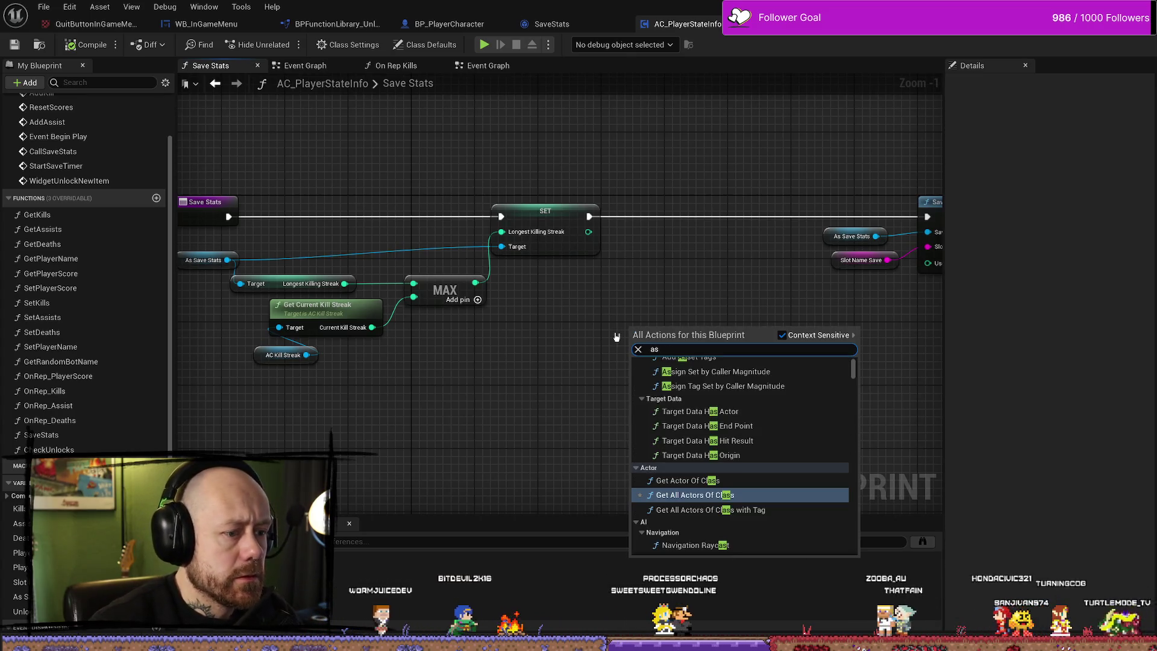
{"action": "type", "text": " save"}
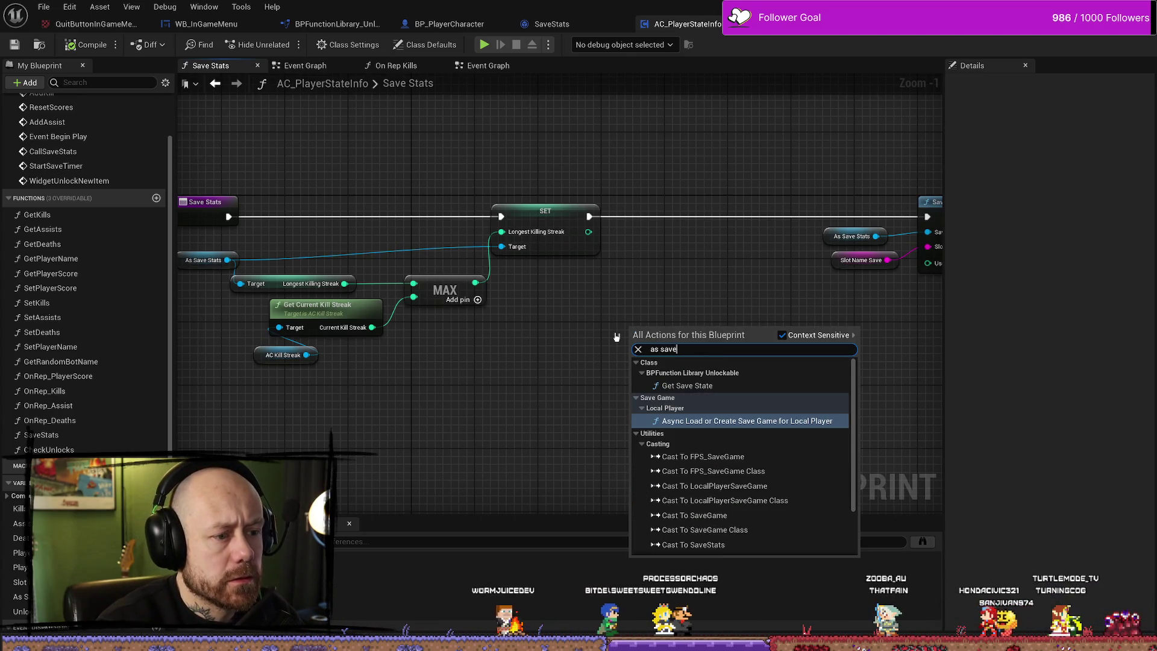
{"action": "left_click", "coordinate": [535, 341]}
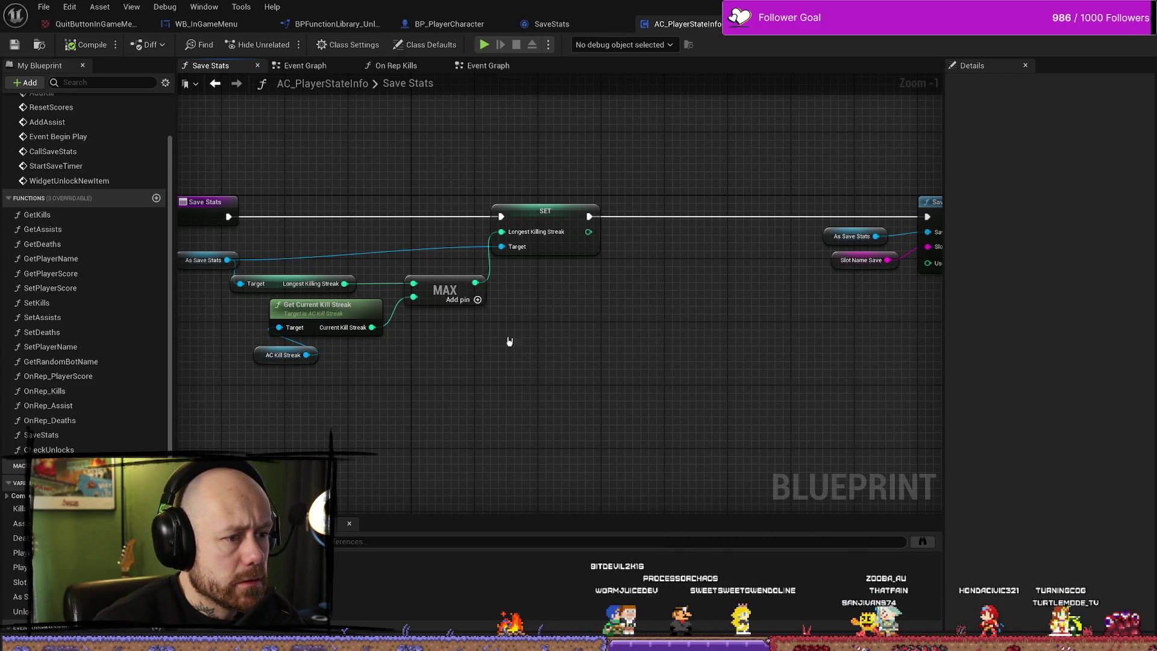
{"action": "left_click", "coordinate": [198, 266]}
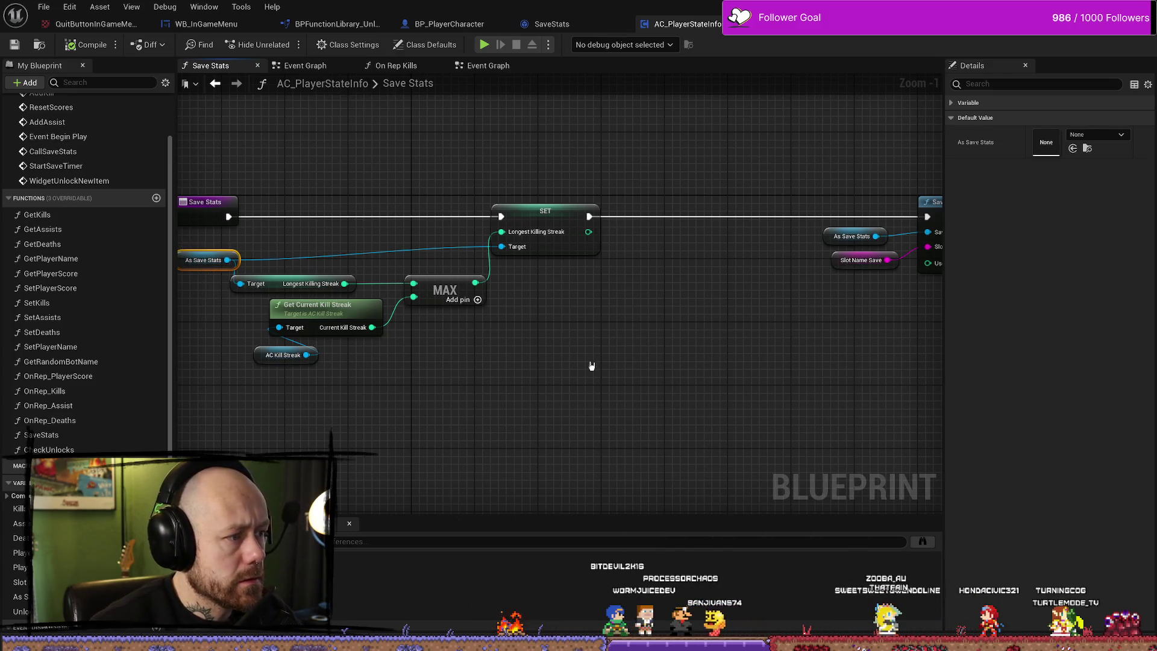
{"action": "key", "text": "ctrl+v"}
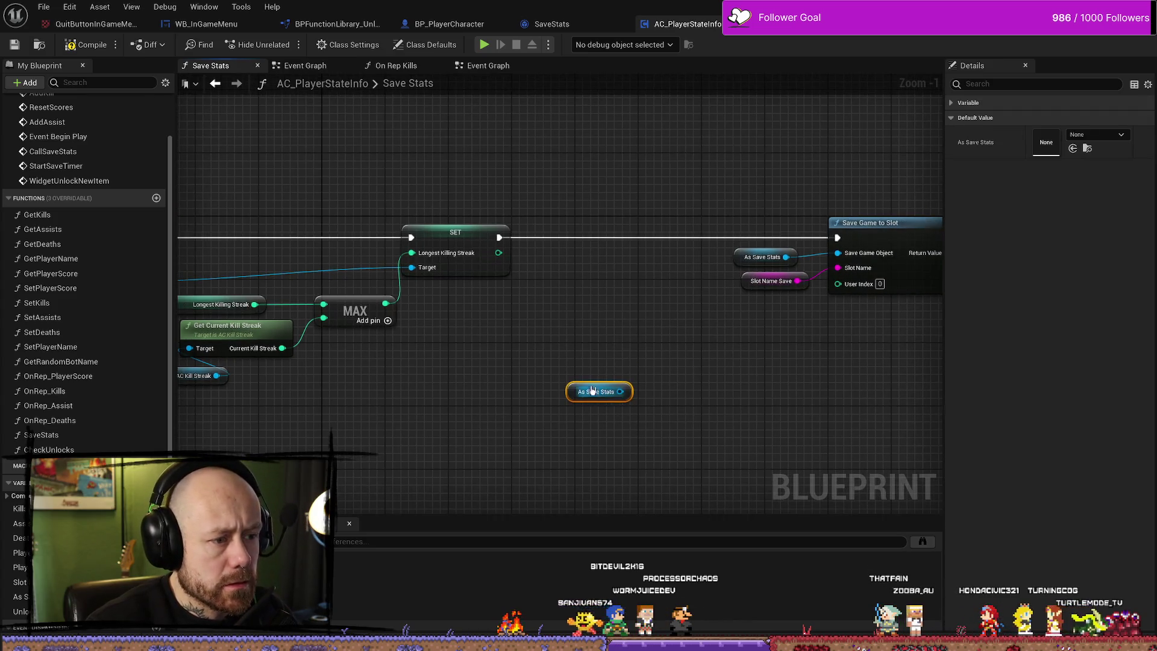
{"action": "left_click_drag", "start_coordinate": [567, 395], "coordinate": [458, 347]}
{"action": "left_click", "coordinate": [525, 337]}
{"action": "left_click", "coordinate": [517, 341]}
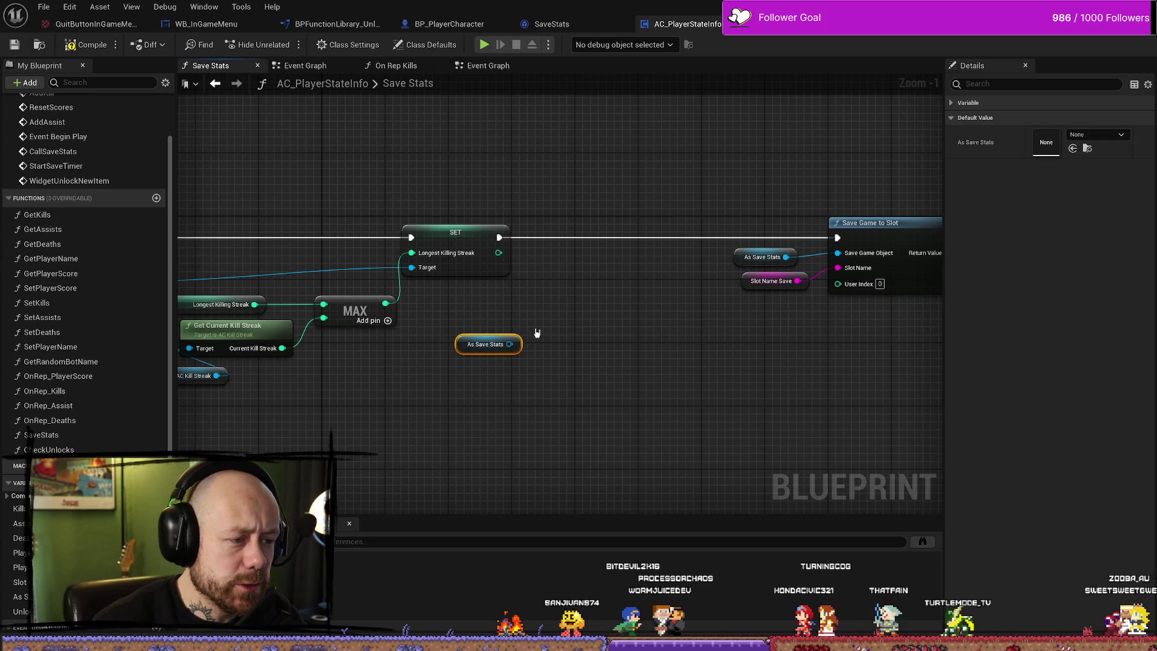
{"action": "left_click", "coordinate": [473, 359]}
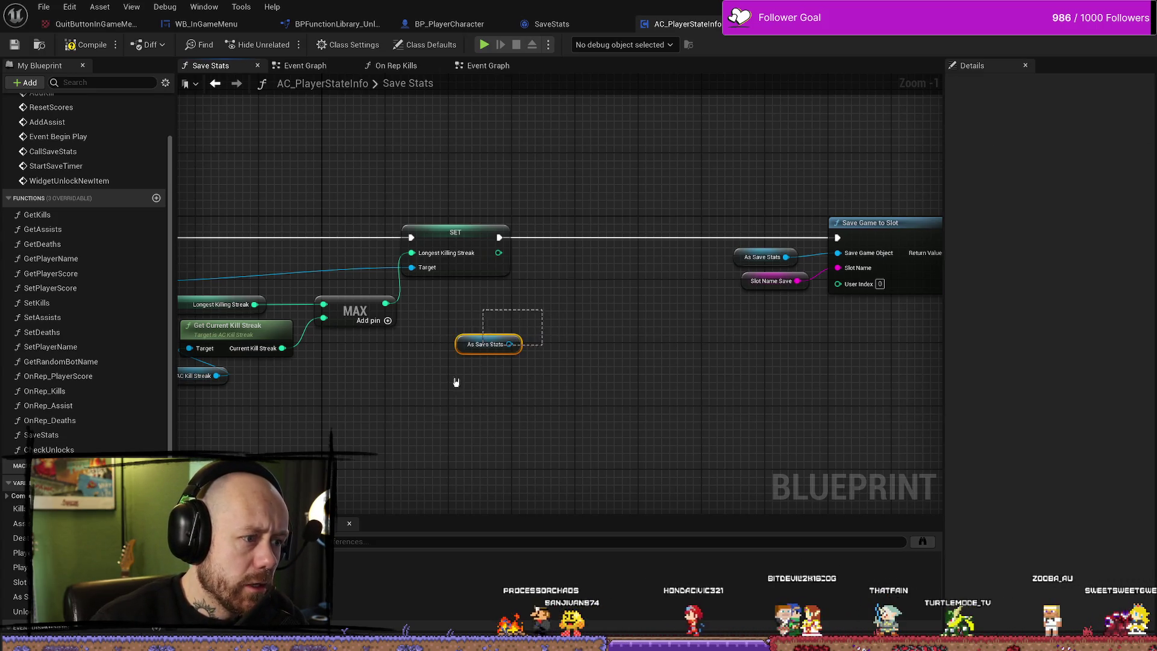
{"action": "left_click", "coordinate": [488, 343]}
{"action": "left_click", "coordinate": [568, 374]}
{"action": "left_click", "coordinate": [488, 344]}
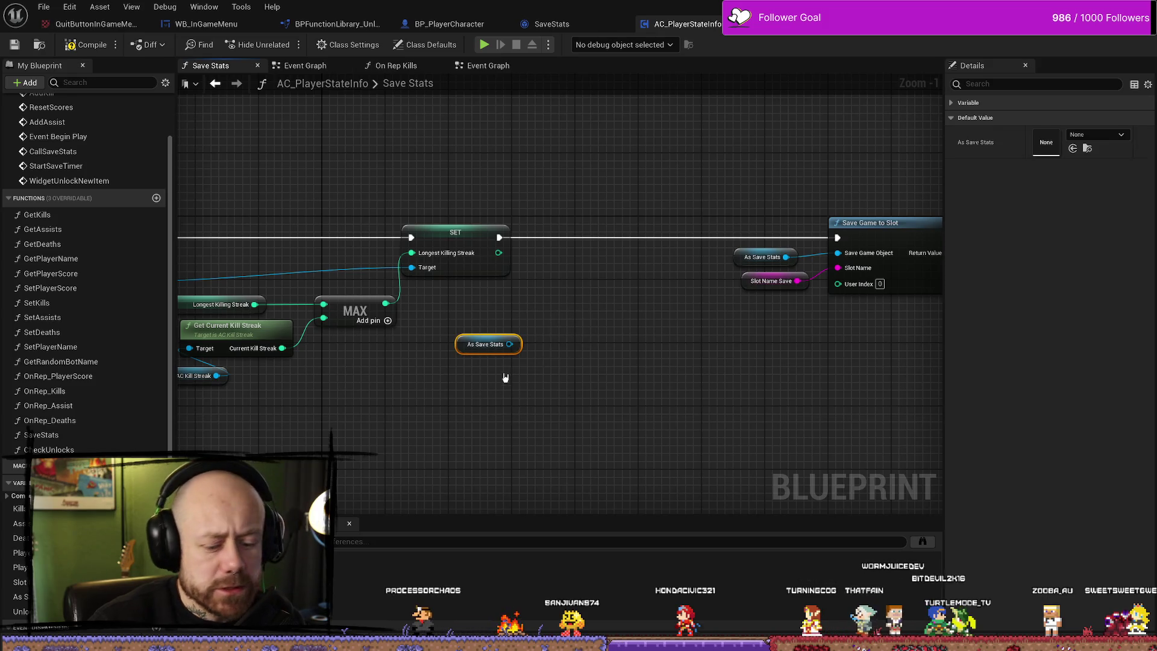
{"action": "key", "text": "Delete"}
{"action": "left_click_drag", "start_coordinate": [506, 377], "coordinate": [639, 371]}
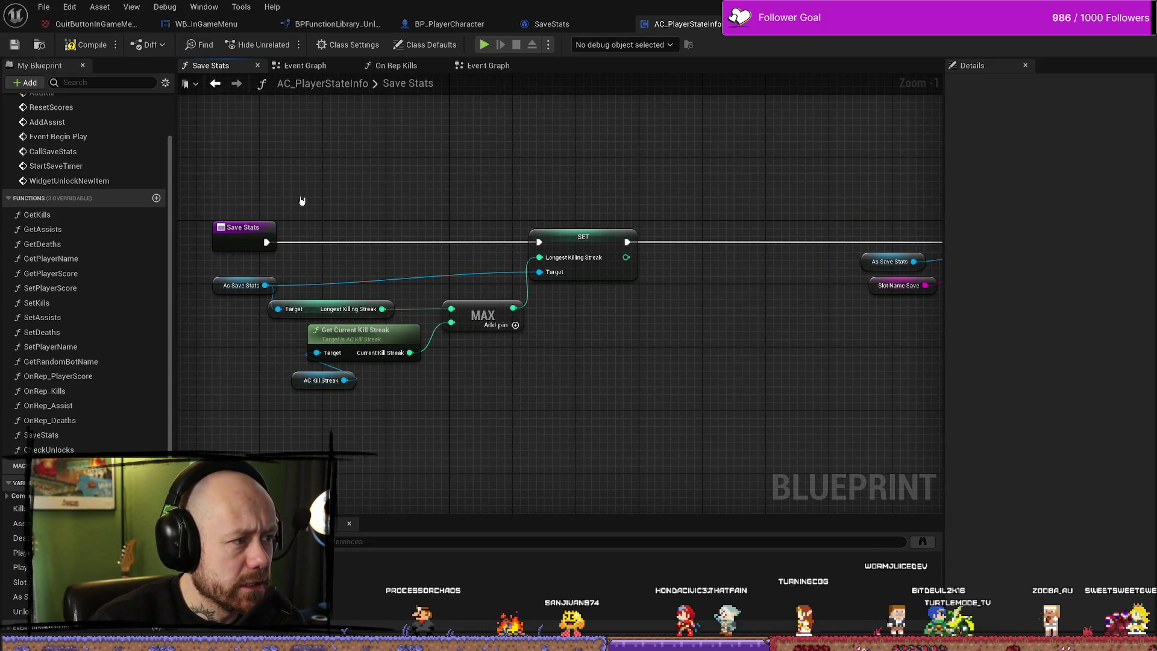
{"action": "left_click_drag", "start_coordinate": [679, 240], "coordinate": [524, 188]}
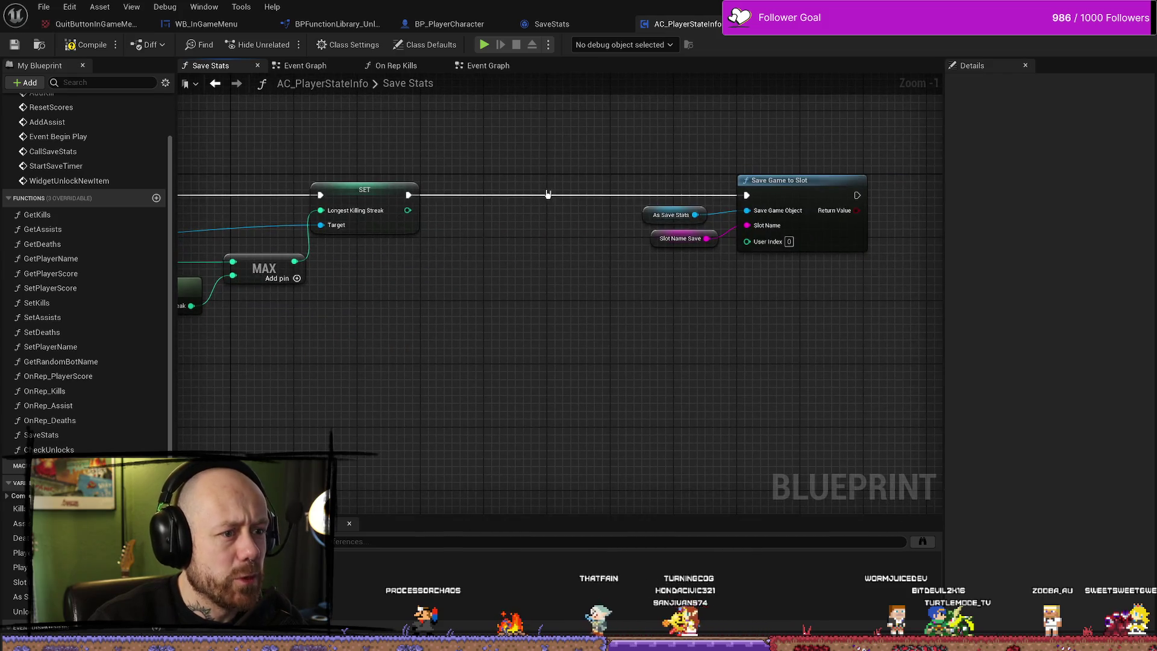
{"action": "mouse_move", "coordinate": [506, 346]}
{"action": "left_mouse_down"}
{"action": "mouse_move", "coordinate": [507, 323]}
{"action": "mouse_move", "coordinate": [597, 351]}
{"action": "mouse_move", "coordinate": [508, 394]}
{"action": "left_mouse_up"}
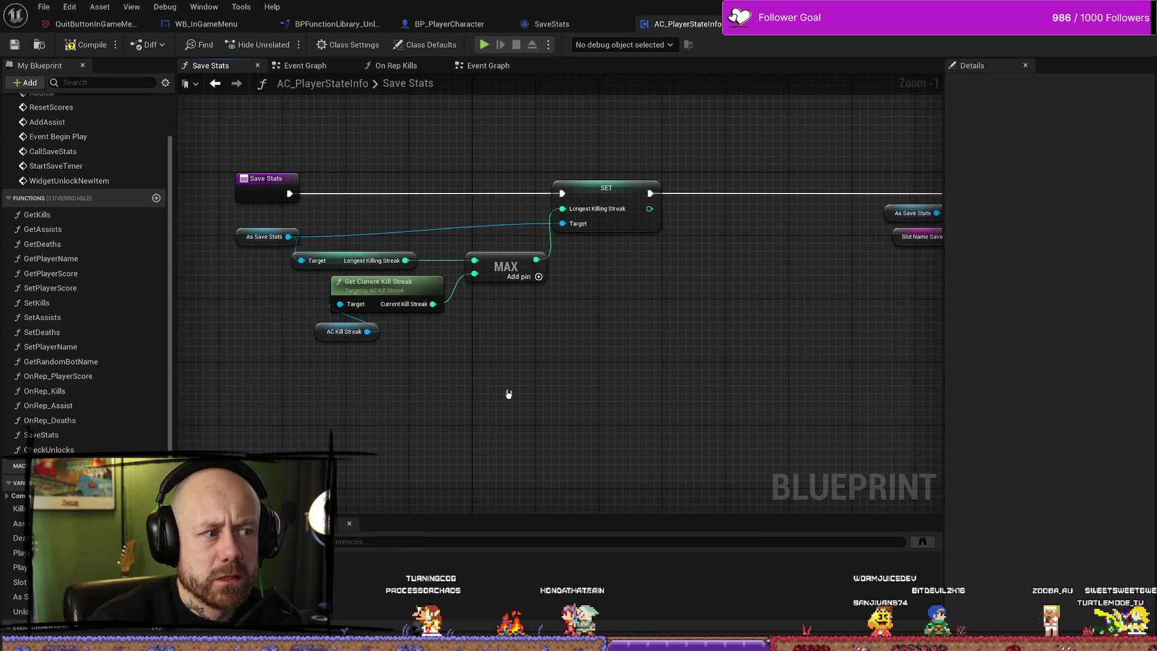
{"action": "left_click", "coordinate": [241, 234]}
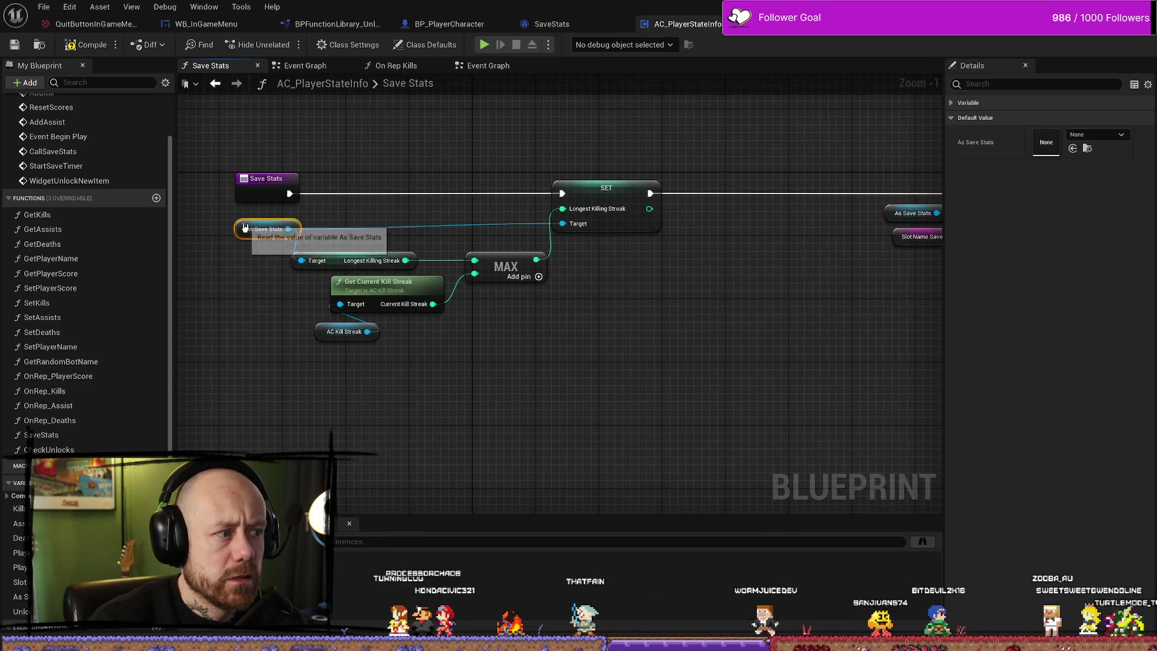
{"action": "left_click_drag", "start_coordinate": [490, 116], "coordinate": [524, 124]}
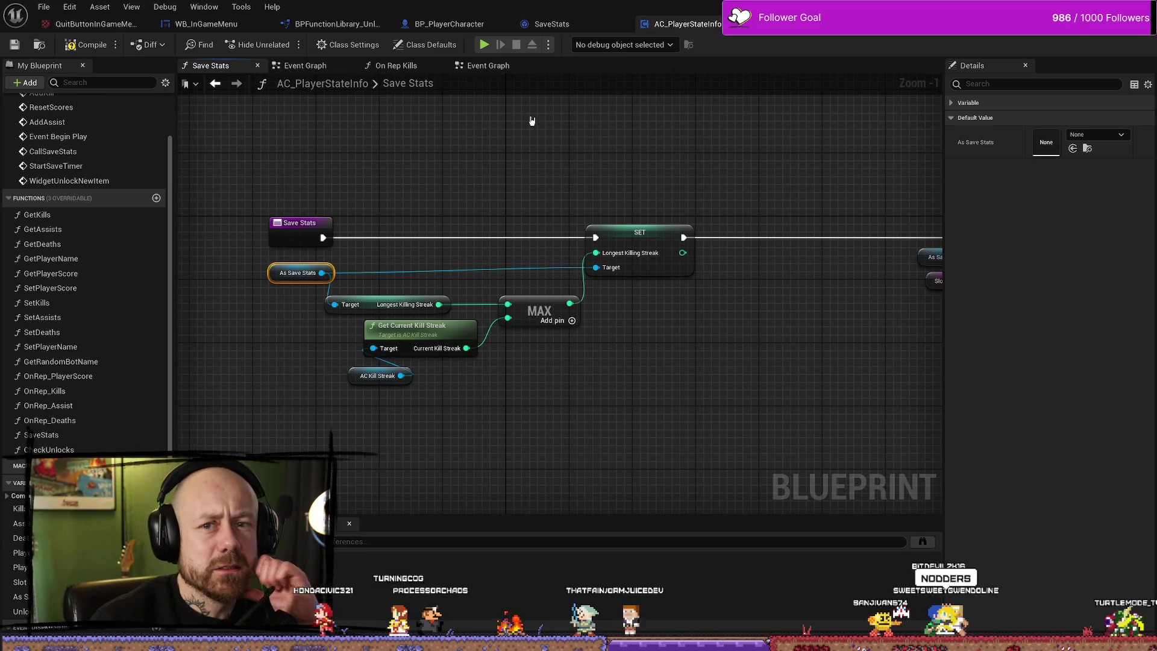
{"action": "left_click", "coordinate": [692, 380]}
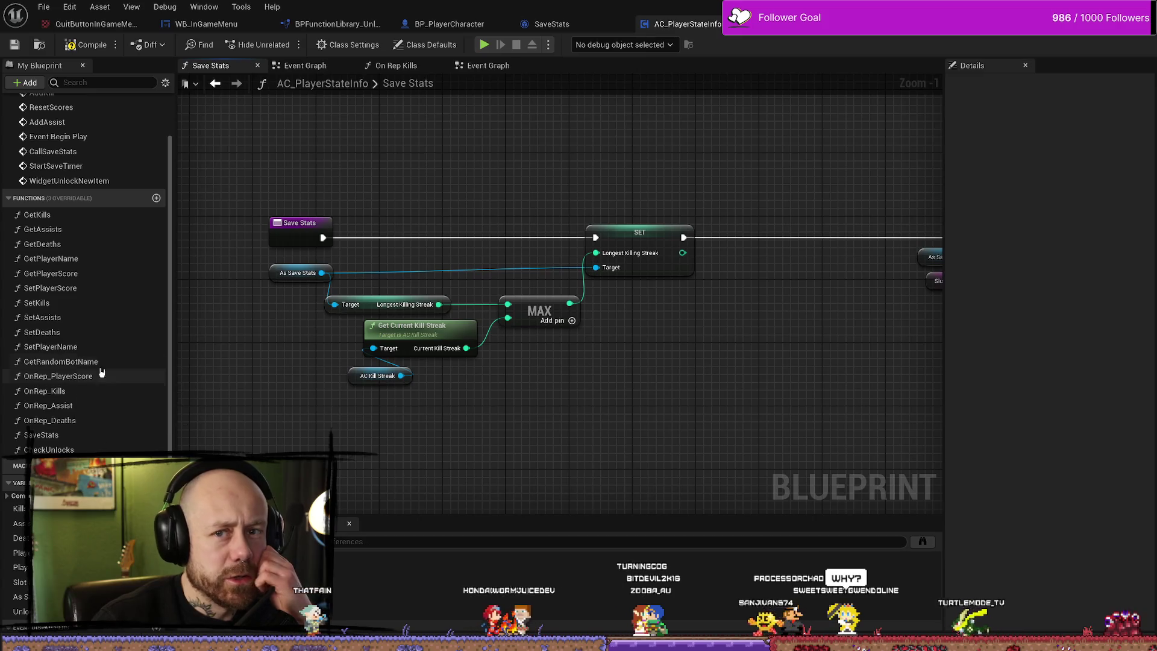
{"action": "left_click", "coordinate": [369, 306]}
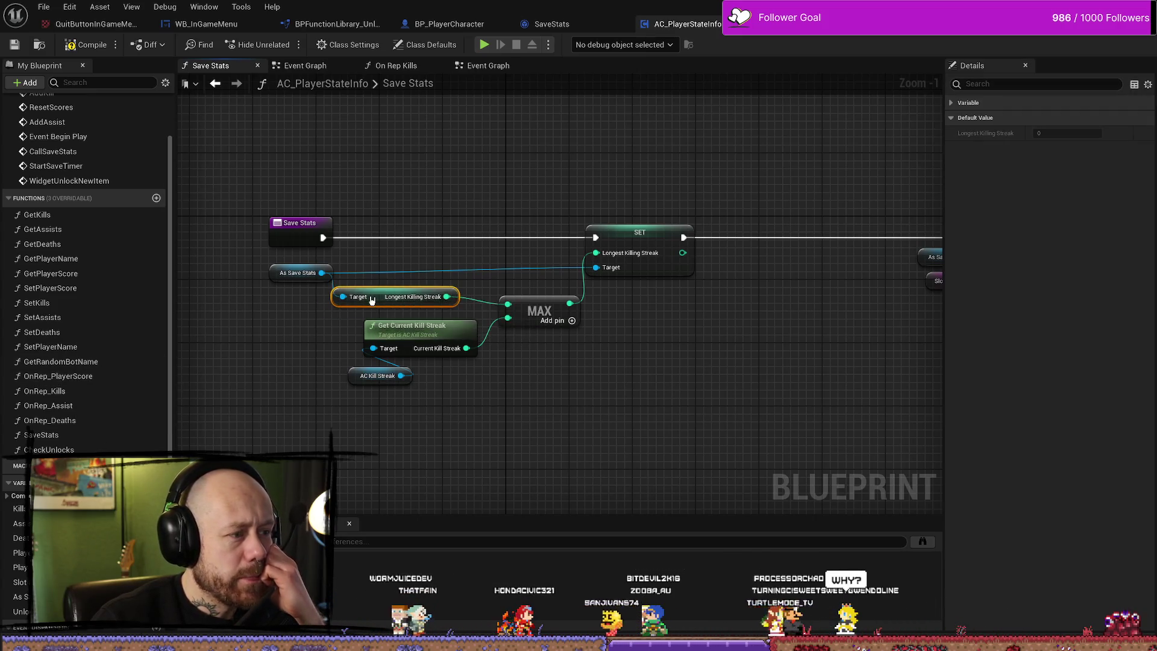
{"action": "mouse_move", "coordinate": [282, 274]}
{"action": "left_mouse_down"}
{"action": "mouse_move", "coordinate": [457, 246]}
{"action": "mouse_move", "coordinate": [691, 263]}
{"action": "mouse_move", "coordinate": [534, 207]}
{"action": "mouse_move", "coordinate": [655, 207]}
{"action": "mouse_move", "coordinate": [853, 332]}
{"action": "left_mouse_up"}
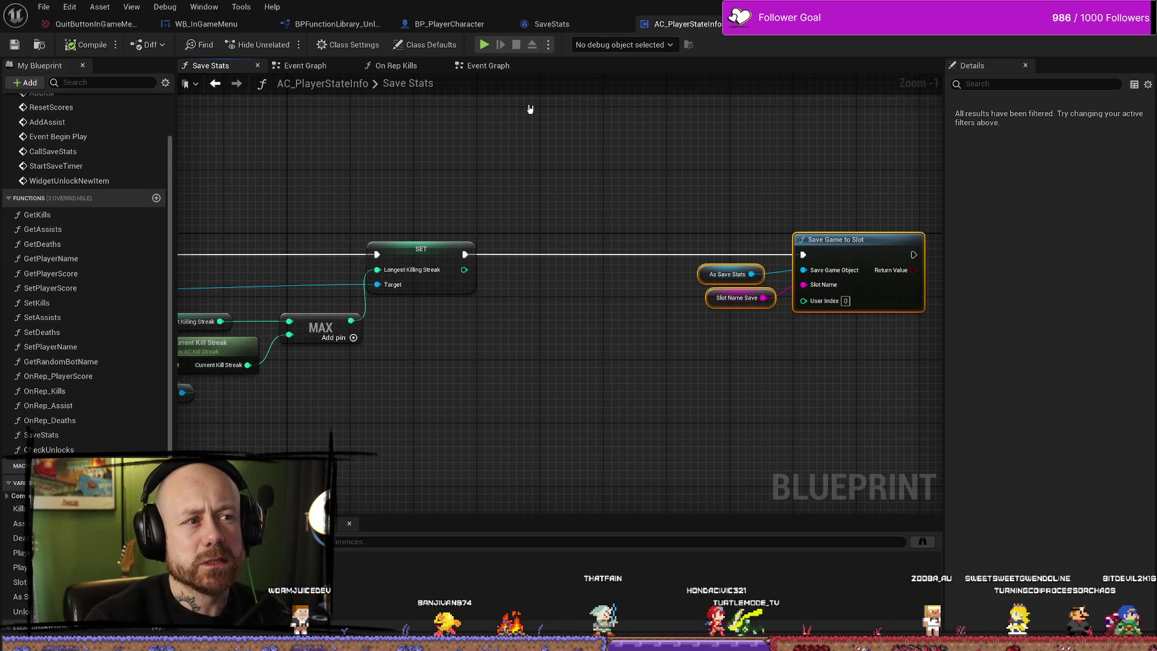
Save all assets, then move Save Game to Slot, Slot Name Save and As Save Stats about 210 px left.
{"action": "left_click", "coordinate": [43, 7]}
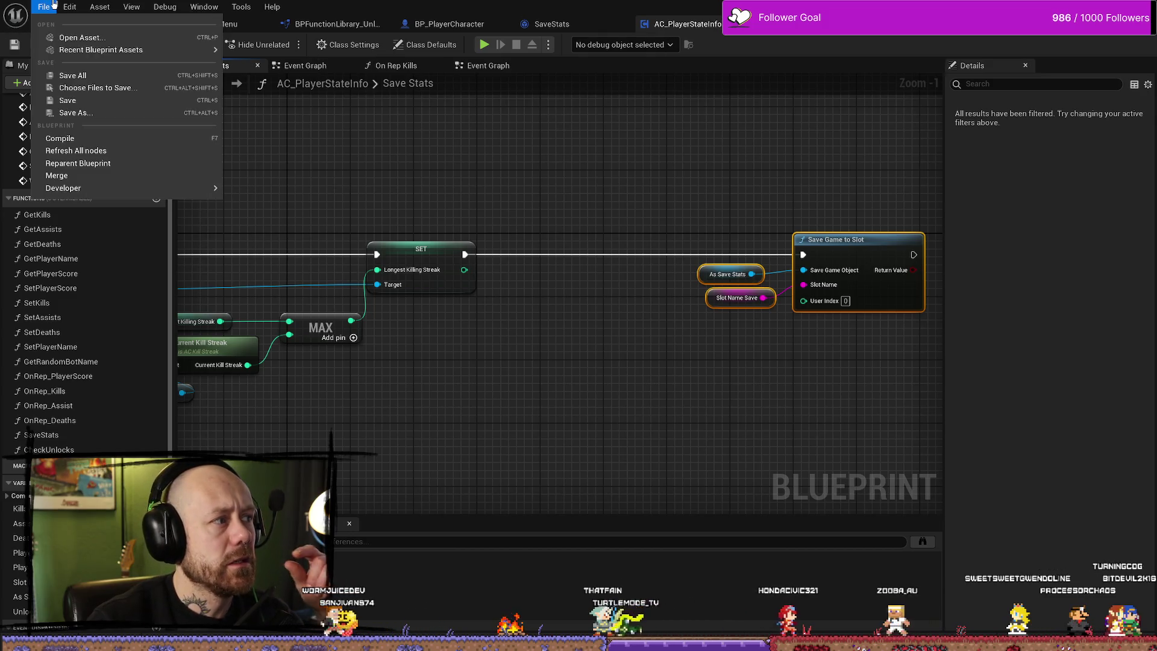
{"action": "left_click", "coordinate": [72, 74]}
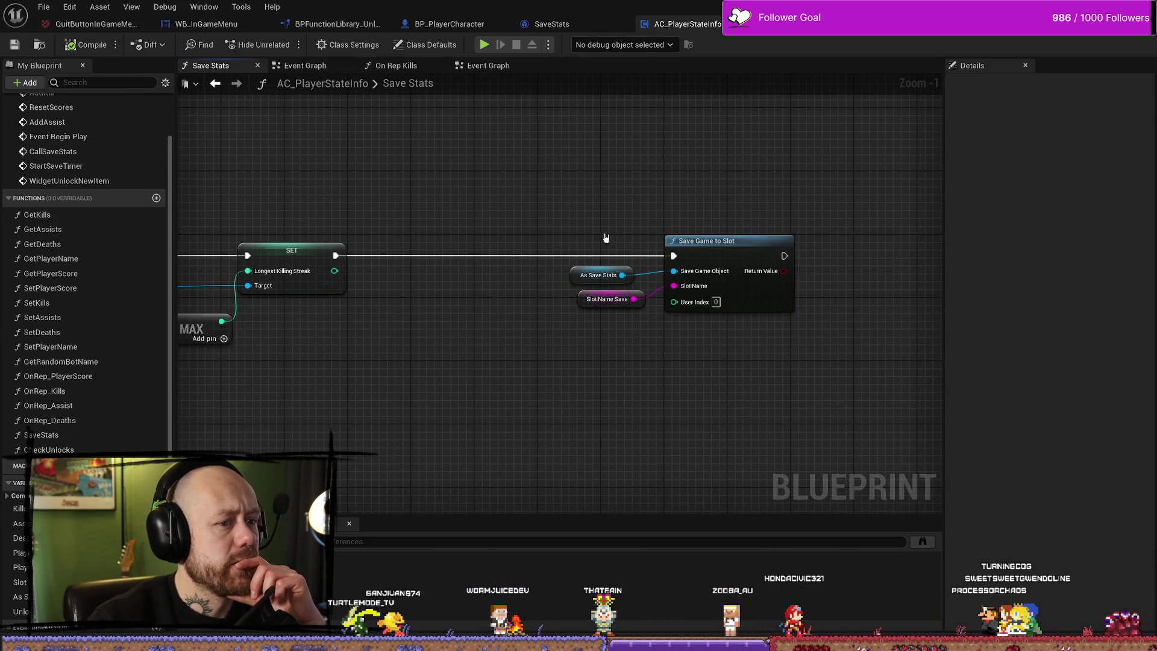
{"action": "left_click", "coordinate": [643, 180]}
{"action": "mouse_move", "coordinate": [643, 181]}
{"action": "left_mouse_down"}
{"action": "mouse_move", "coordinate": [710, 356]}
{"action": "mouse_move", "coordinate": [777, 335]}
{"action": "left_mouse_up"}
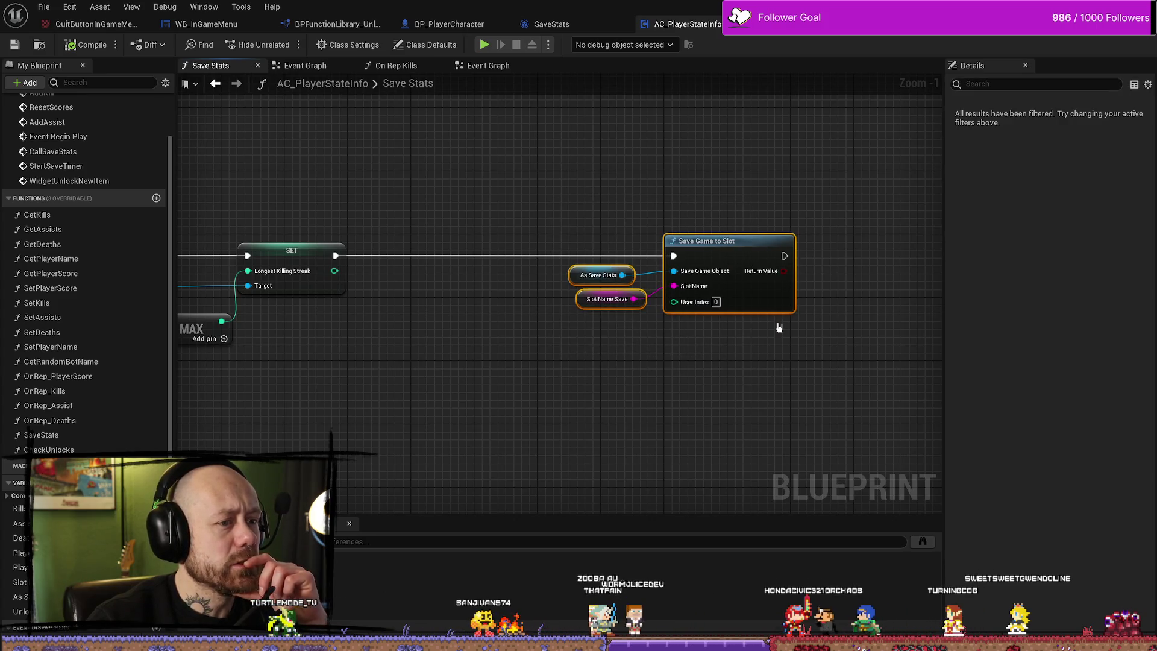
{"action": "left_click", "coordinate": [756, 204]}
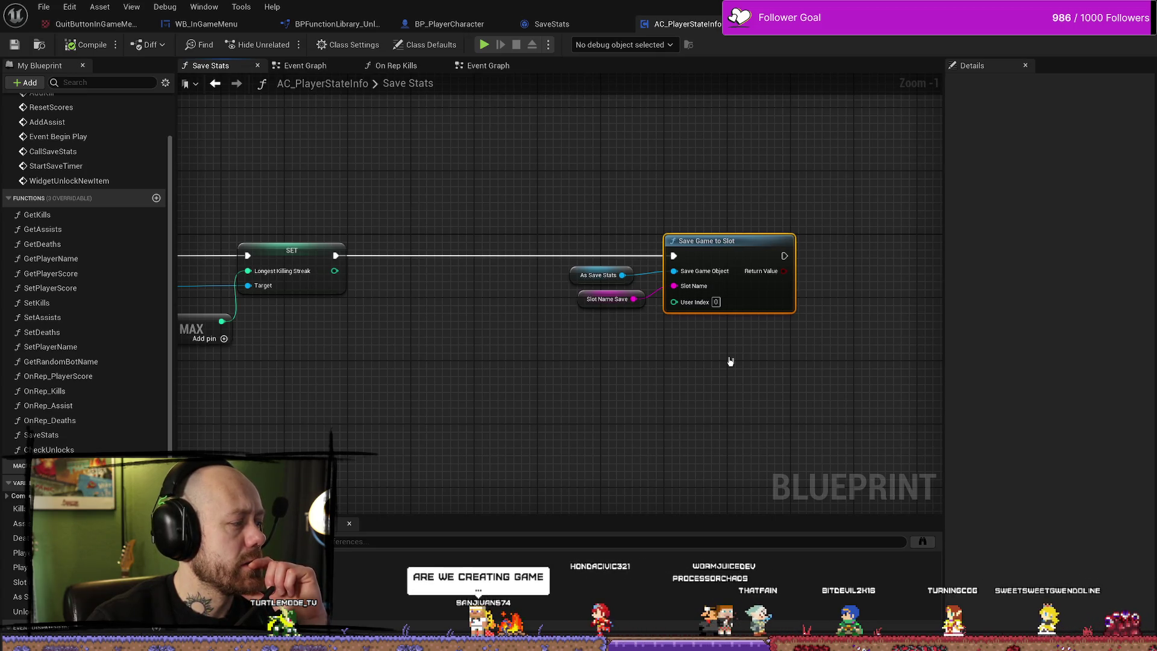
{"action": "left_click_drag", "start_coordinate": [744, 207], "coordinate": [668, 327]}
{"action": "left_click", "coordinate": [596, 275], "text": "ctrl"}
{"action": "left_click_drag", "start_coordinate": [729, 241], "coordinate": [602, 241]}
{"action": "left_click", "coordinate": [605, 209]}
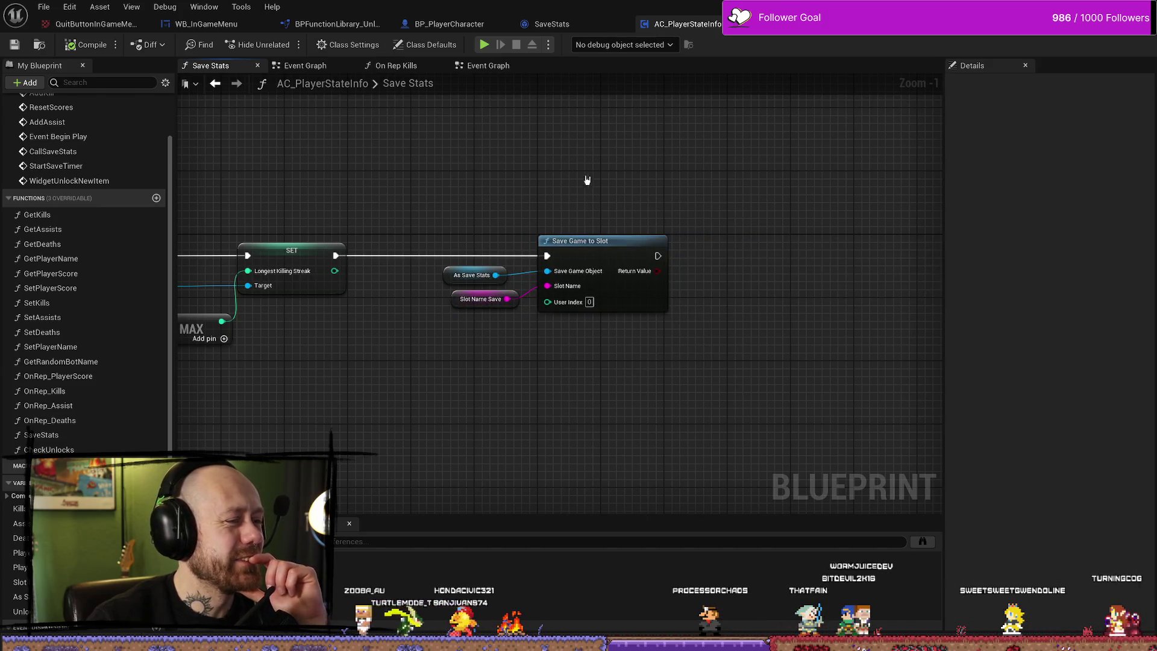
Reselect the Save Game to Slot node group and save AC_PlayerStateInfo with Ctrl+S.
{"action": "mouse_move", "coordinate": [599, 187]}
{"action": "left_mouse_down"}
{"action": "mouse_move", "coordinate": [674, 190]}
{"action": "mouse_move", "coordinate": [560, 298]}
{"action": "left_mouse_up"}
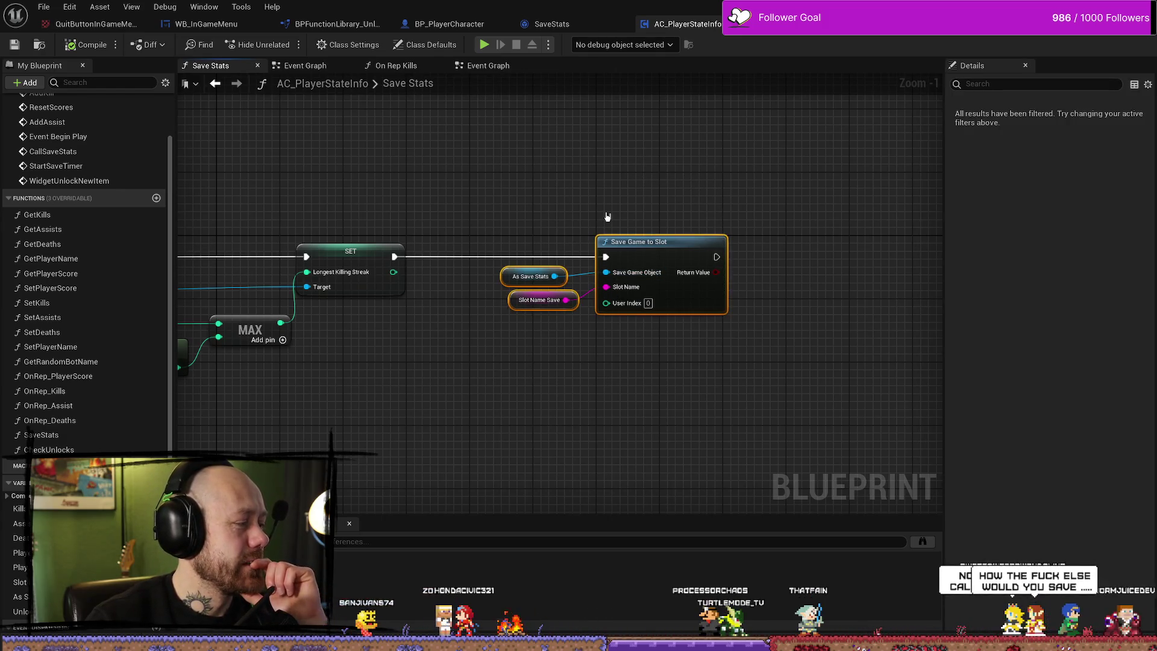
{"action": "left_click_drag", "start_coordinate": [552, 366], "coordinate": [627, 380]}
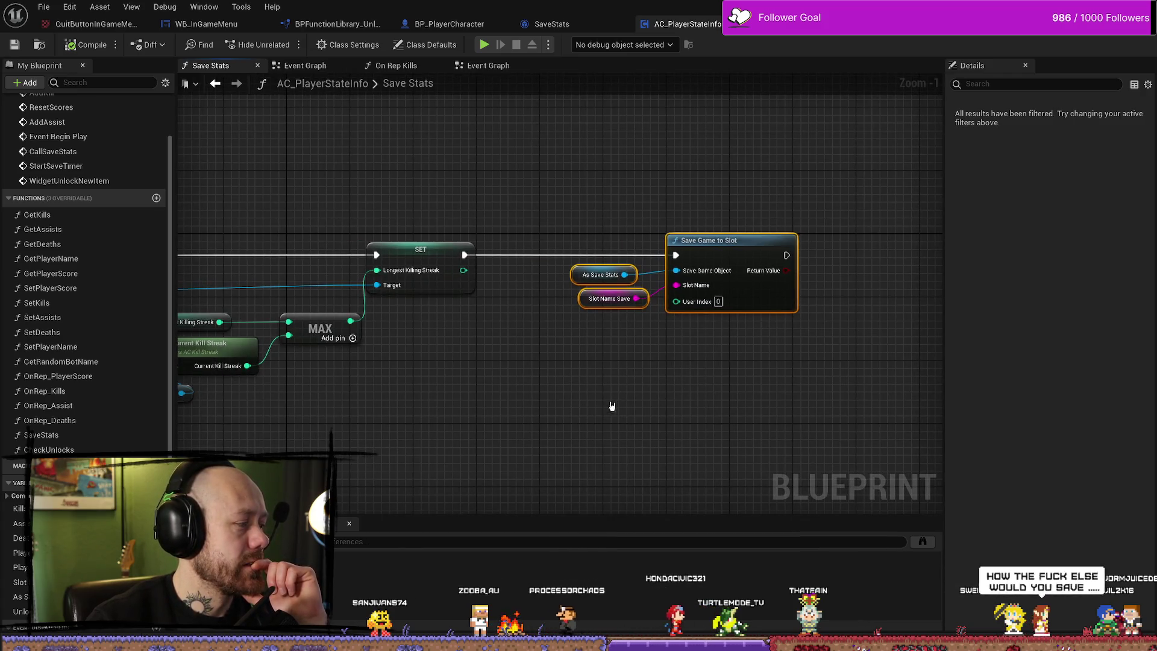
{"action": "left_click_drag", "start_coordinate": [752, 188], "coordinate": [643, 377]}
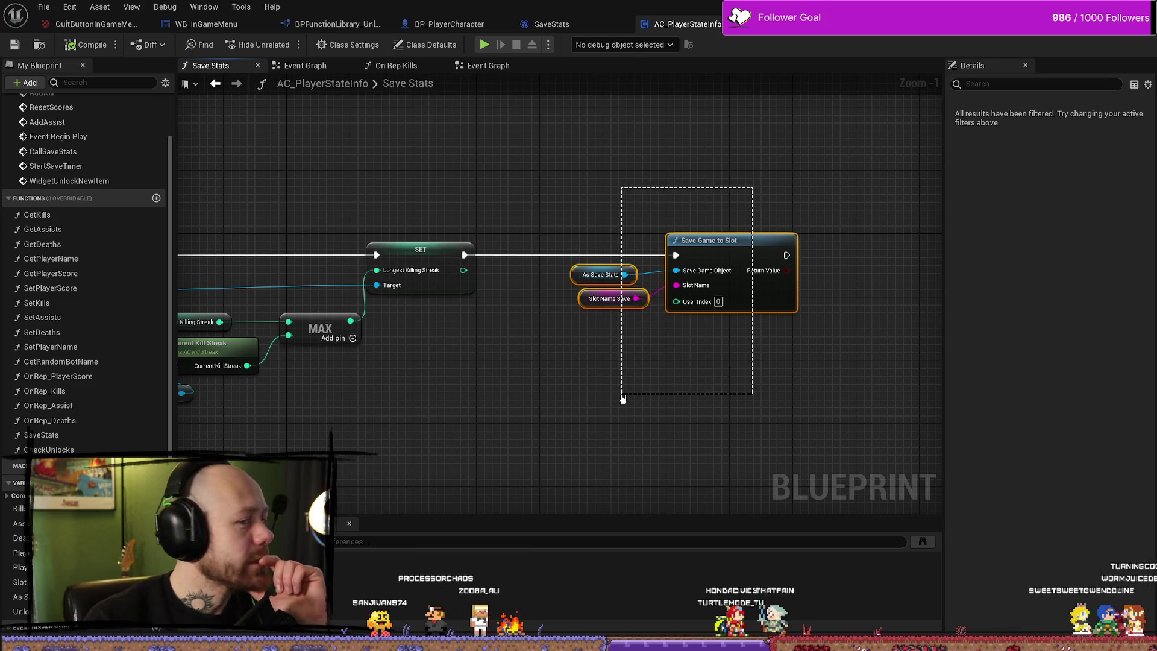
{"action": "left_click", "coordinate": [715, 285]}
{"action": "left_click_drag", "start_coordinate": [581, 416], "coordinate": [605, 335]}
{"action": "left_click", "coordinate": [605, 335]}
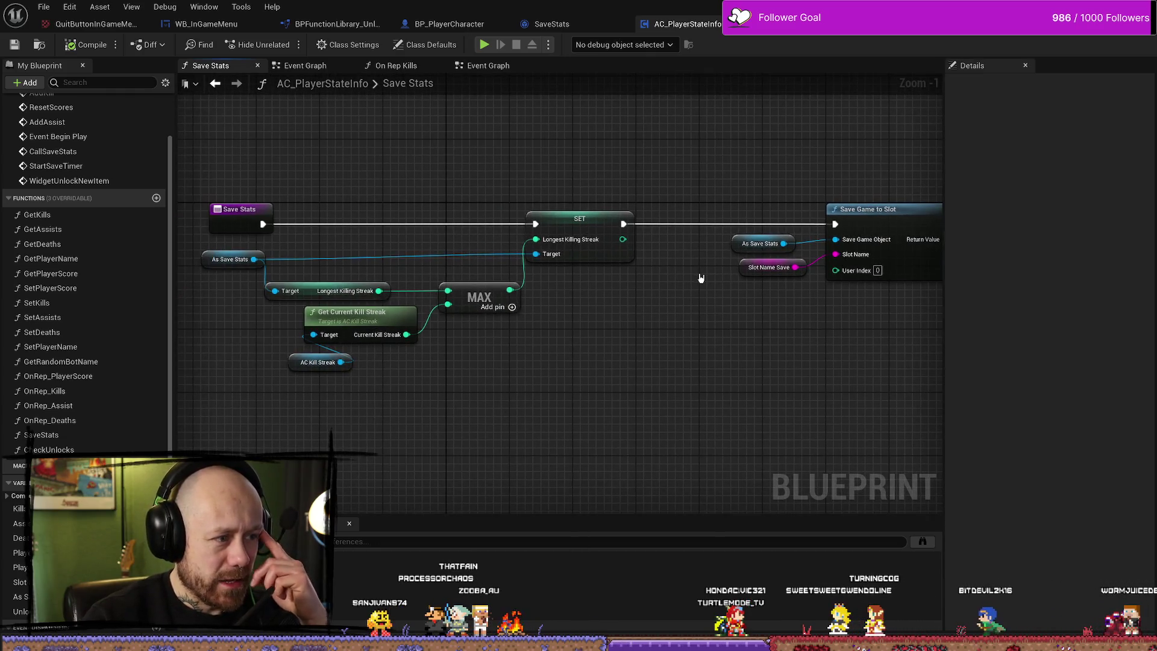
{"action": "mouse_move", "coordinate": [663, 171]}
{"action": "left_mouse_down"}
{"action": "mouse_move", "coordinate": [642, 261]}
{"action": "mouse_move", "coordinate": [618, 283]}
{"action": "left_mouse_up"}
{"action": "left_click", "coordinate": [653, 399]}
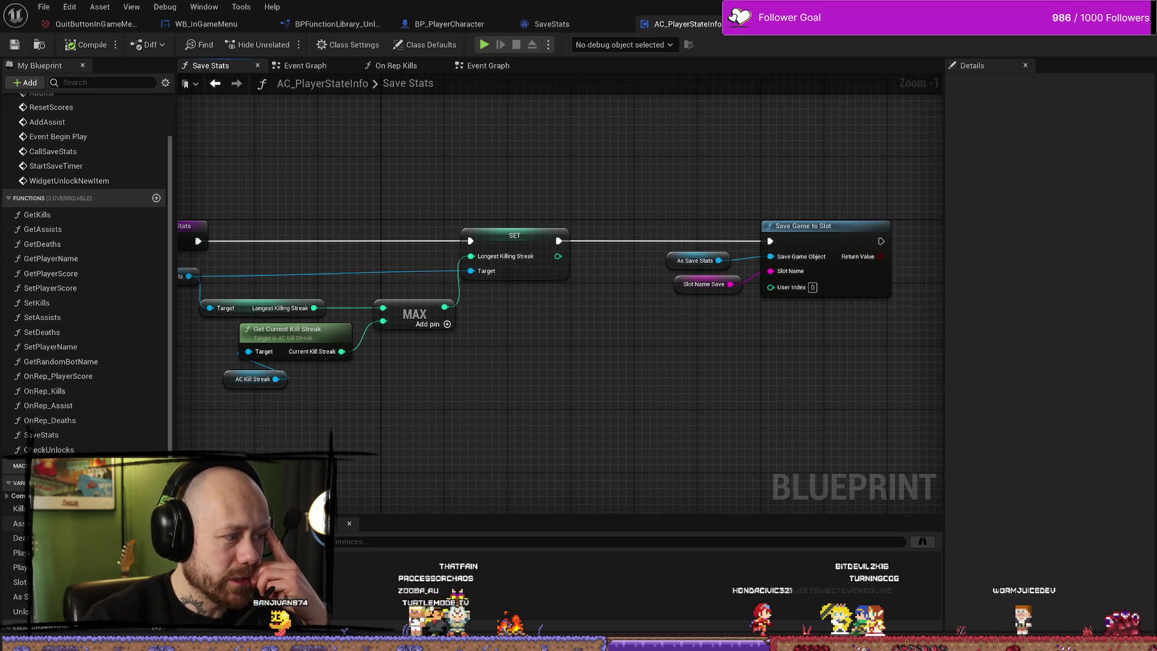
{"action": "left_click_drag", "start_coordinate": [659, 323], "coordinate": [570, 268]}
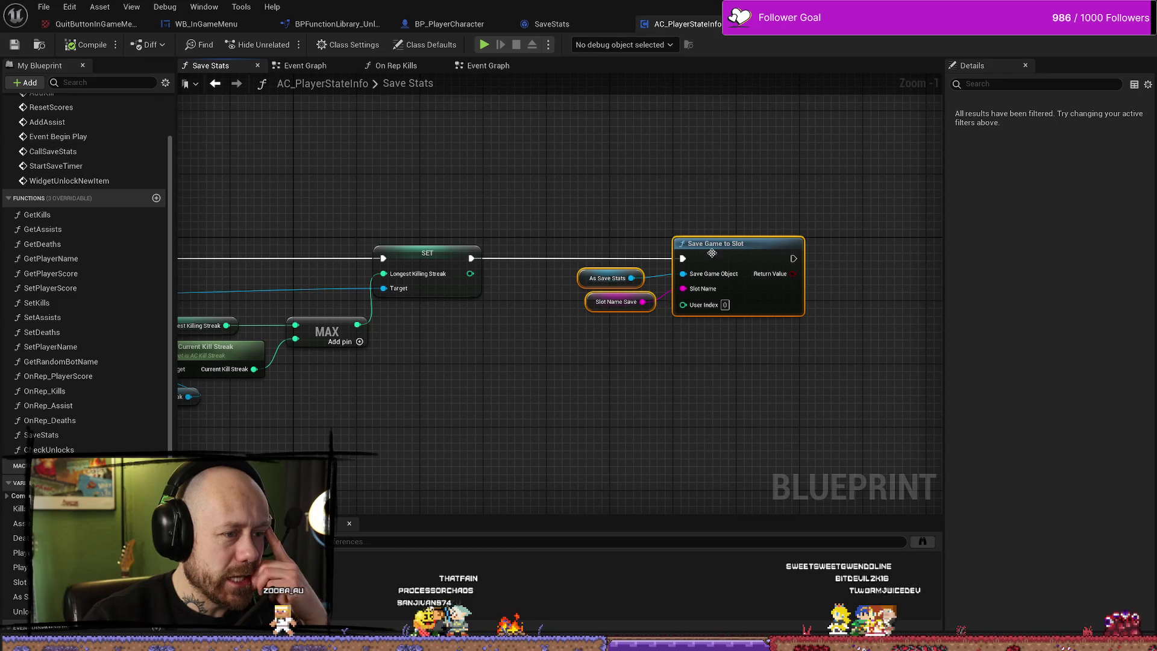
{"action": "key", "text": "ctrl+s"}
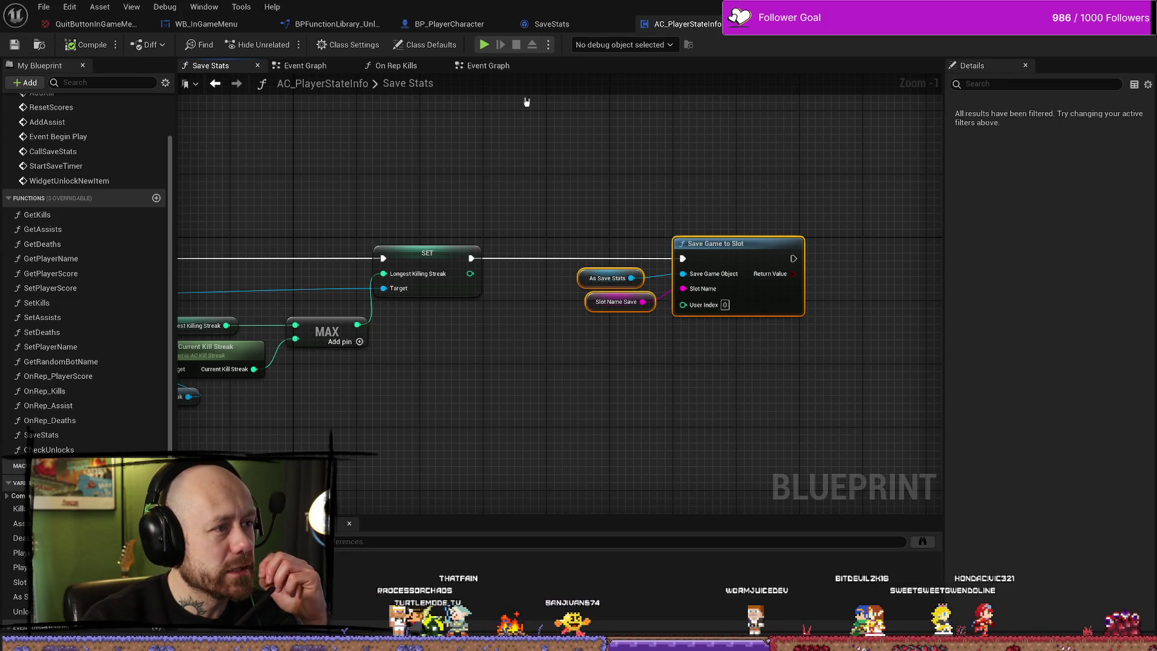
In AC_PlayerStateInfo's Event Graph, add a new Print String after the last one.
{"action": "left_click", "coordinate": [453, 29]}
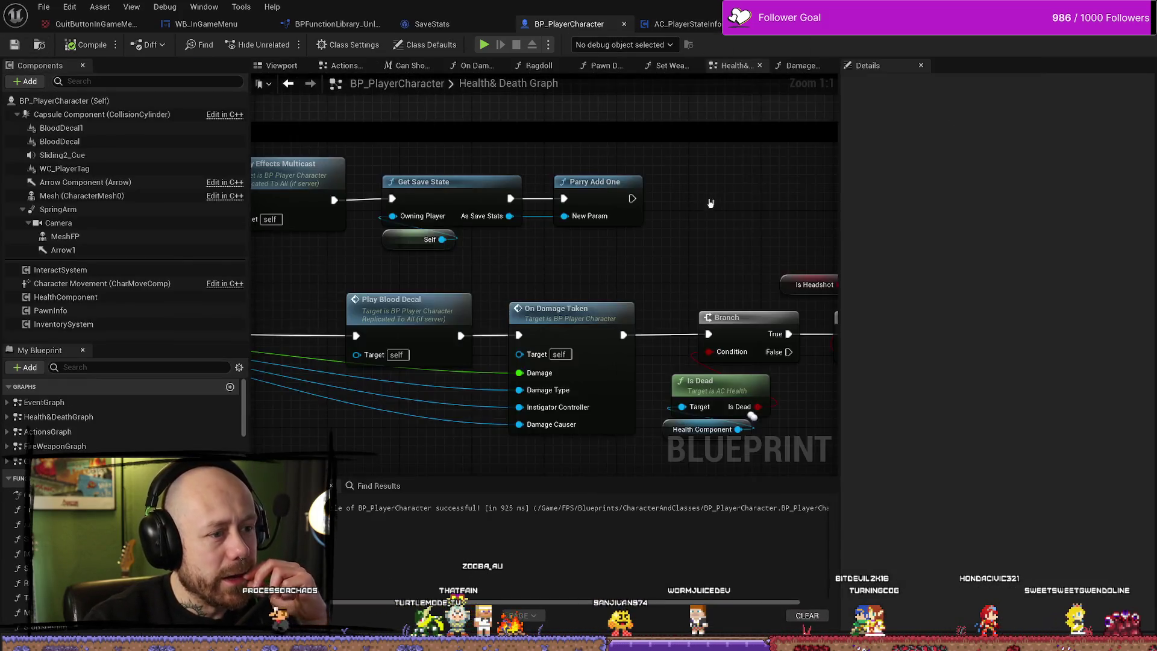
{"action": "left_click", "coordinate": [686, 23]}
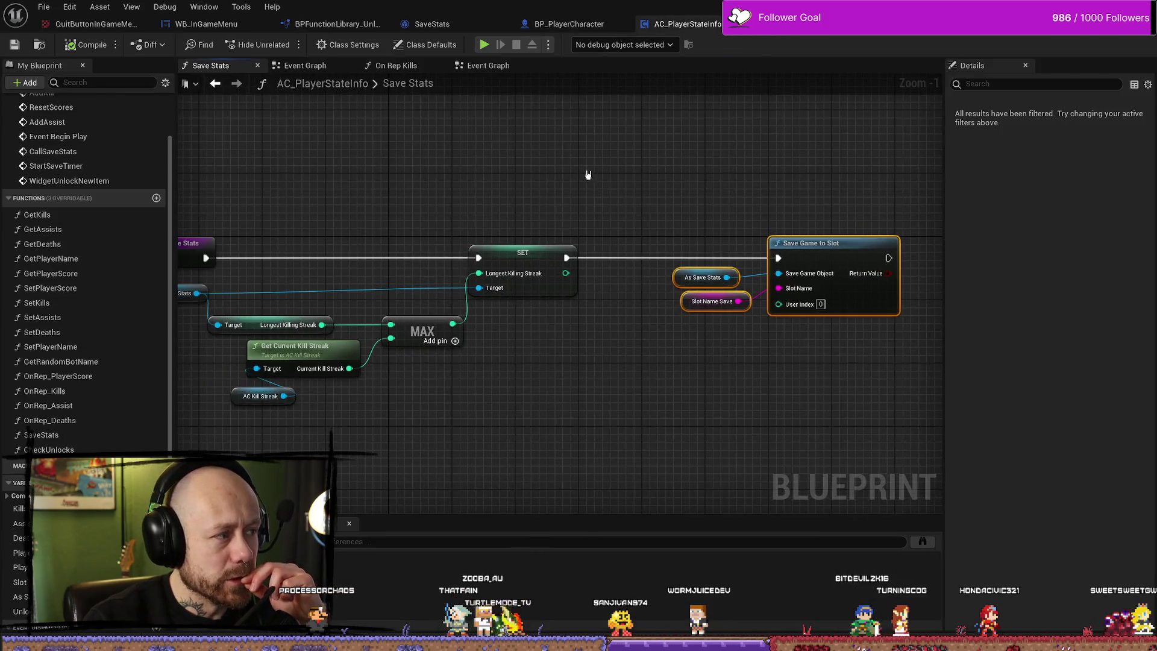
{"action": "scroll", "coordinate": [103, 162], "scroll_direction": "up", "scroll_amount": 3}
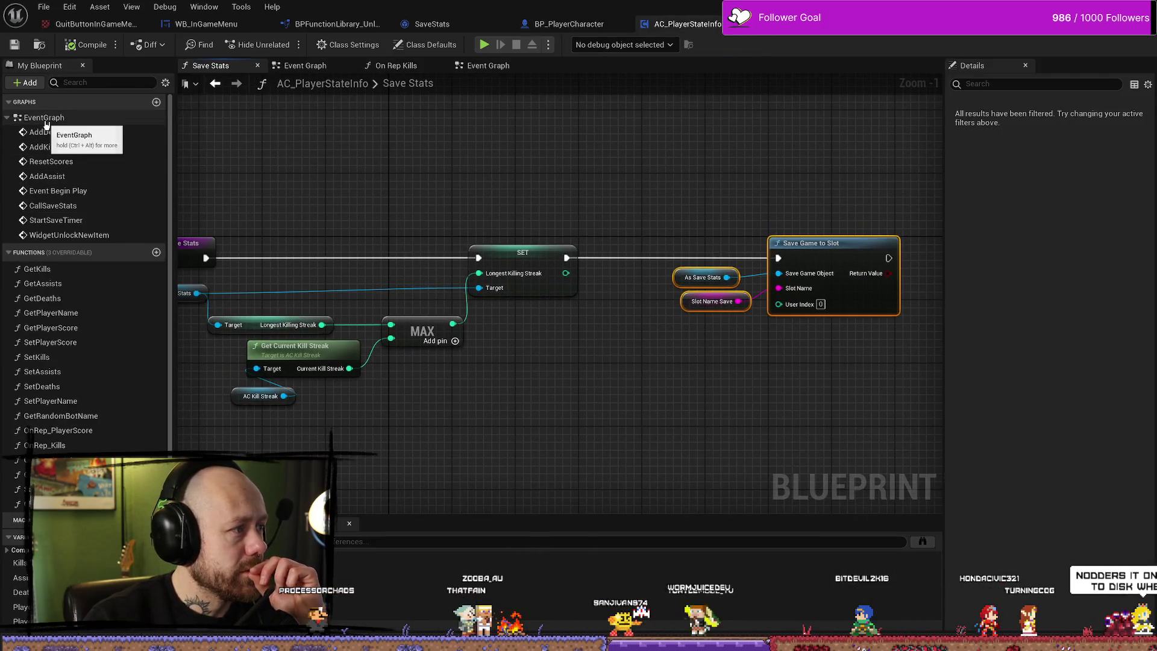
{"action": "double_click", "coordinate": [43, 118]}
{"action": "scroll", "coordinate": [585, 258], "scroll_direction": "up", "scroll_amount": 6}
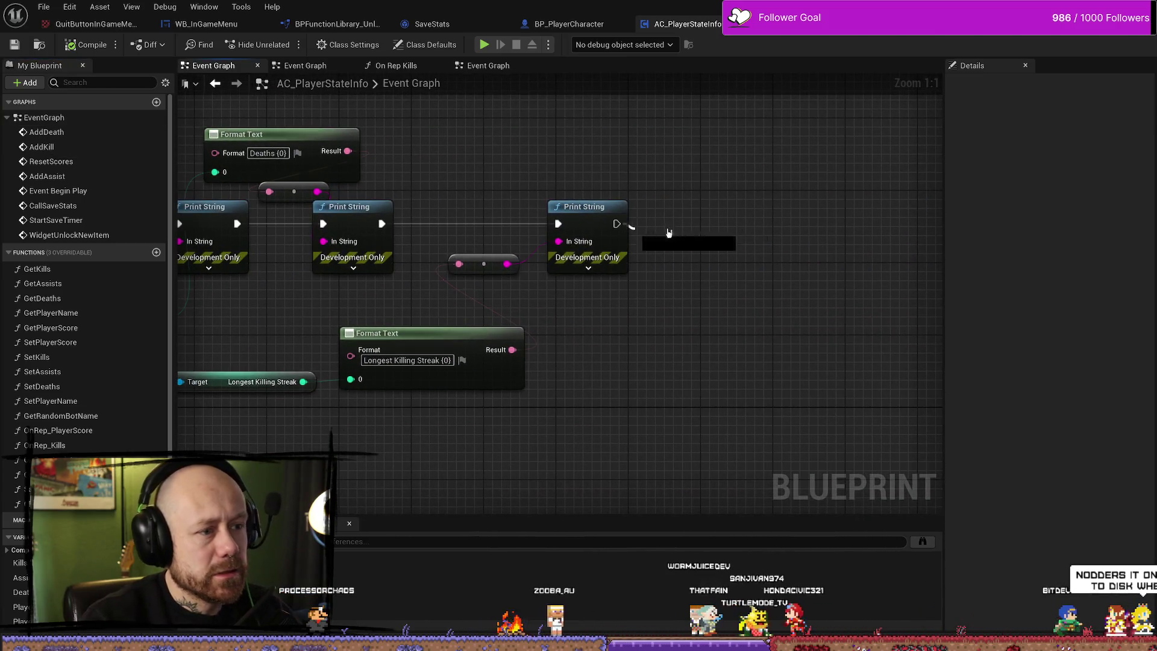
{"action": "left_click_drag", "start_coordinate": [616, 224], "coordinate": [701, 229]}
{"action": "type", "text": "prinz"}
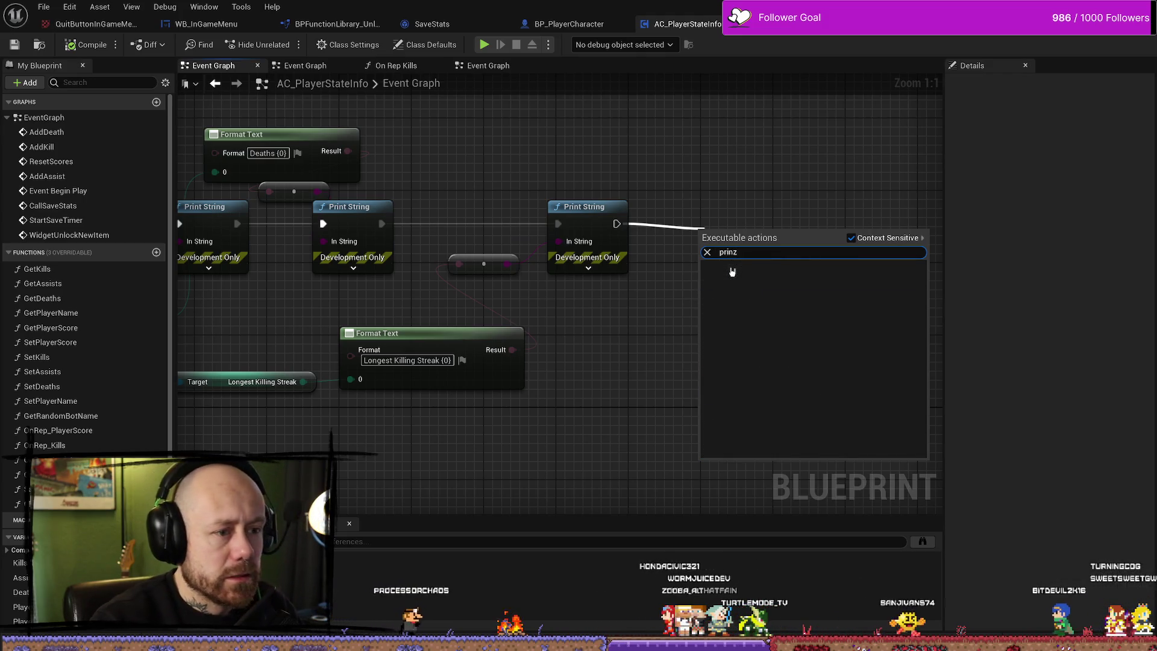
{"action": "left_click", "coordinate": [732, 278]}
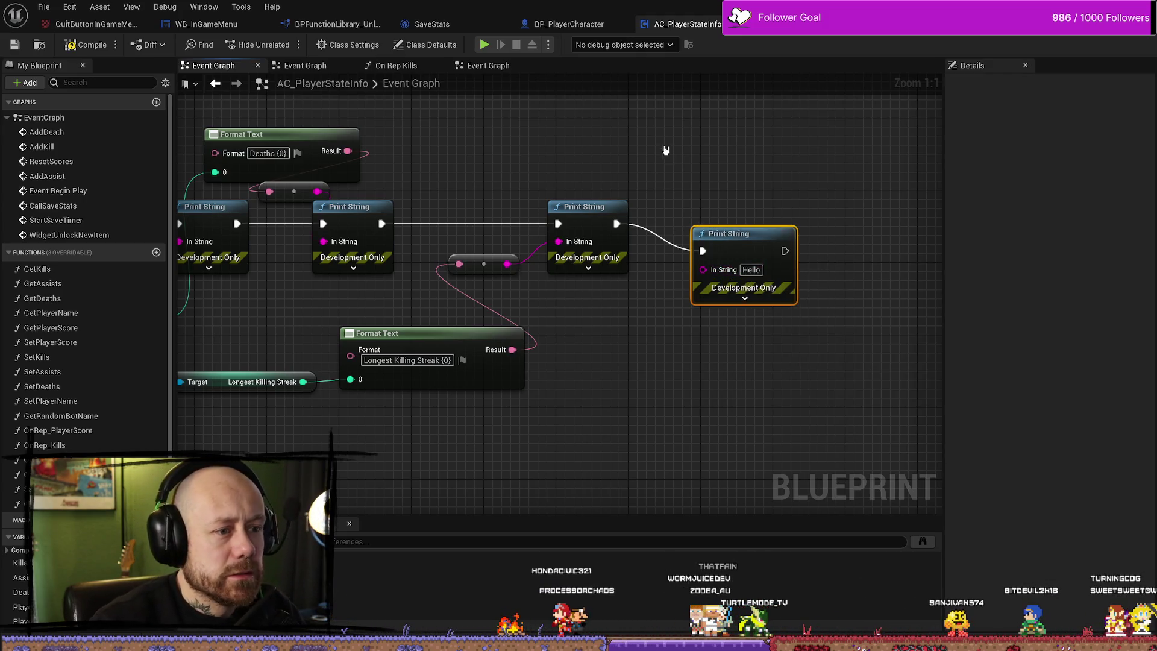
Get Times Parried from As Save Stats and wire it into the new Print String's text.
{"action": "left_click_drag", "start_coordinate": [740, 206], "coordinate": [614, 229]}
{"action": "scroll", "coordinate": [620, 382], "scroll_direction": "down", "scroll_amount": 2}
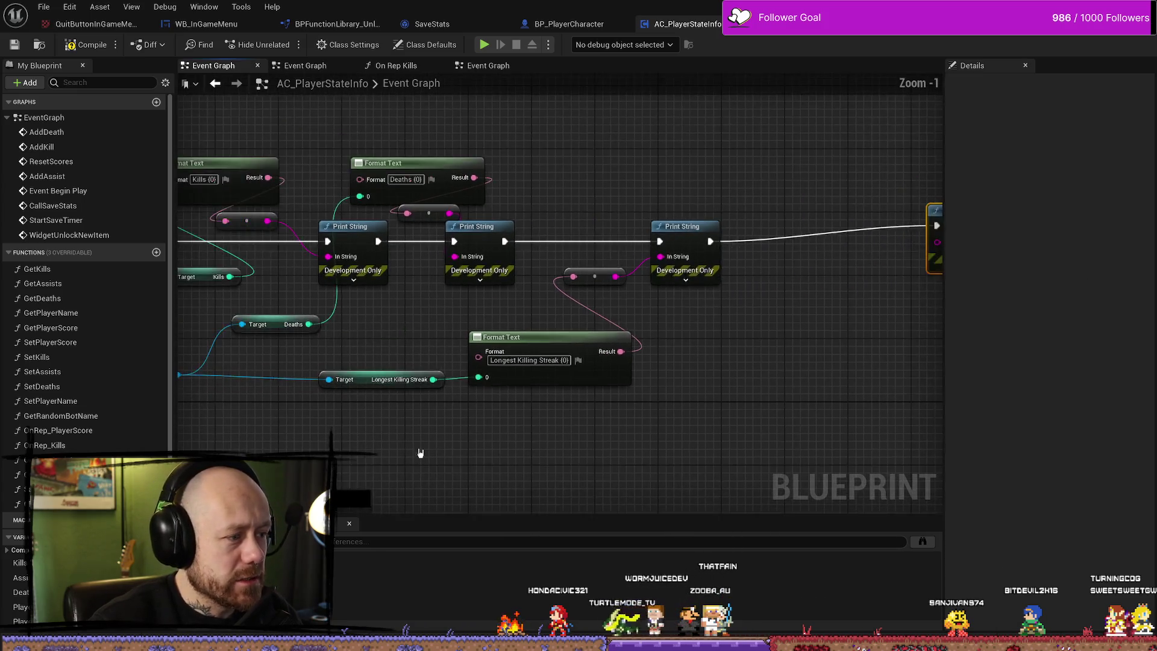
{"action": "scroll", "coordinate": [491, 382], "scroll_direction": "up", "scroll_amount": 1}
{"action": "left_click_drag", "start_coordinate": [491, 382], "coordinate": [467, 372]}
{"action": "mouse_move", "coordinate": [367, 321]}
{"action": "left_mouse_down"}
{"action": "mouse_move", "coordinate": [271, 276]}
{"action": "mouse_move", "coordinate": [688, 377]}
{"action": "left_mouse_up"}
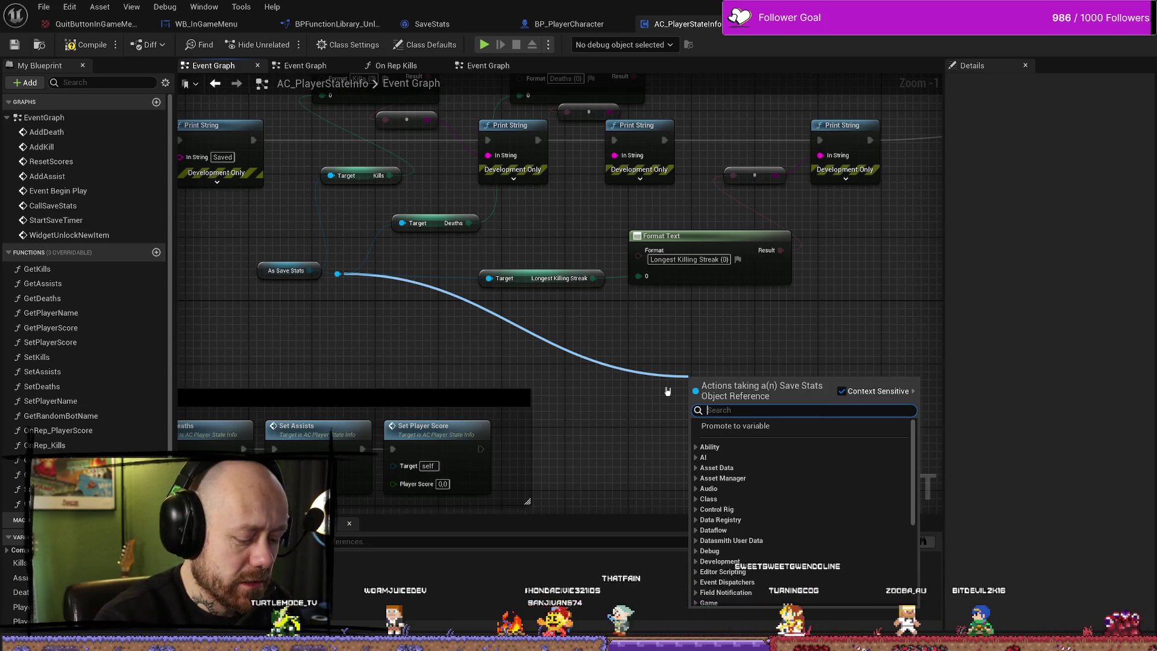
{"action": "type", "text": "parr"}
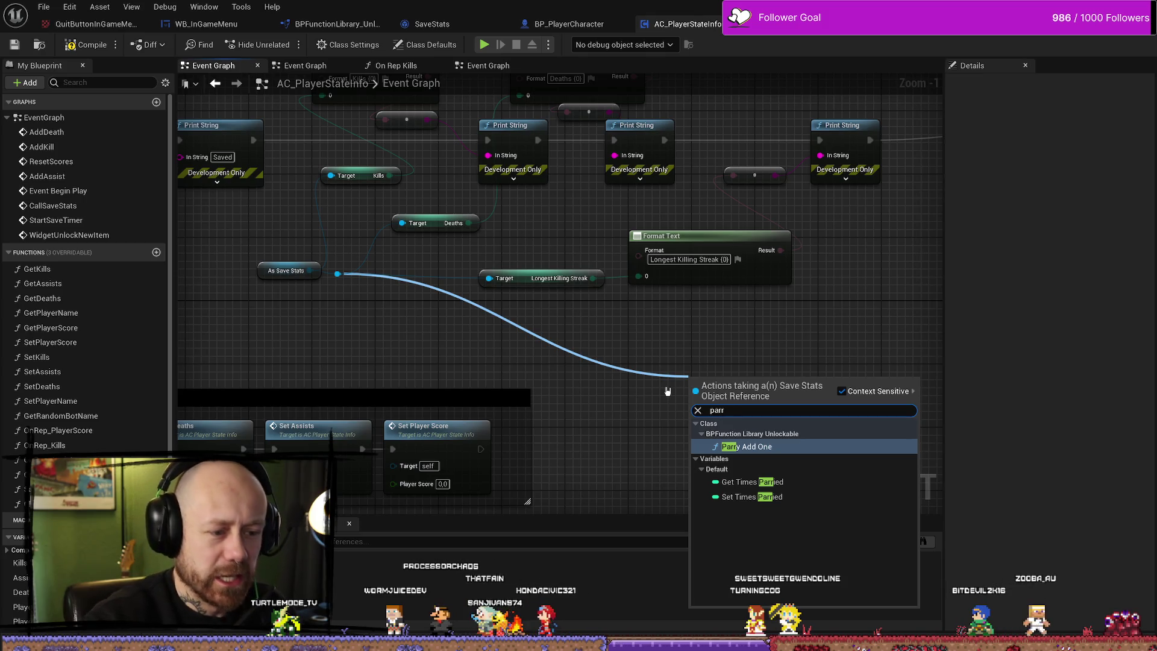
{"action": "key", "text": "Down"}
{"action": "key", "text": "Down"}
{"action": "key", "text": "Up"}
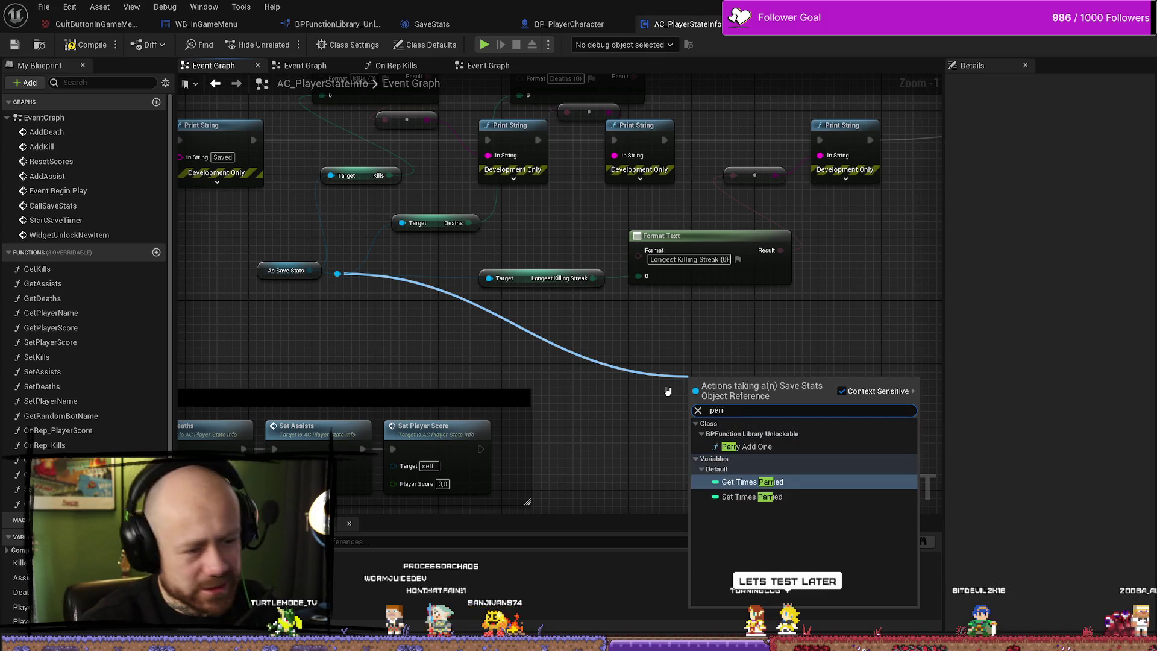
{"action": "key", "text": "Down"}
{"action": "key", "text": "Up"}
{"action": "key", "text": "Return"}
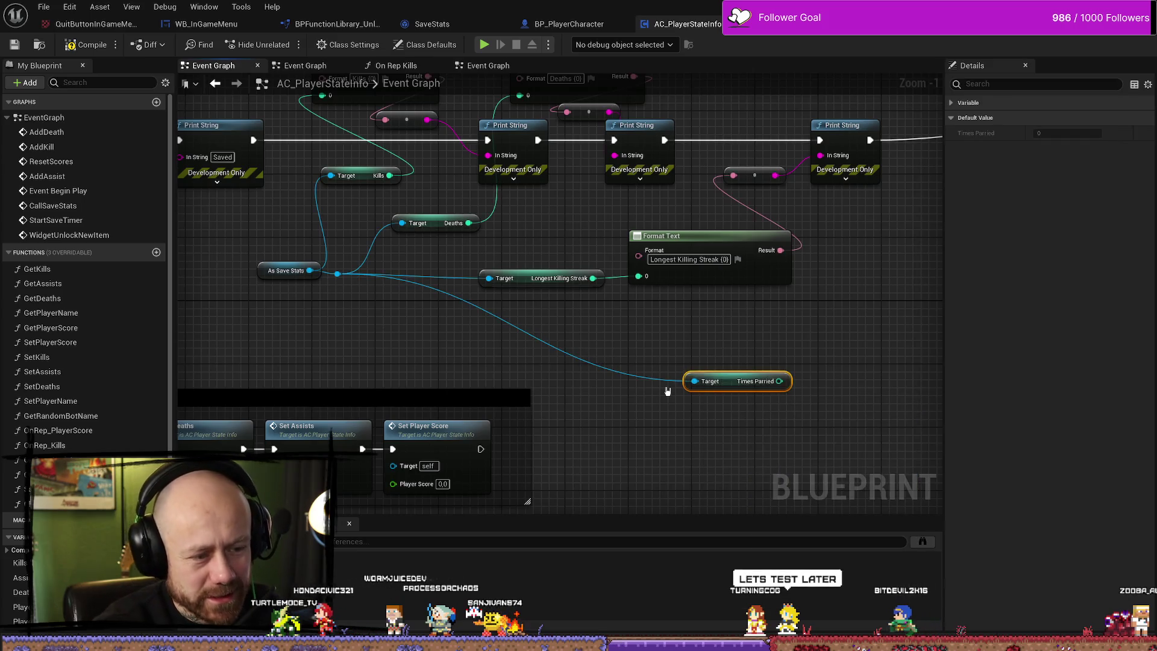
{"action": "mouse_move", "coordinate": [797, 328]}
{"action": "left_mouse_down"}
{"action": "mouse_move", "coordinate": [687, 299]}
{"action": "mouse_move", "coordinate": [475, 444]}
{"action": "left_mouse_up"}
{"action": "mouse_move", "coordinate": [464, 390]}
{"action": "left_mouse_down"}
{"action": "mouse_move", "coordinate": [789, 153]}
{"action": "mouse_move", "coordinate": [733, 175]}
{"action": "mouse_move", "coordinate": [701, 159]}
{"action": "left_mouse_up"}
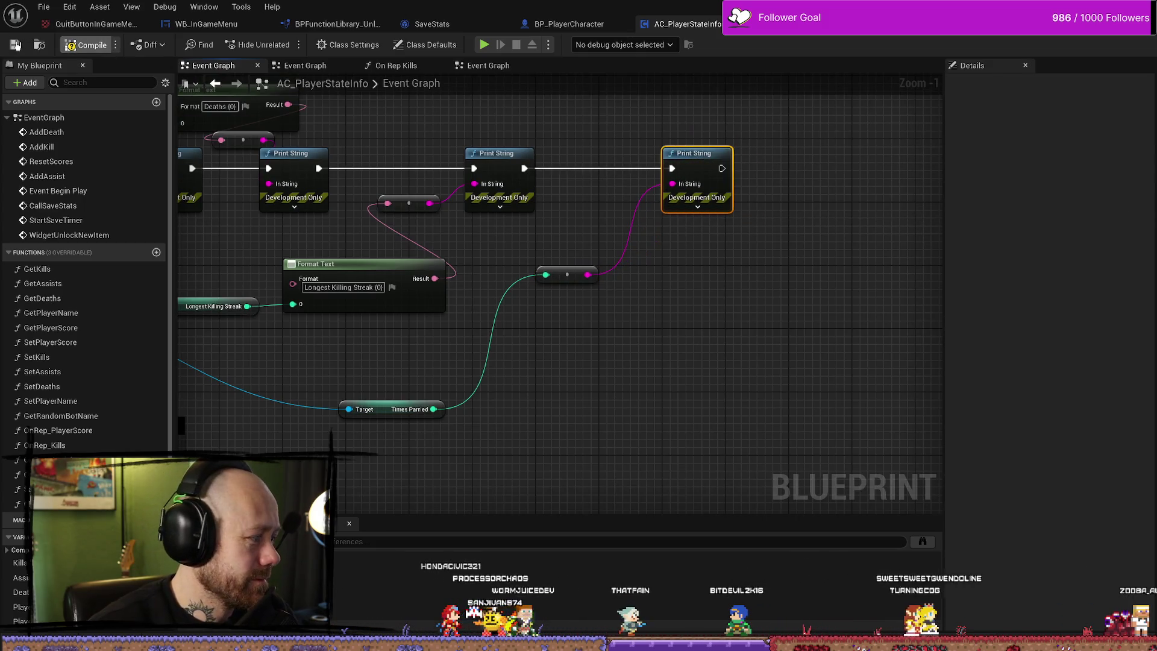
Save all modified assets.
{"action": "left_click", "coordinate": [44, 7]}
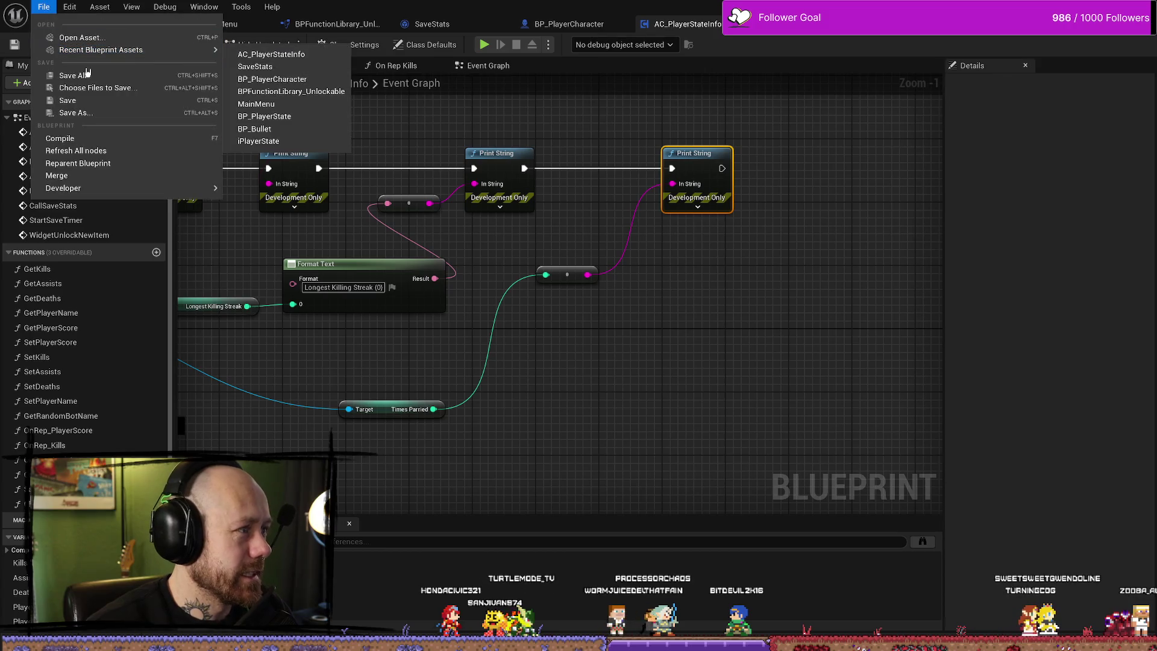
{"action": "left_click", "coordinate": [86, 74]}
{"action": "left_click", "coordinate": [39, 7]}
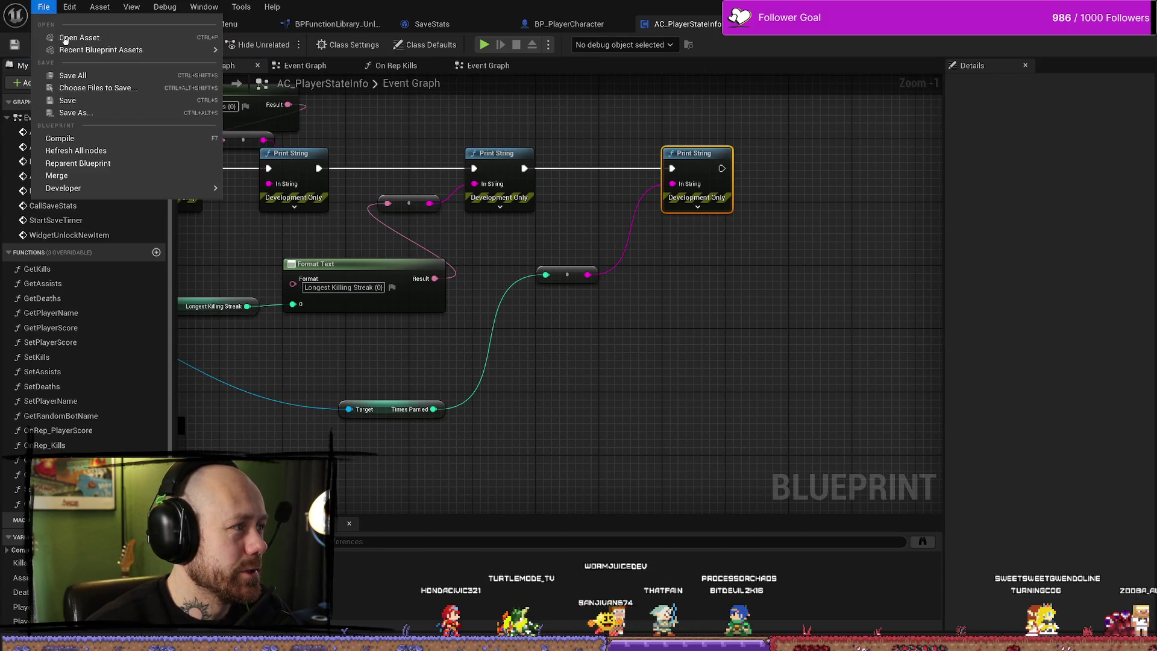
{"action": "left_click", "coordinate": [86, 74]}
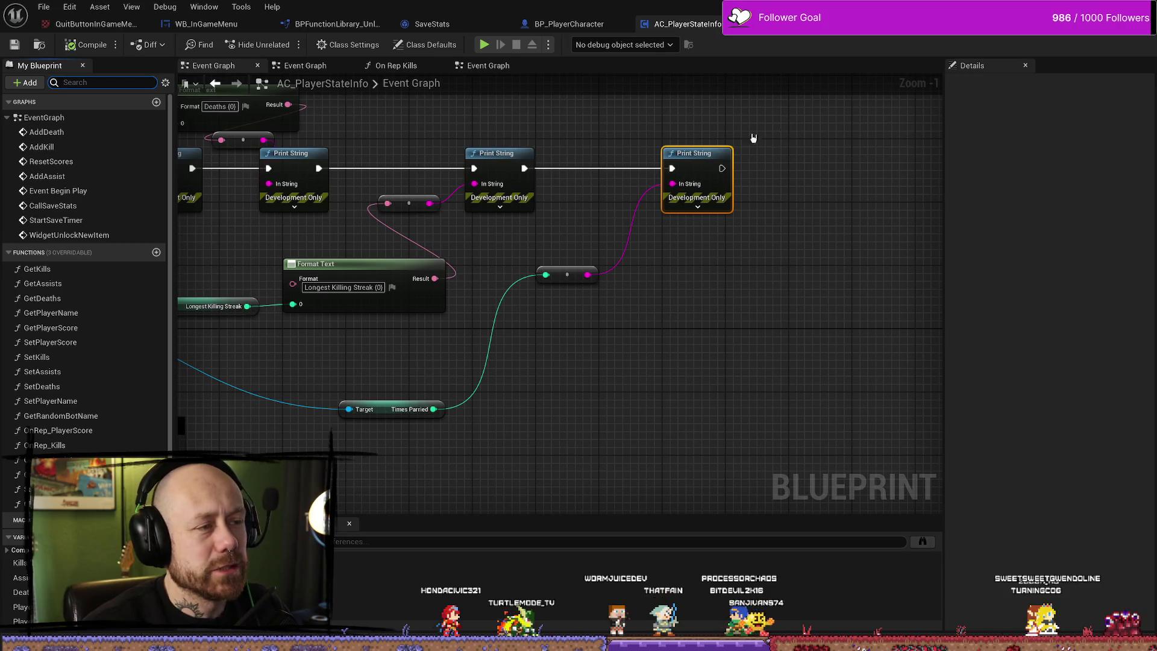
Add a reroute point on the Times Parried wire and line it up with the node.
{"action": "left_click_drag", "start_coordinate": [617, 174], "coordinate": [599, 223]}
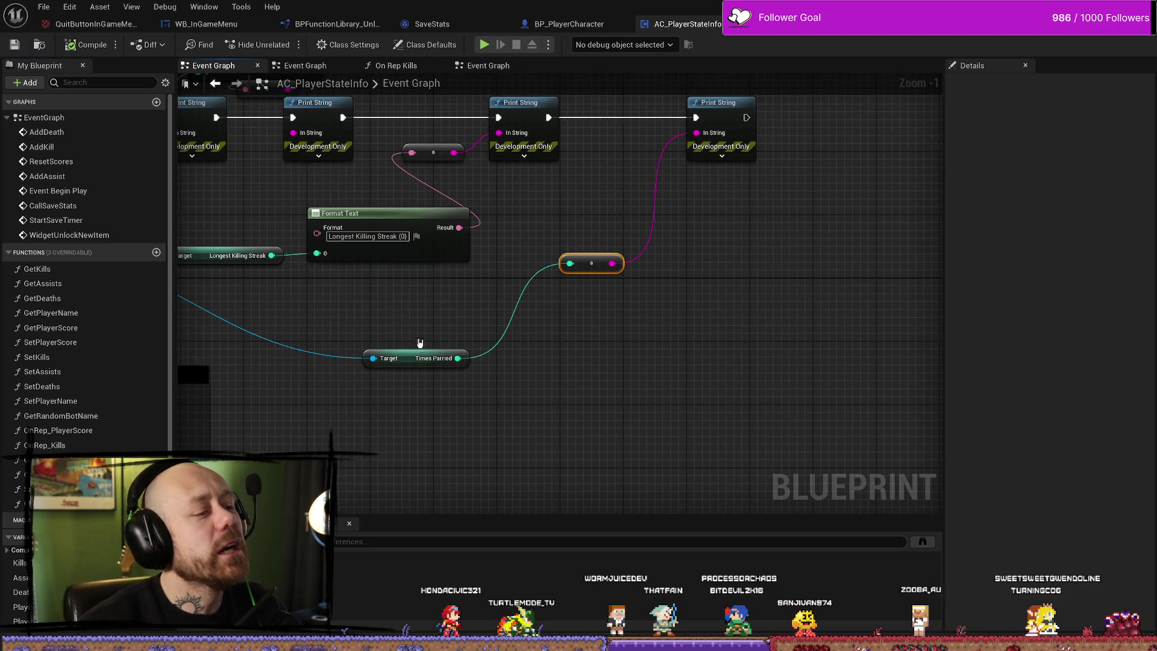
{"action": "left_click", "coordinate": [420, 355]}
{"action": "key", "text": "f"}
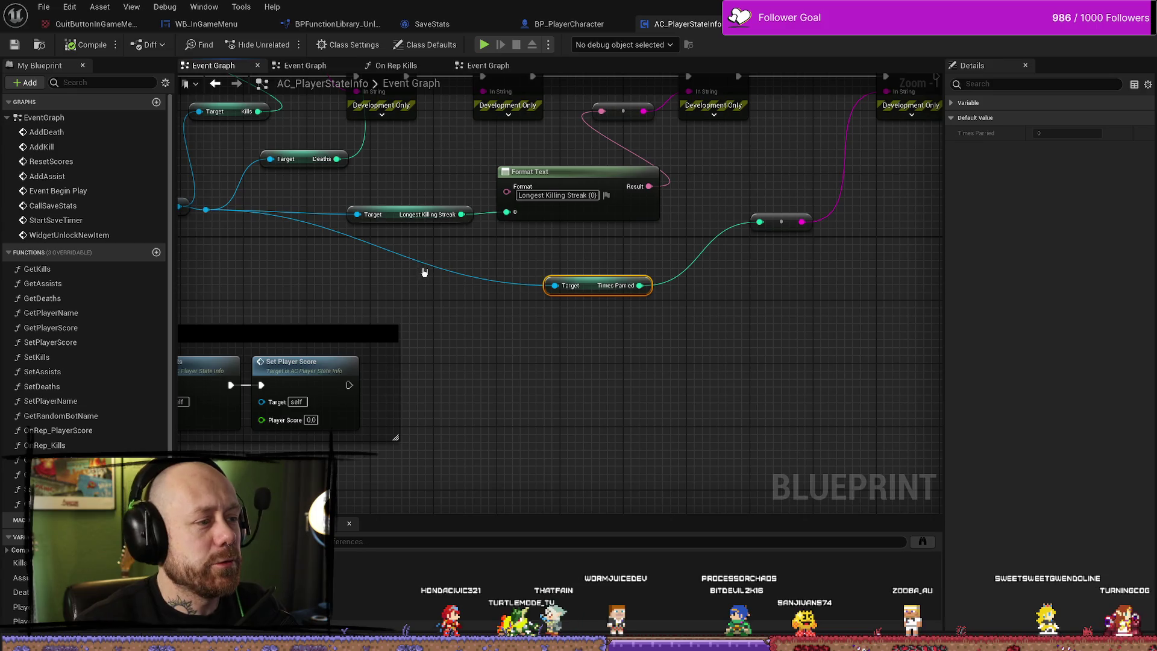
{"action": "double_click", "coordinate": [425, 271]}
{"action": "mouse_move", "coordinate": [424, 271]}
{"action": "left_mouse_down"}
{"action": "mouse_move", "coordinate": [429, 259]}
{"action": "mouse_move", "coordinate": [364, 282]}
{"action": "left_mouse_up"}
{"action": "left_click_drag", "start_coordinate": [542, 277], "coordinate": [543, 261]}
{"action": "left_click", "coordinate": [362, 294]}
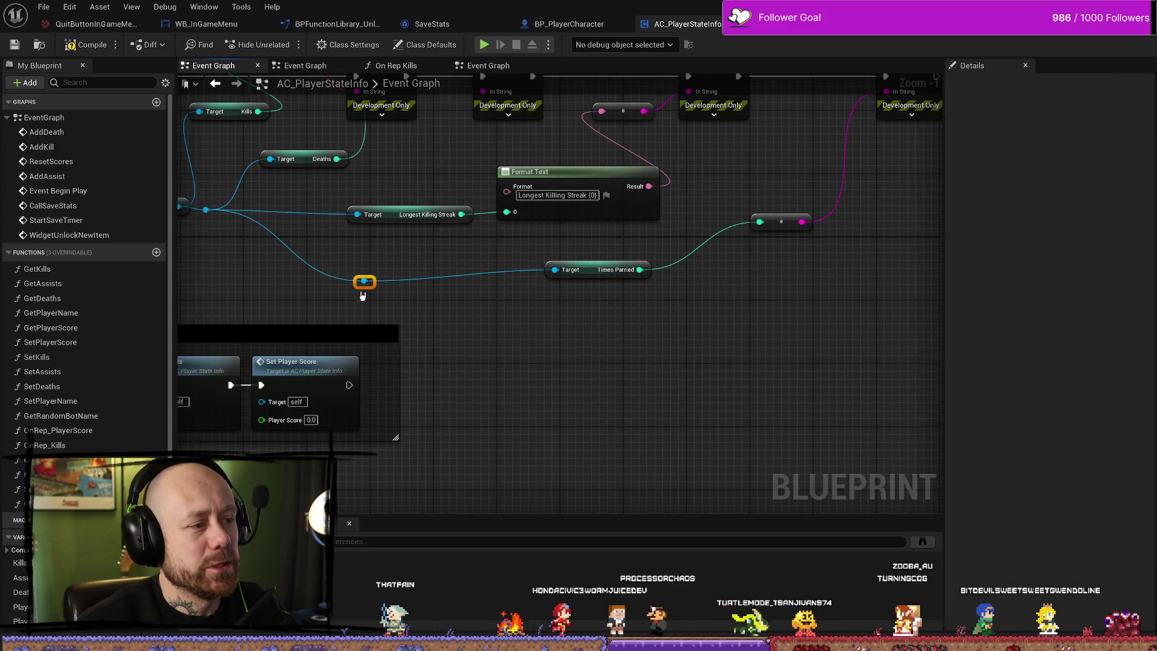
{"action": "left_click_drag", "start_coordinate": [362, 294], "coordinate": [379, 286]}
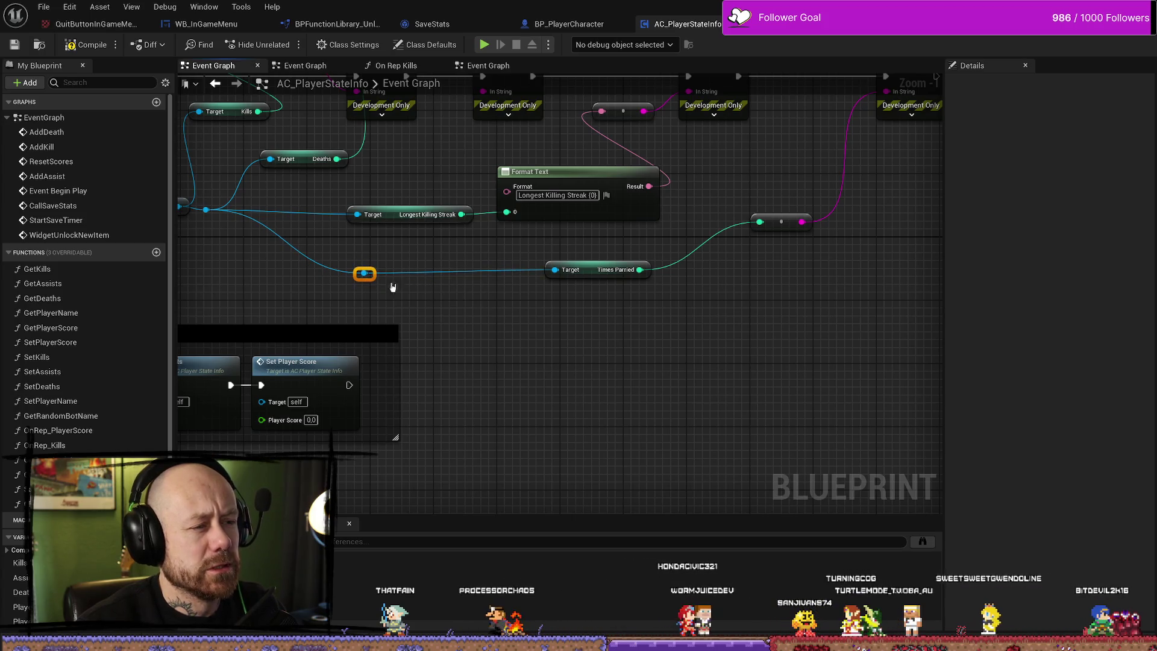
Compile AC_PlayerStateInfo and save all modified assets.
{"action": "left_click", "coordinate": [87, 44]}
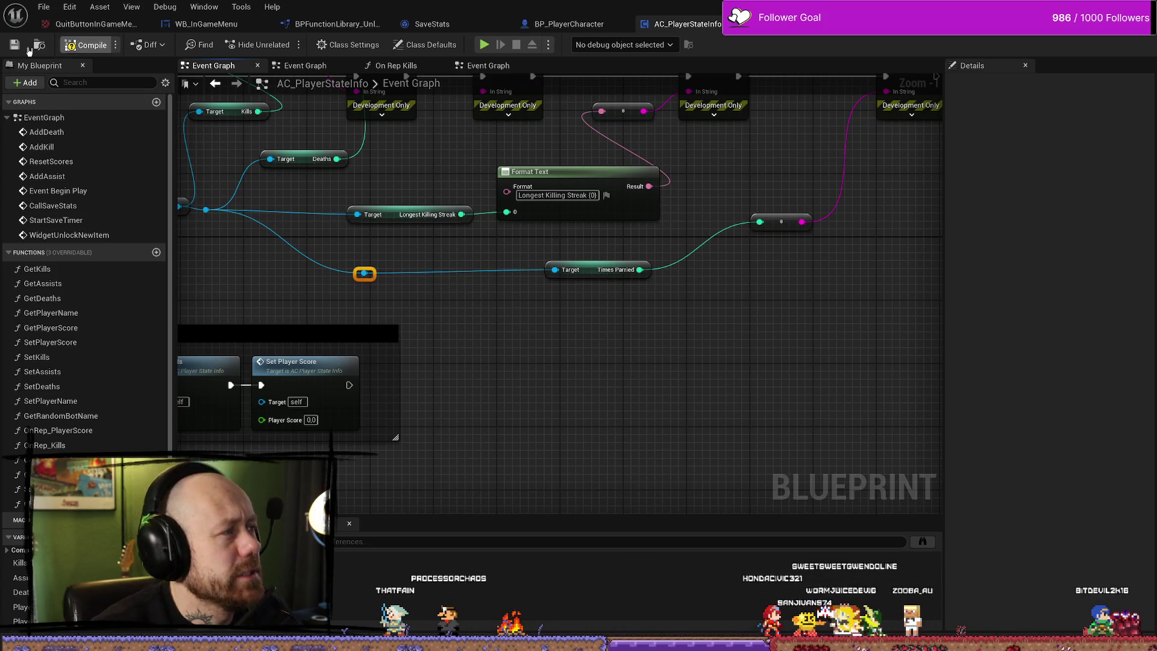
{"action": "left_click", "coordinate": [52, 10]}
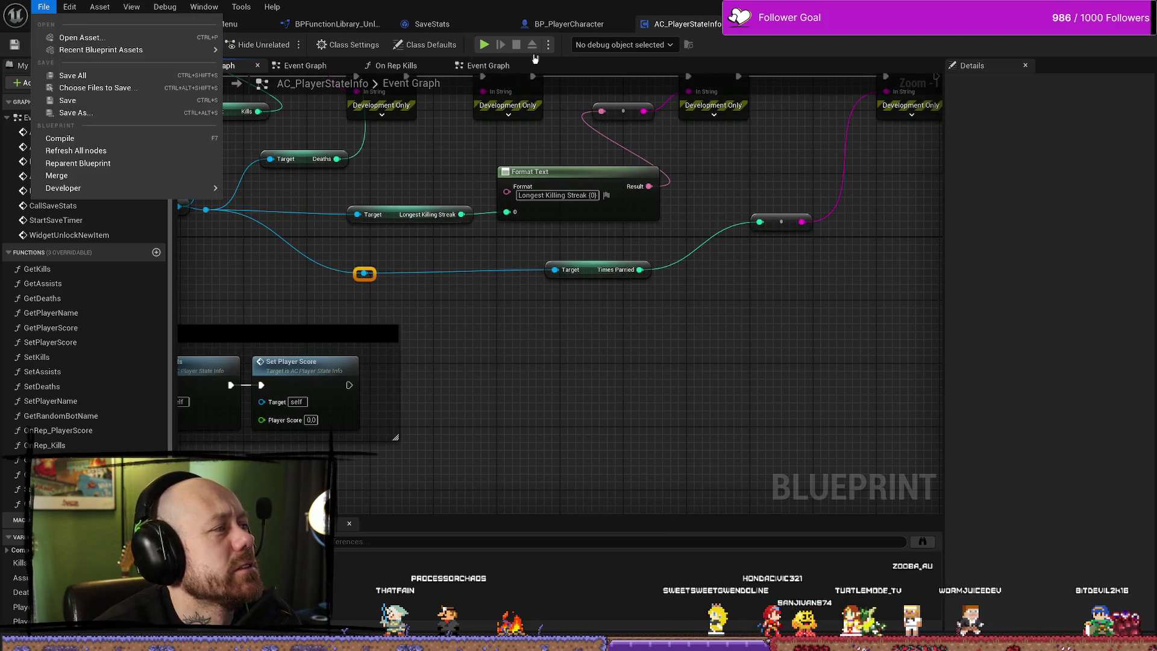
{"action": "left_click", "coordinate": [71, 77]}
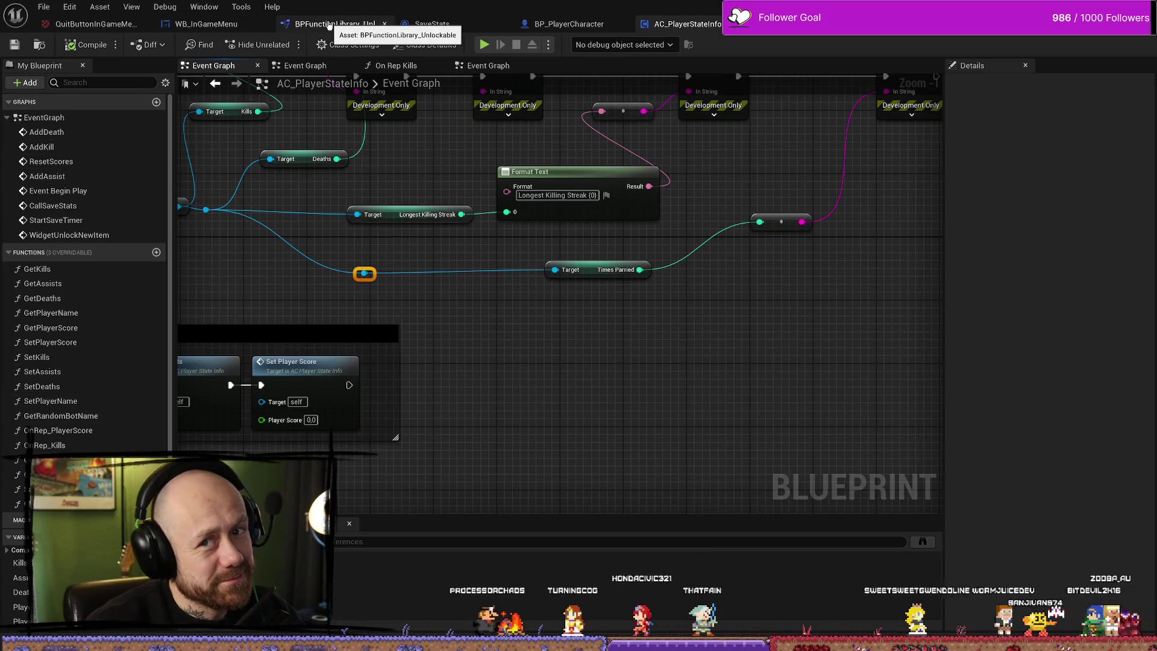
In BPFunctionLibrary_Unlockable, rename Parry Add One's NewParam input to SaveStateInput.
{"action": "left_click", "coordinate": [329, 24]}
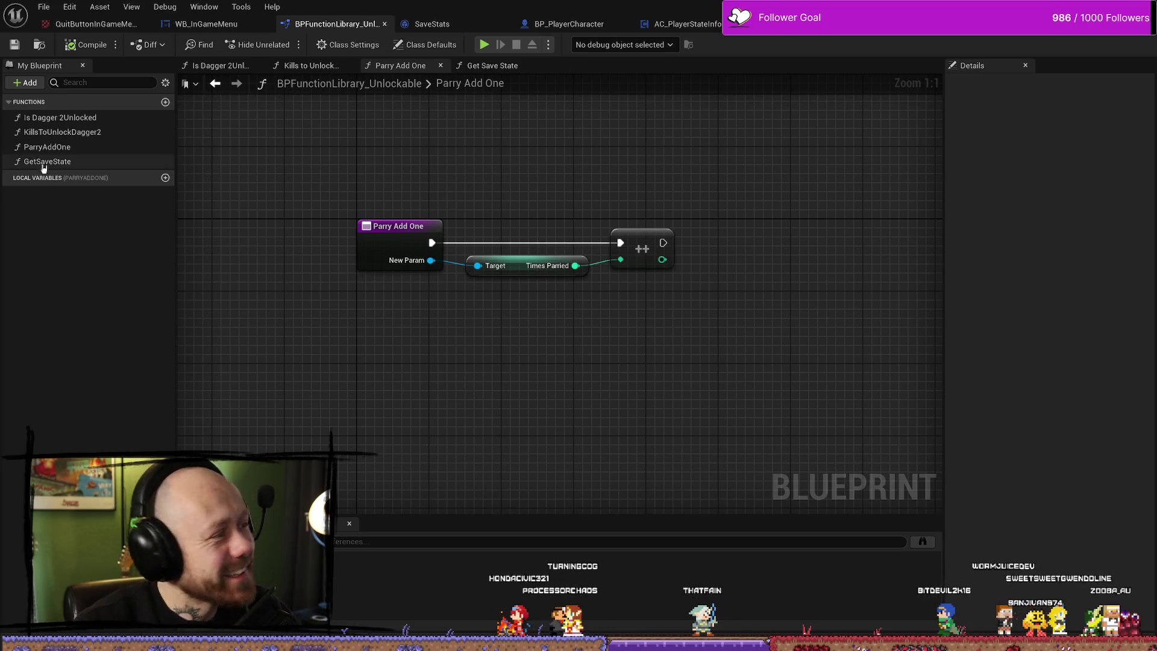
{"action": "left_click", "coordinate": [392, 226]}
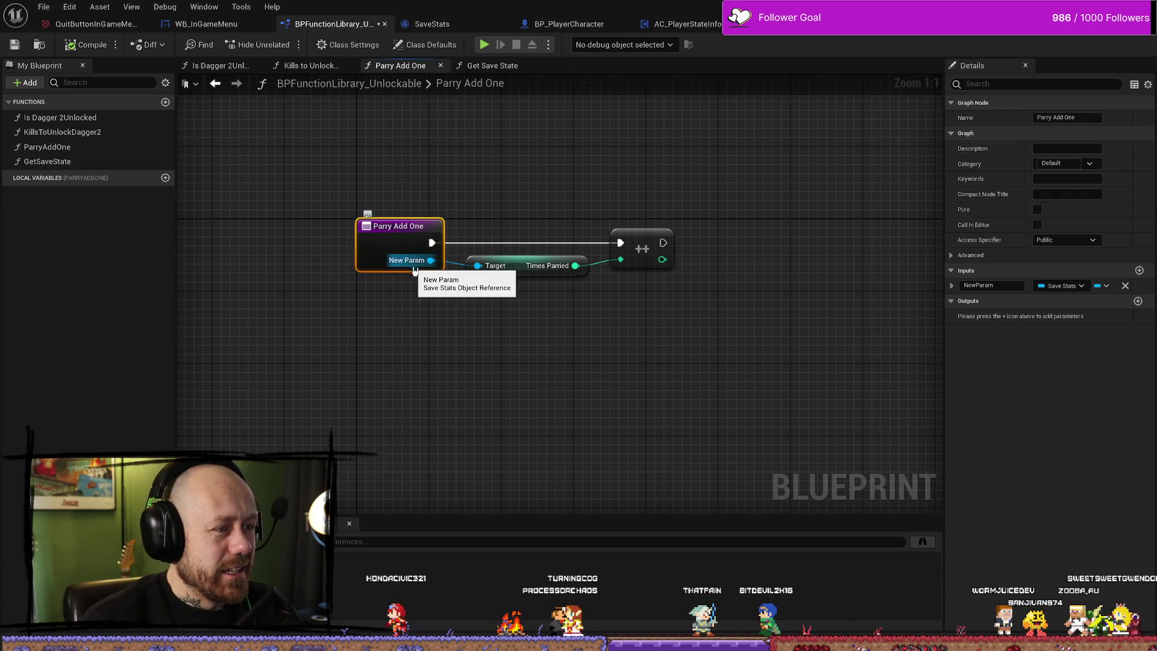
{"action": "left_click", "coordinate": [985, 286]}
{"action": "type", "text": "Sa"}
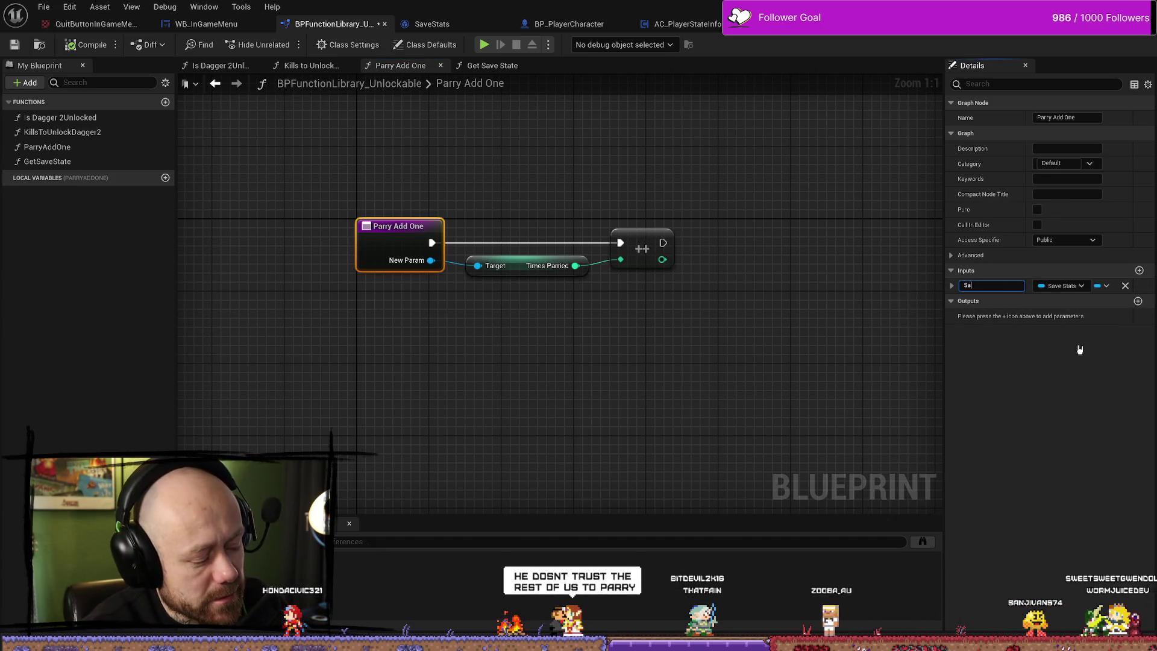
{"action": "type", "text": "ve"}
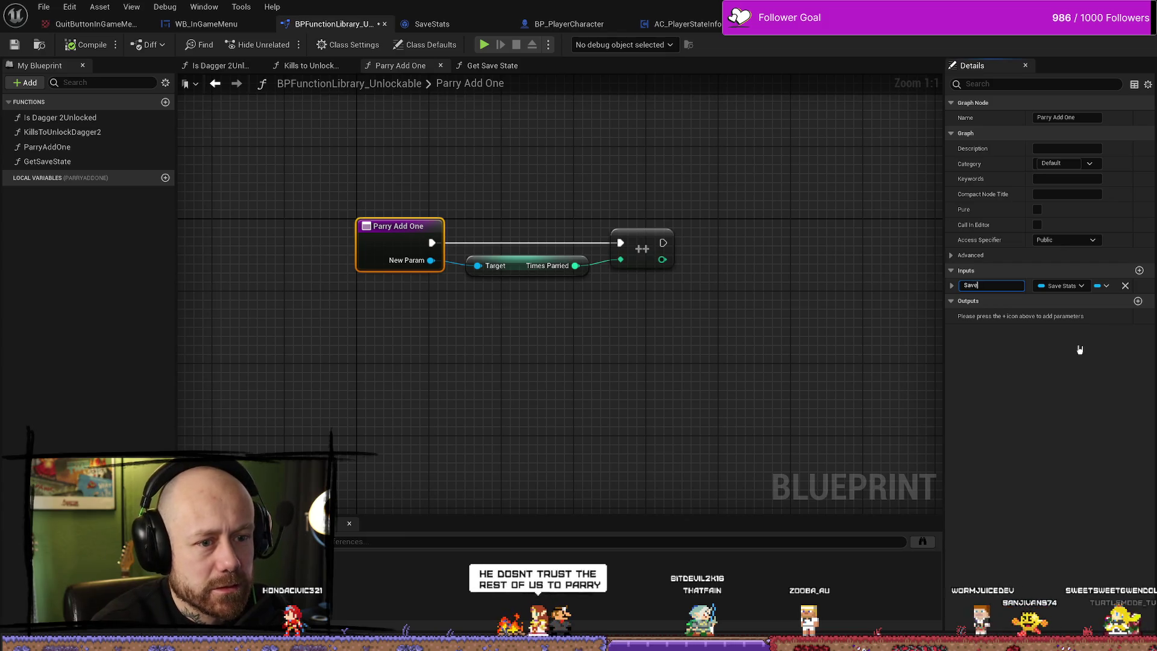
{"action": "type", "text": "State"}
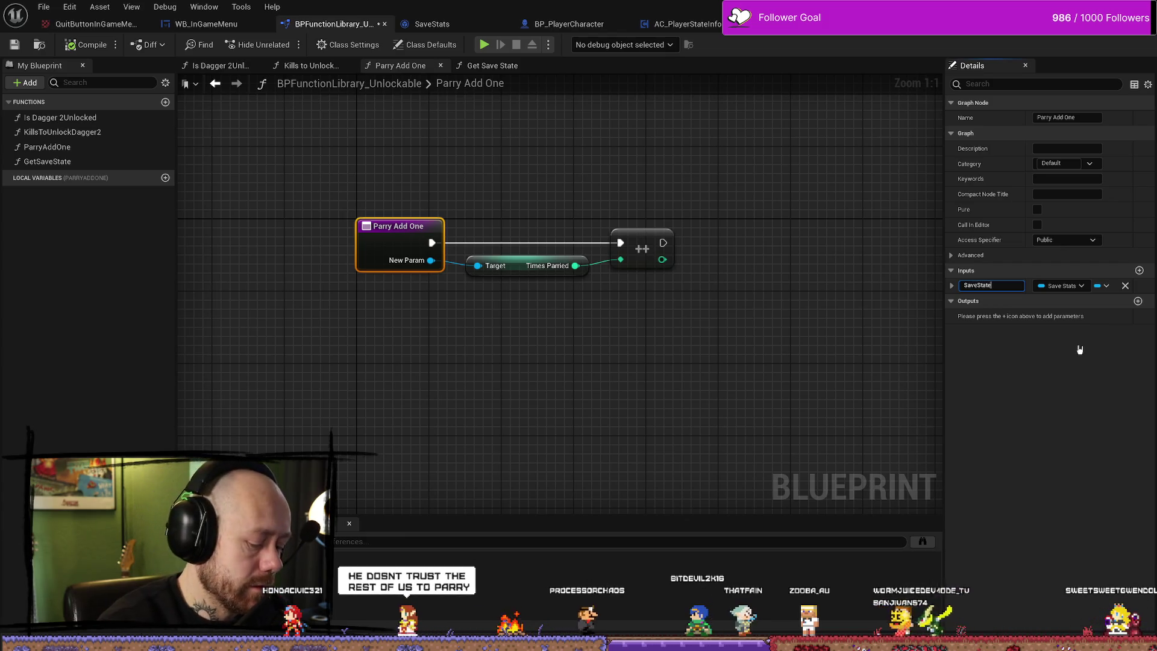
{"action": "type", "text": "Input"}
{"action": "key", "text": "Return"}
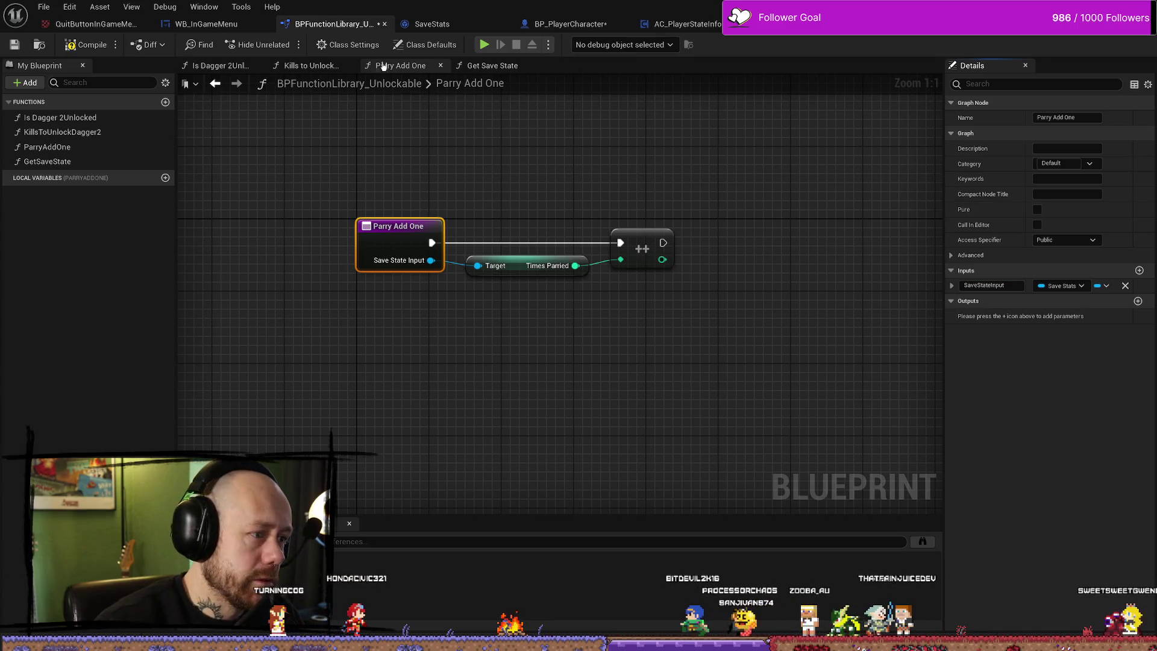
Open the Get Save State, Kills to Unlock Dagger 2 and Is Dagger 2Unlocked function graphs in turn.
{"action": "left_click", "coordinate": [92, 160]}
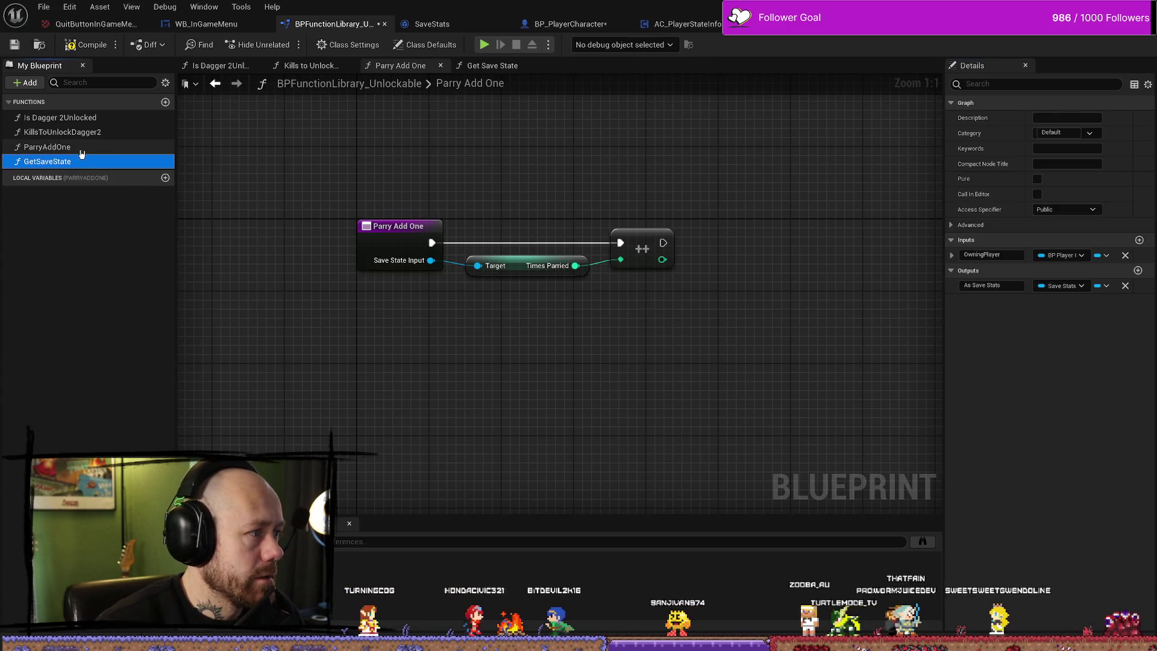
{"action": "double_click", "coordinate": [76, 161]}
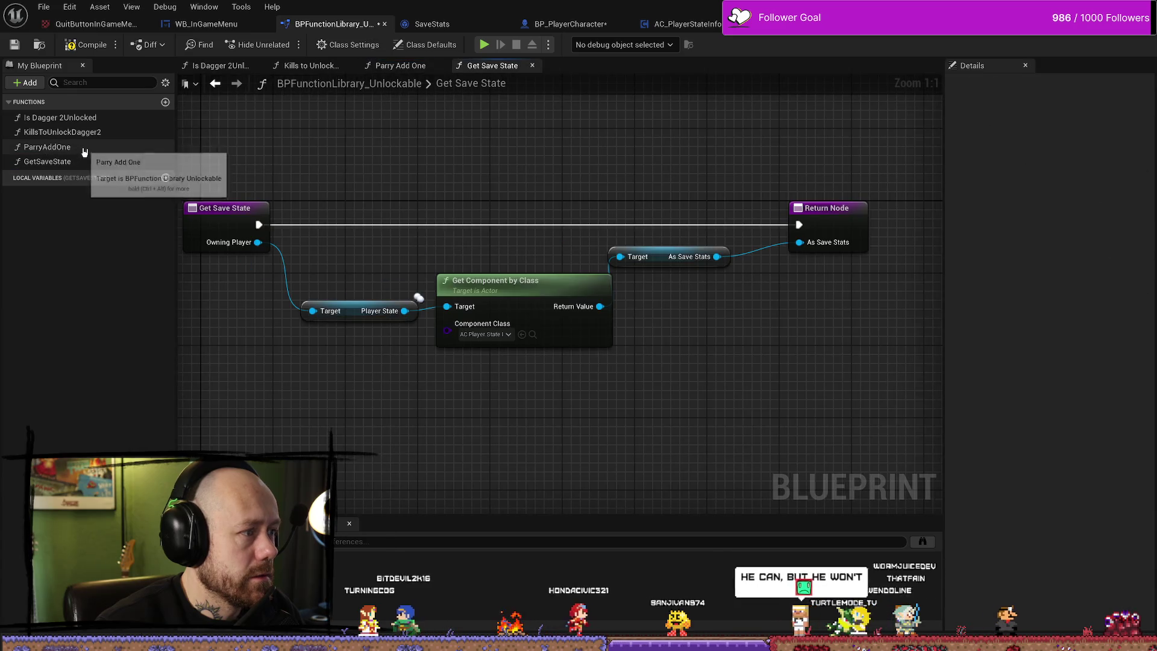
{"action": "double_click", "coordinate": [54, 147]}
{"action": "double_click", "coordinate": [67, 132]}
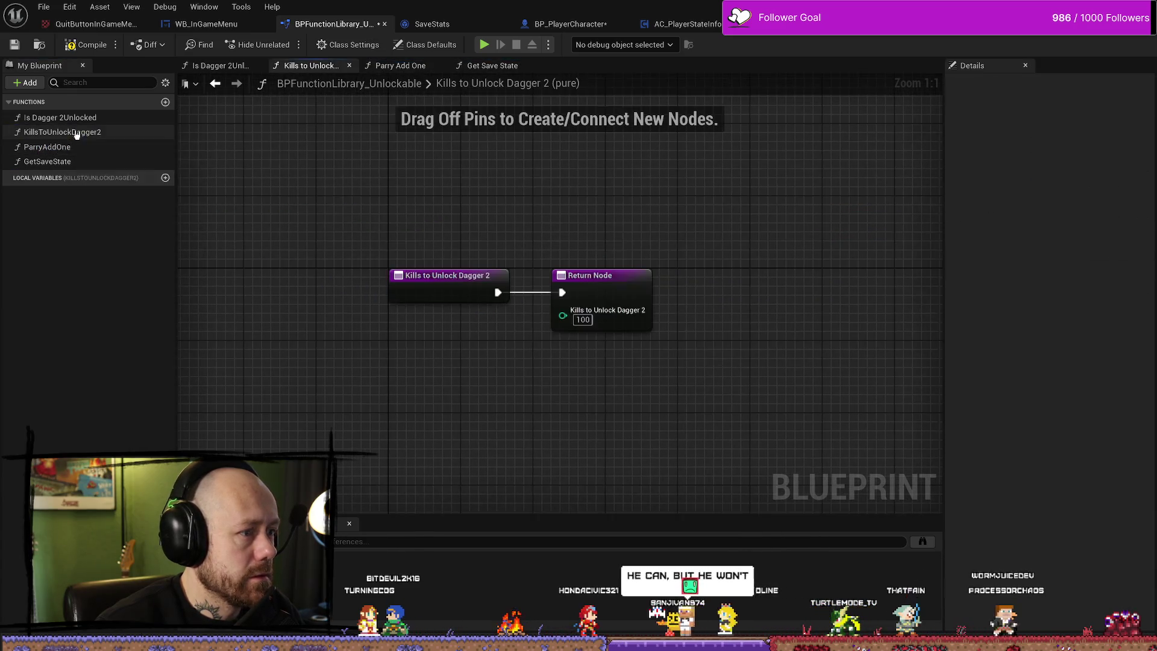
{"action": "double_click", "coordinate": [75, 120]}
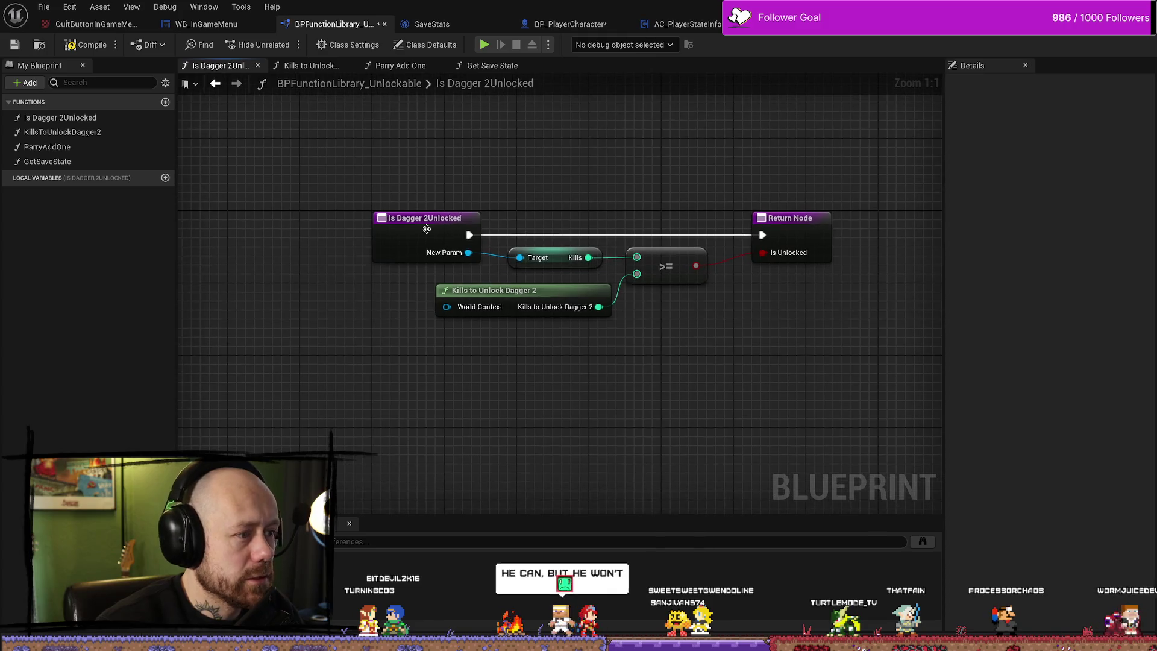
Rename Is Dagger 2Unlocked's NewParam input to SaveStateInput.
{"action": "left_click", "coordinate": [422, 218]}
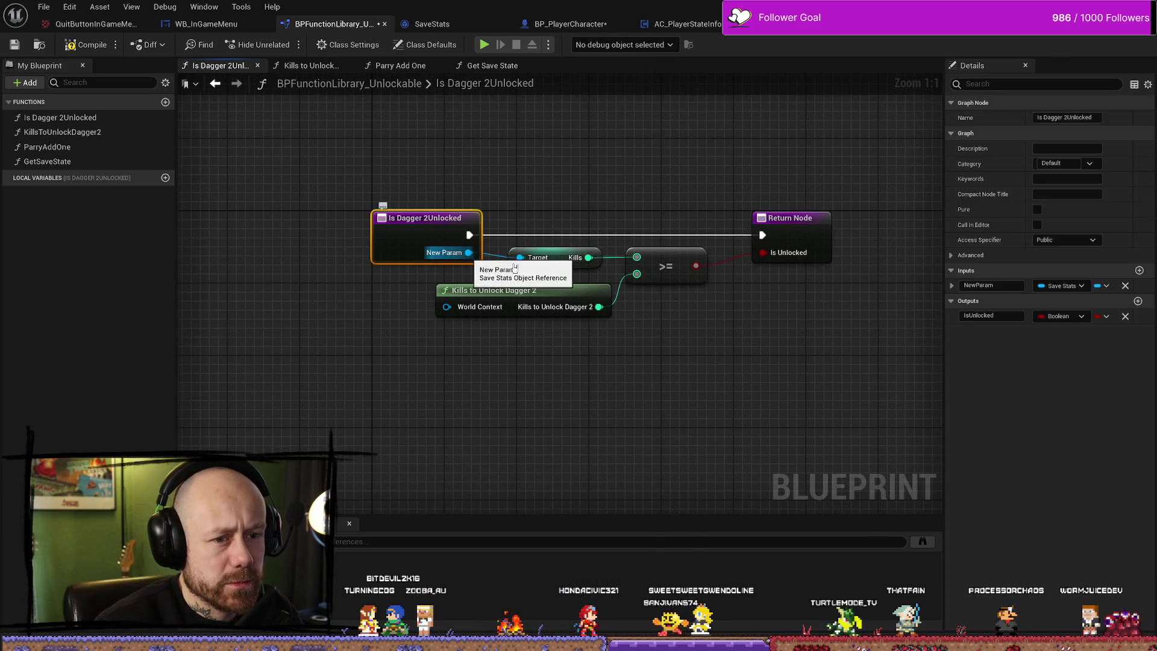
{"action": "left_click", "coordinate": [988, 285]}
{"action": "type", "text": "Save"}
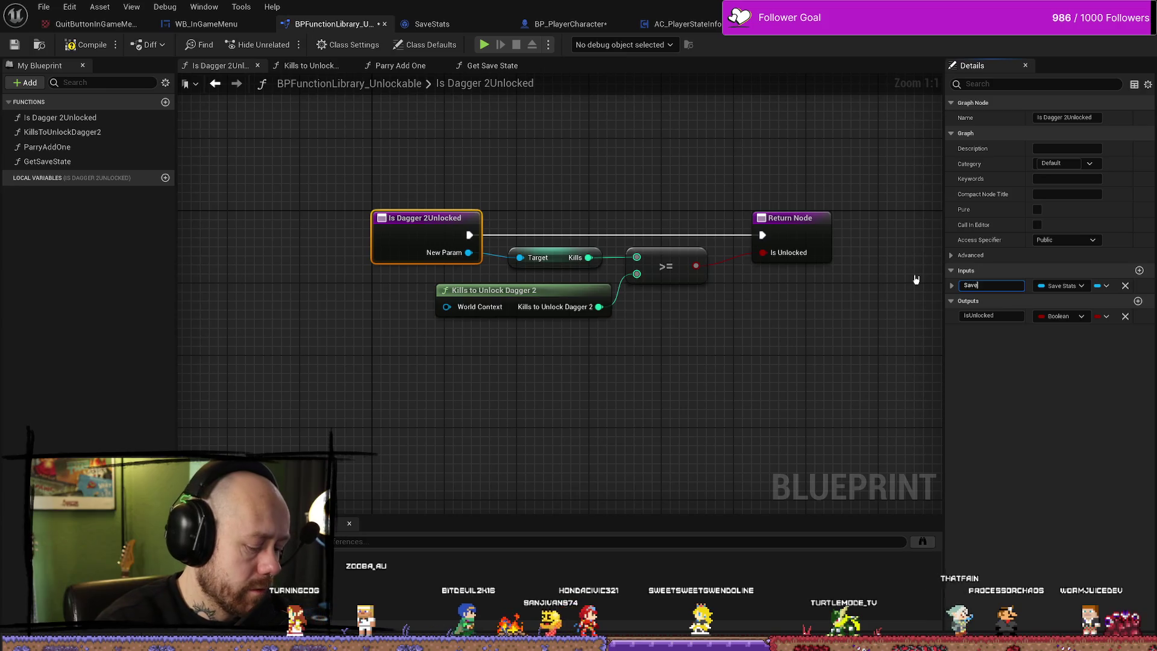
{"action": "key", "text": "BackSpace"}
{"action": "key", "text": "BackSpace"}
{"action": "type", "text": "S"}
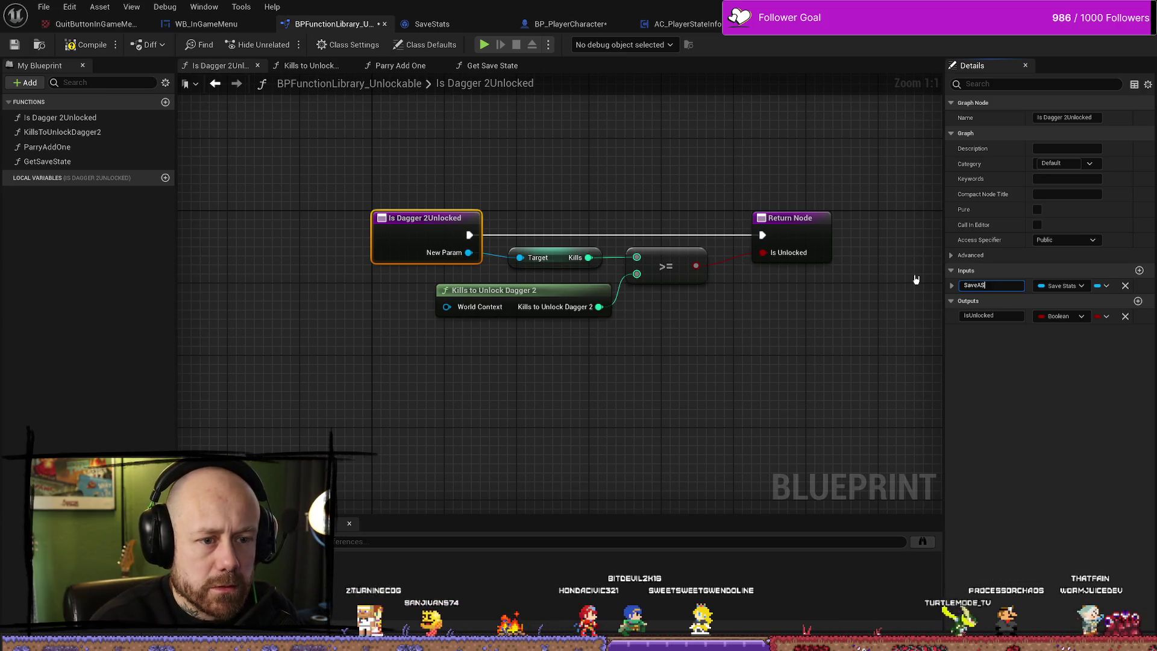
{"action": "type", "text": "tateInput"}
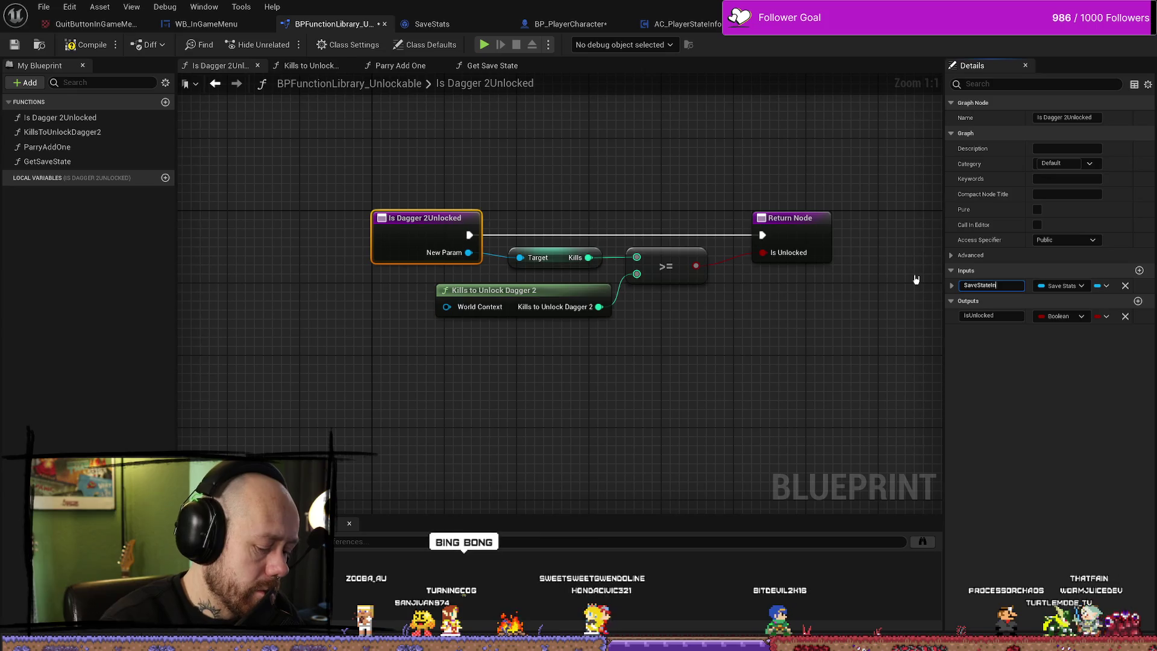
{"action": "key", "text": "Return"}
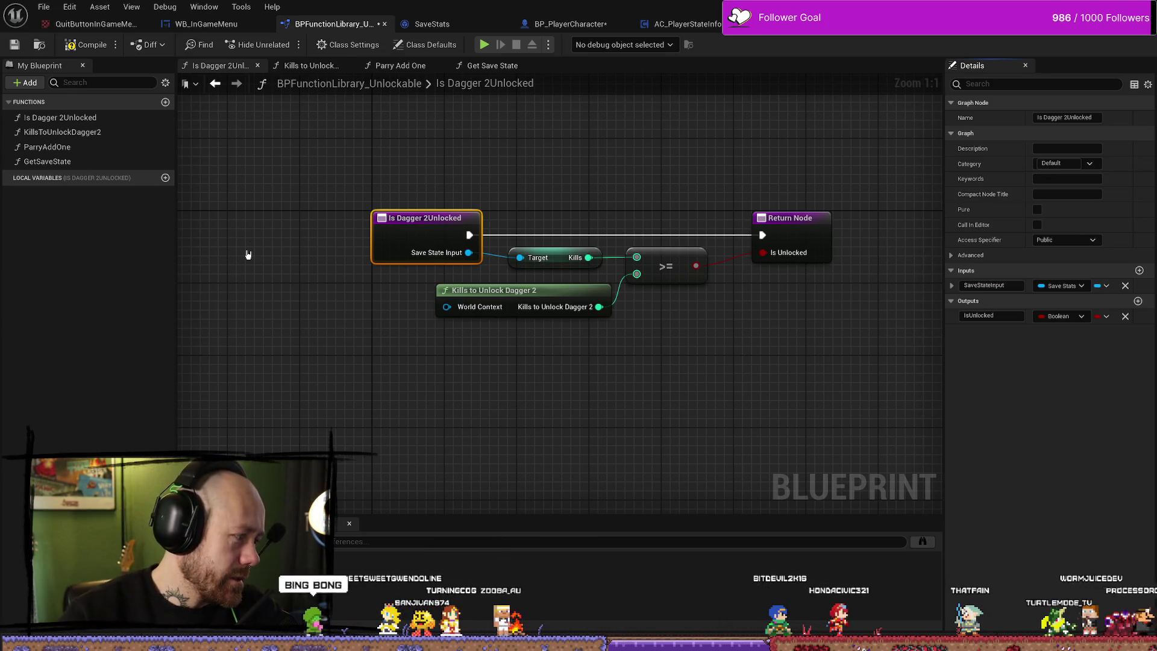
Compile and save the function library, then save all modified assets.
{"action": "left_click", "coordinate": [86, 45]}
{"action": "left_click", "coordinate": [15, 45]}
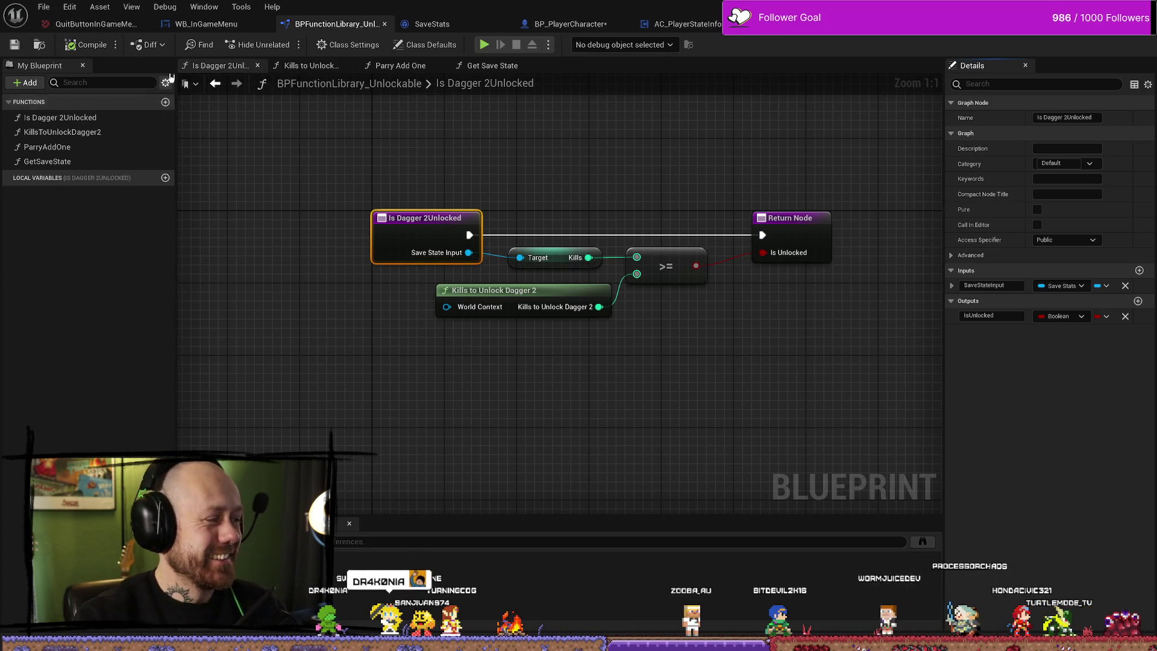
{"action": "left_click_drag", "start_coordinate": [504, 126], "coordinate": [465, 123]}
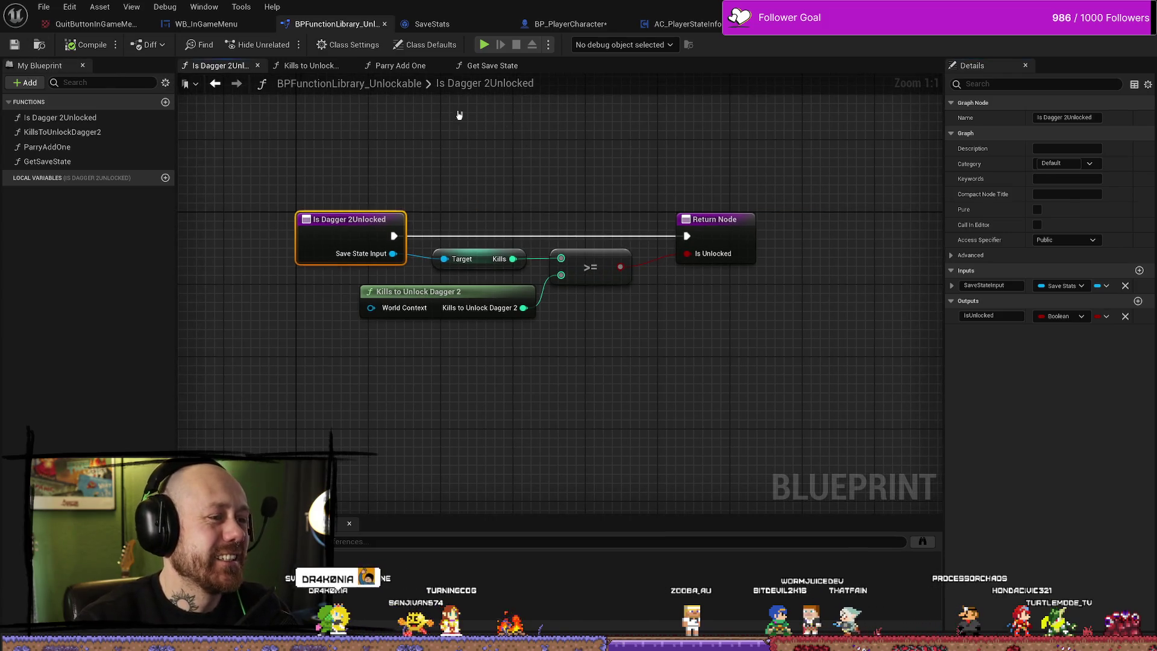
{"action": "left_click", "coordinate": [62, 5]}
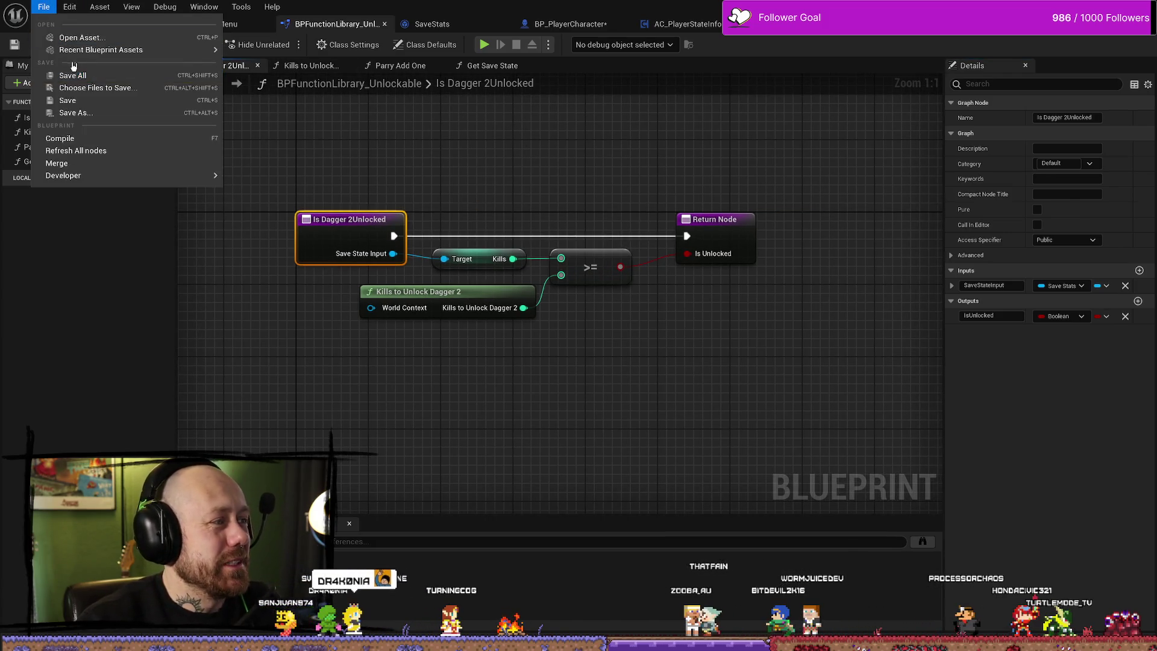
{"action": "left_click", "coordinate": [73, 76]}
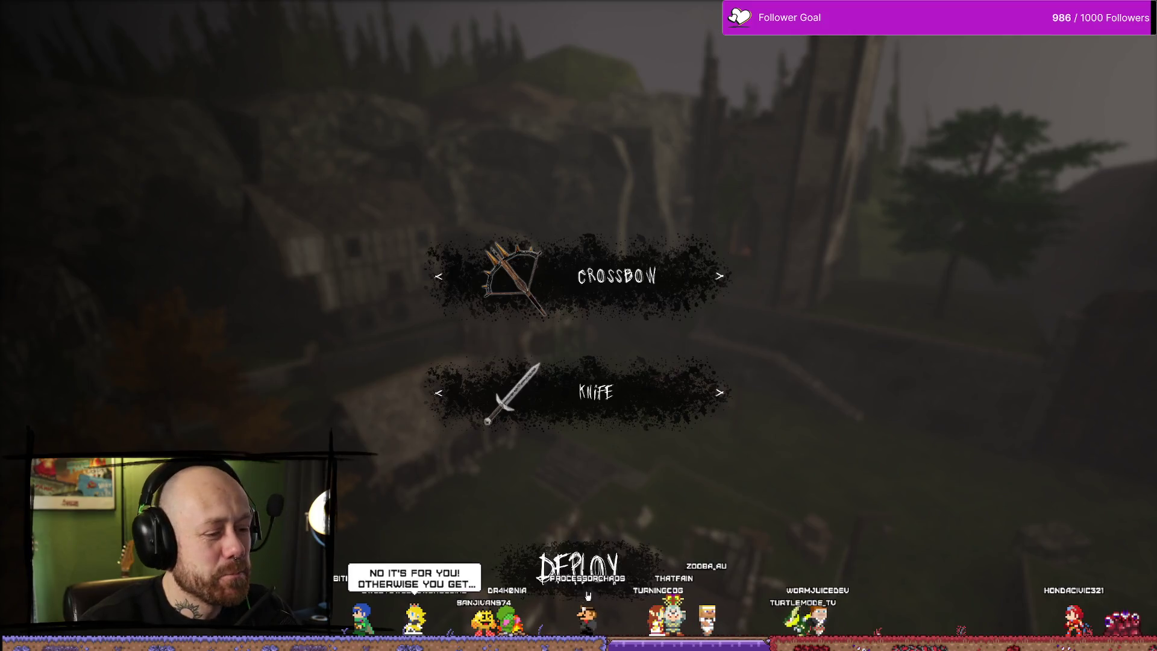
{"action": "key", "text": "2"}
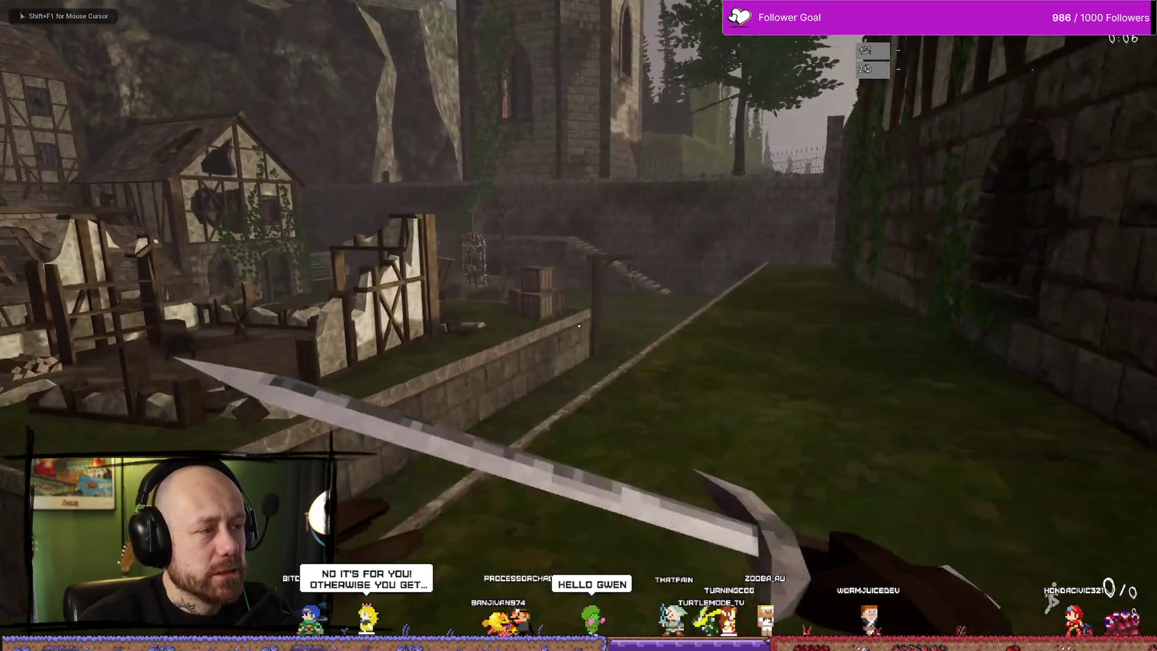
{"action": "left_click", "coordinate": [579, 325]}
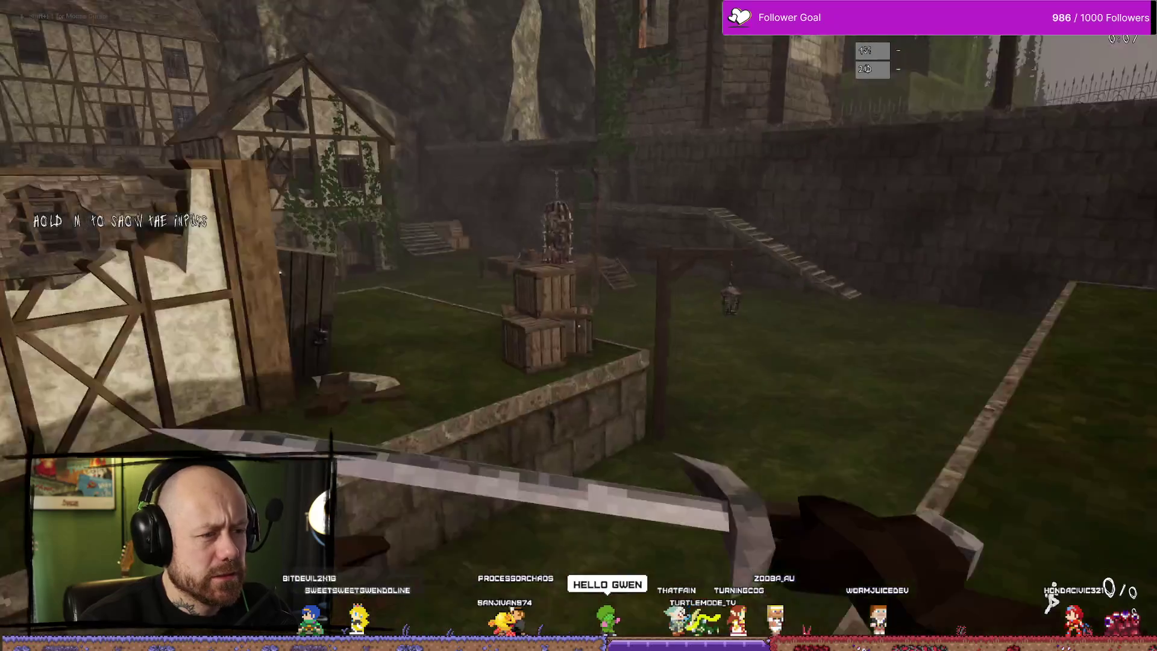
{"action": "key", "text": "w"}
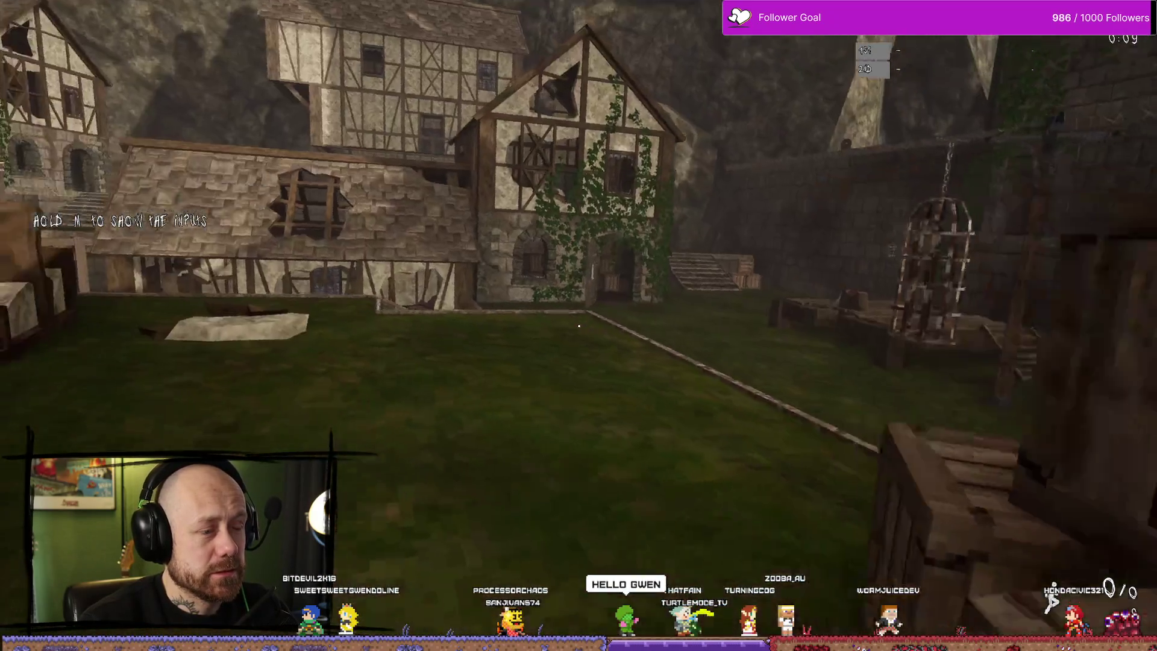
{"action": "key", "text": "Escape"}
{"action": "key", "text": "ctrl+space"}
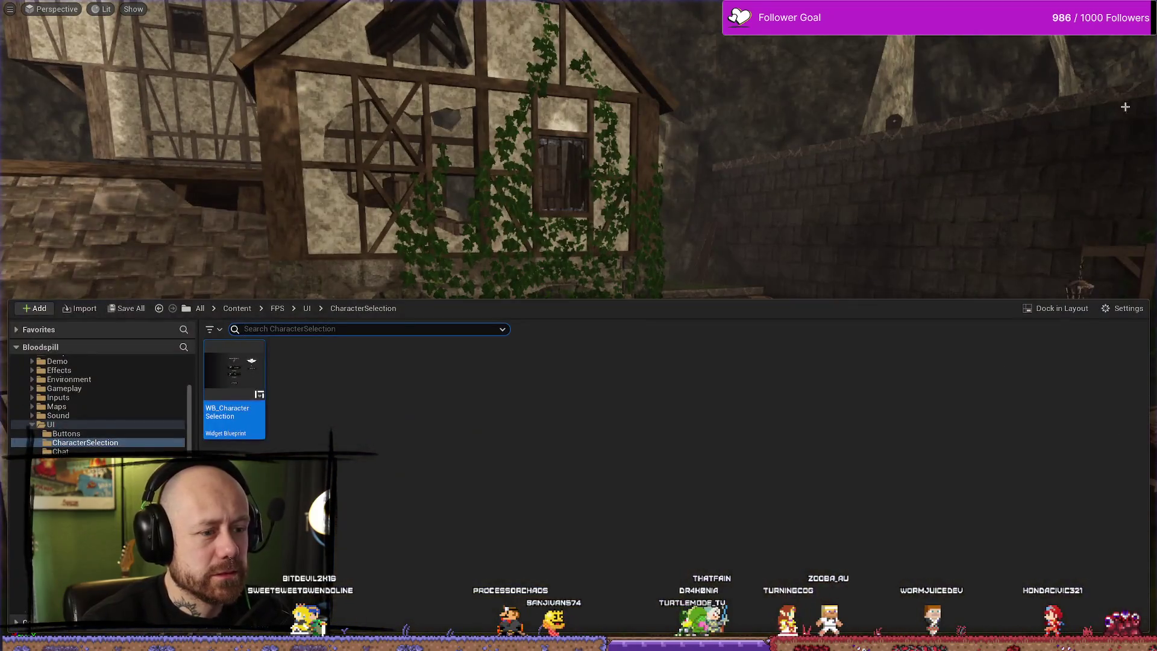
{"action": "key", "text": "ctrl+space"}
{"action": "key", "text": "ctrl+space"}
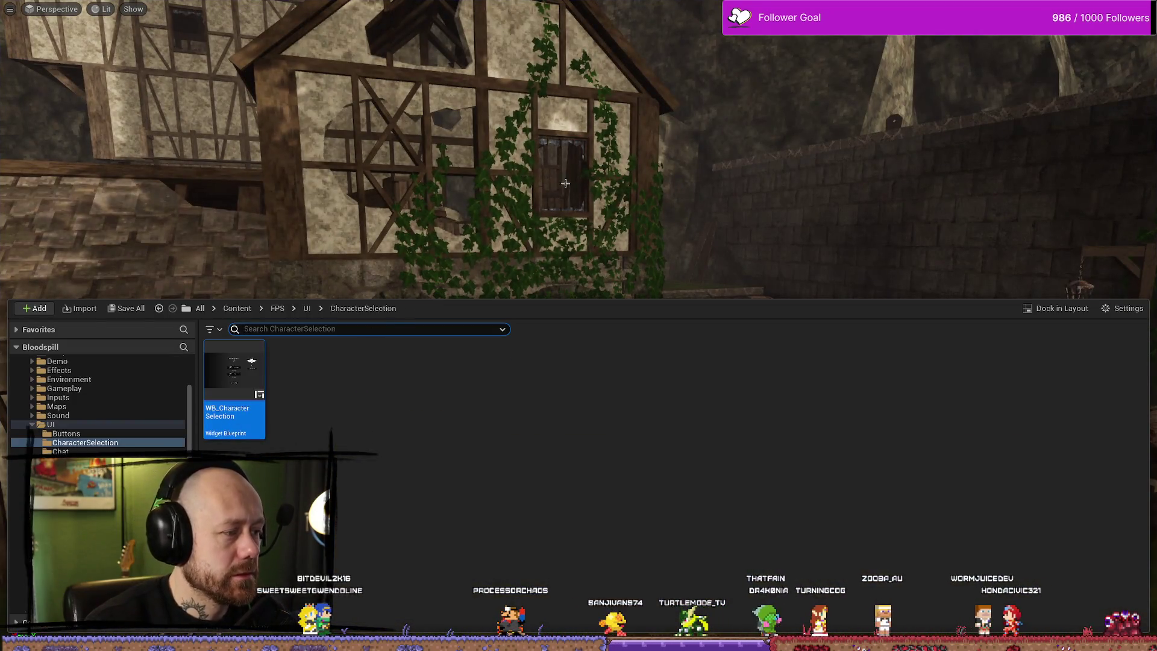
{"action": "key", "text": "F11"}
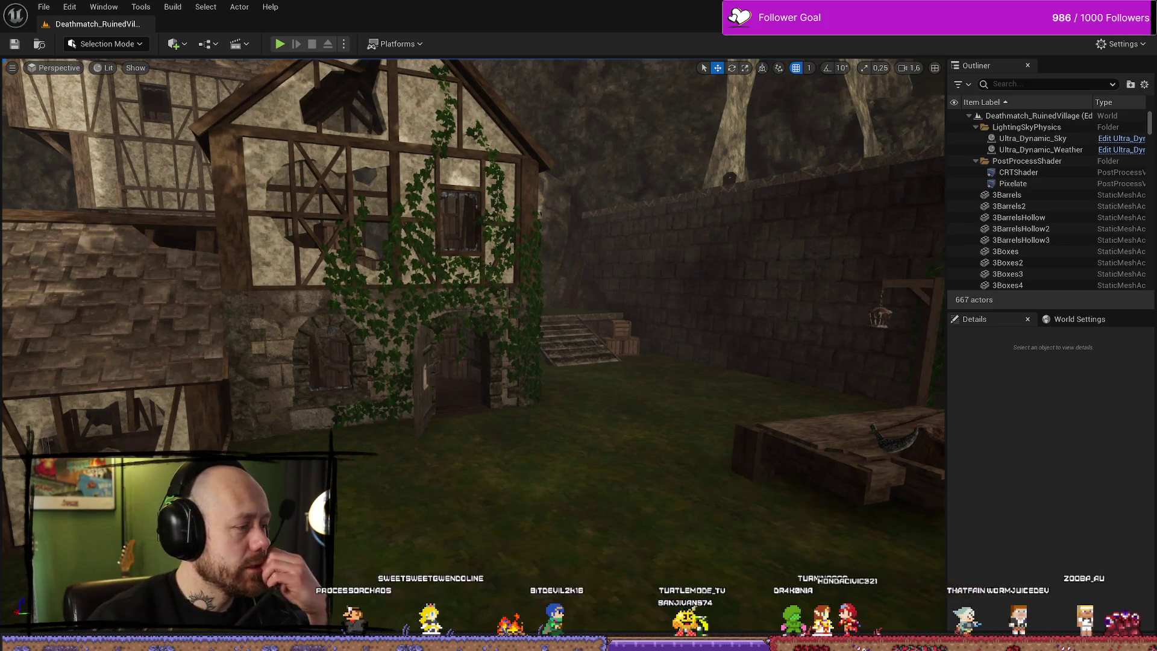
{"action": "key", "text": "alt+Tab"}
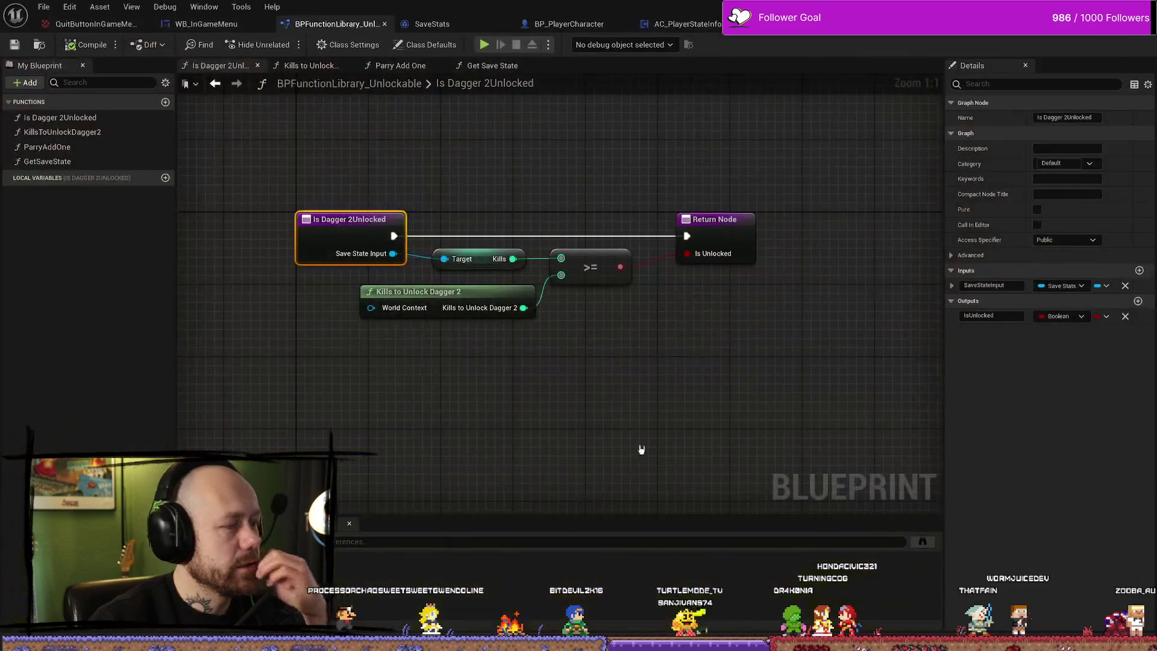
Look through the open editor tabs and return to the AC_PlayerStateInfo event graph.
{"action": "left_click", "coordinate": [504, 66]}
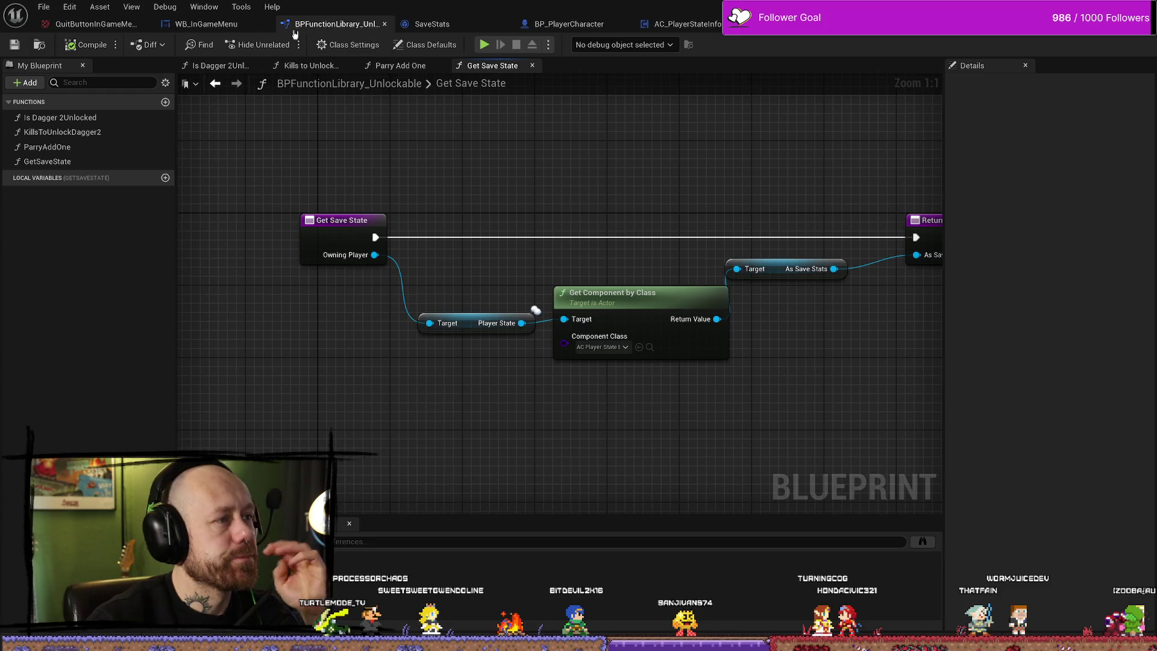
{"action": "left_click", "coordinate": [206, 24]}
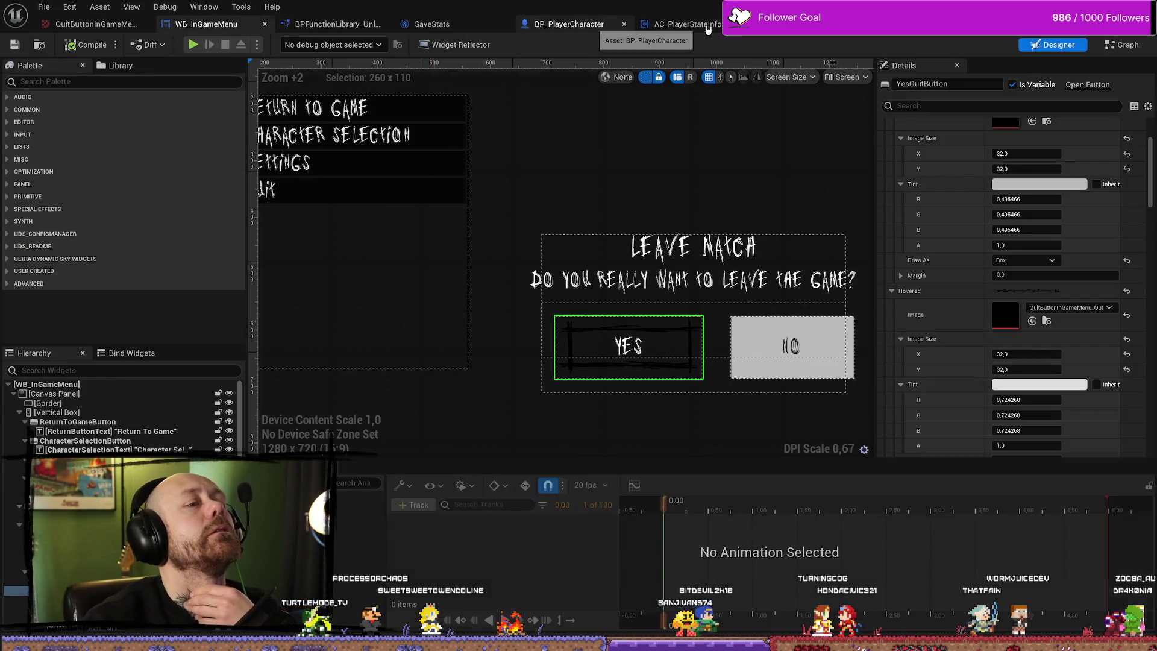
{"action": "left_click", "coordinate": [708, 29]}
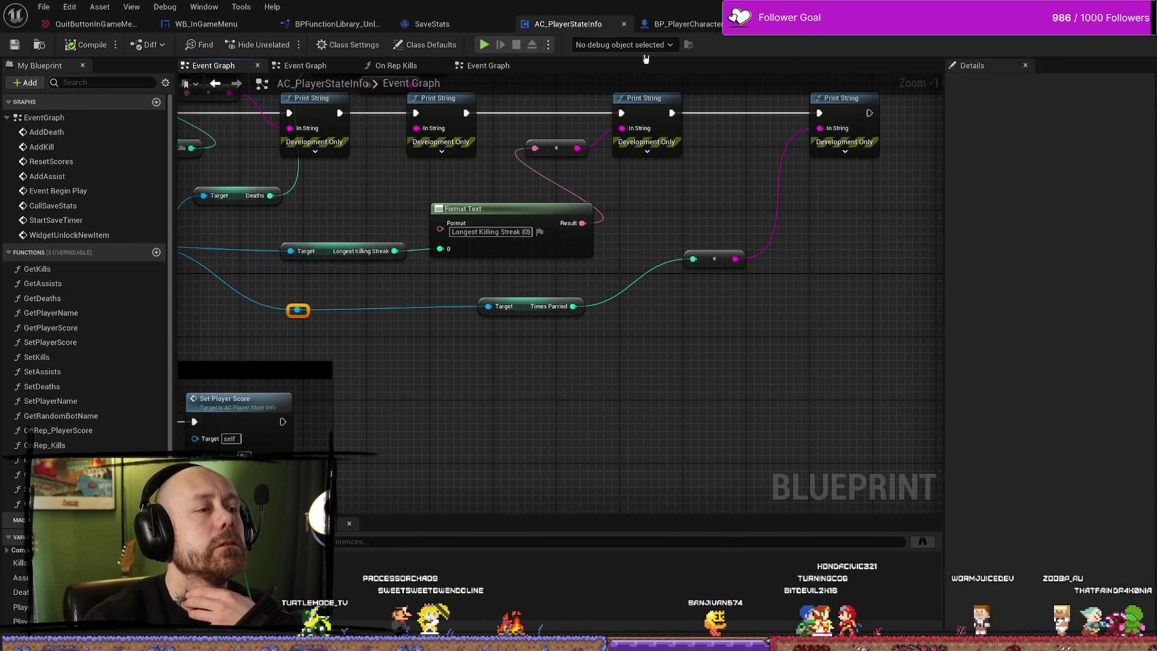
{"action": "left_click", "coordinate": [683, 24]}
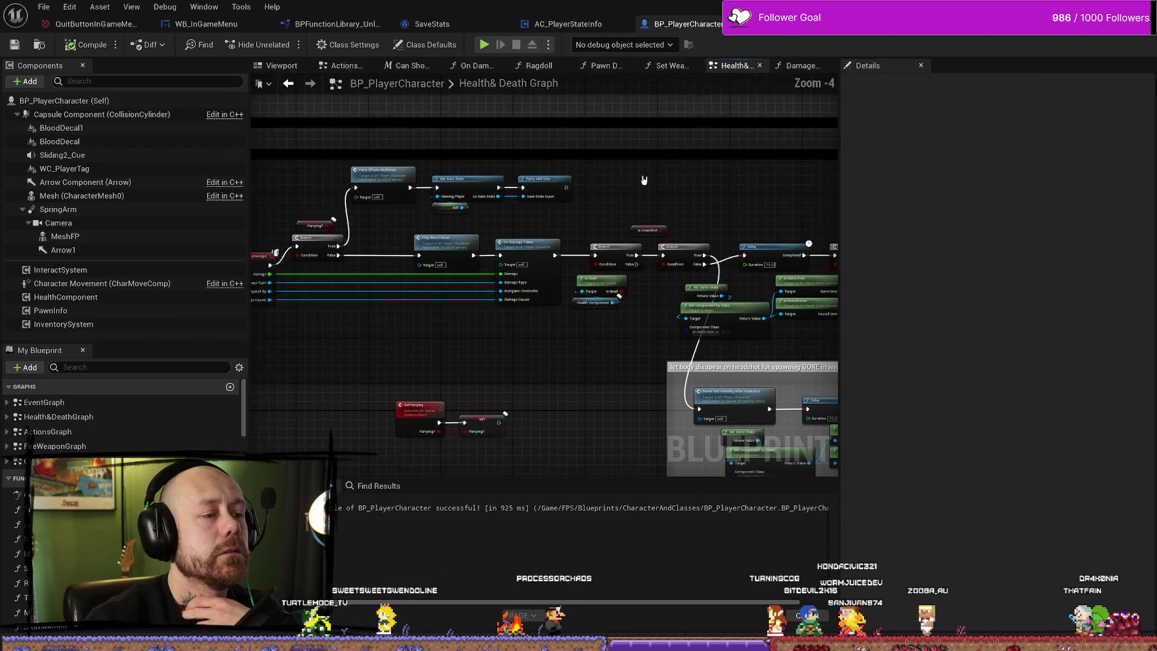
{"action": "left_click", "coordinate": [578, 24]}
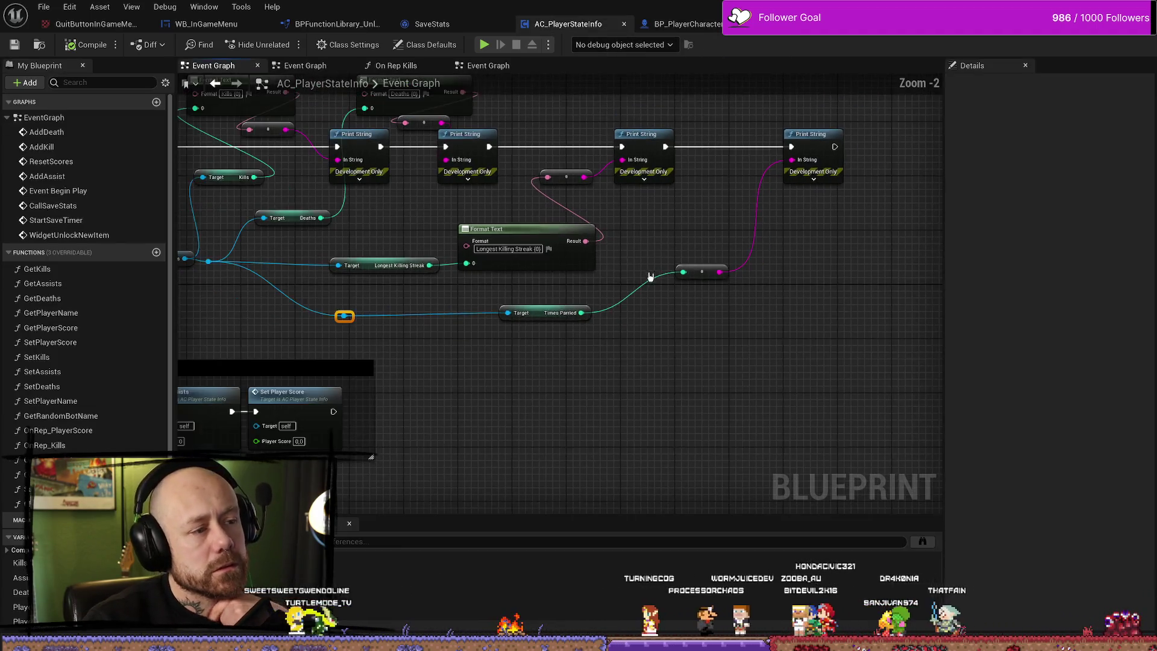
{"action": "scroll", "coordinate": [648, 271], "scroll_direction": "up", "scroll_amount": 1}
Paste a copy of the Format Text node below the others with format text 'parried{0}'.
{"action": "left_click", "coordinate": [466, 213]}
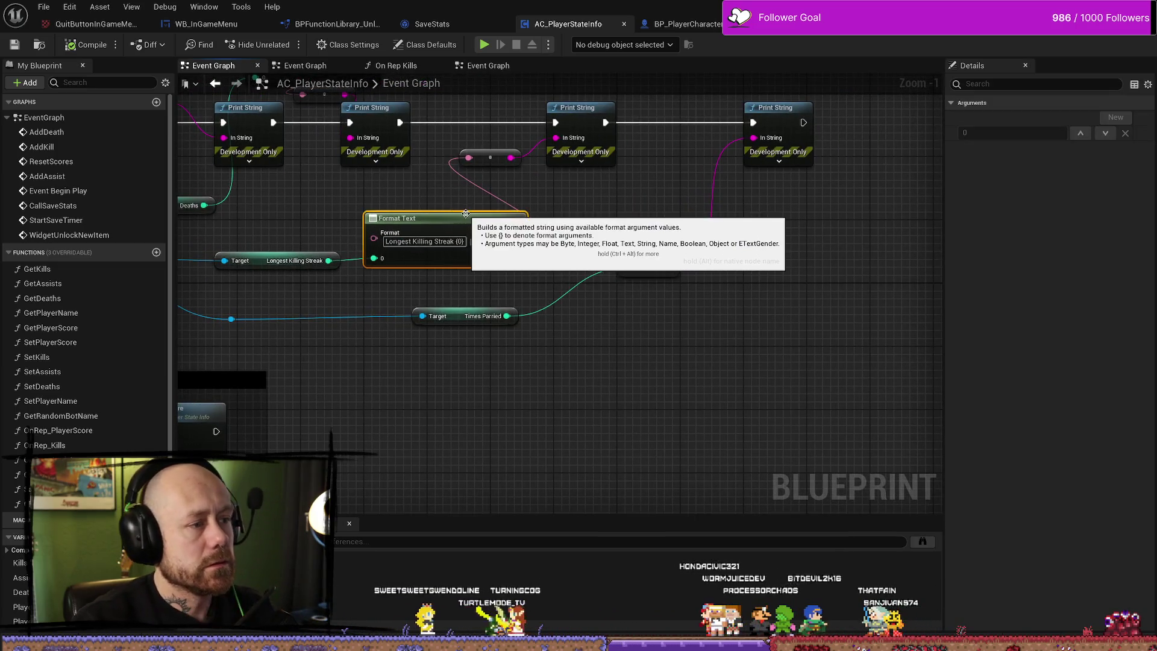
{"action": "left_click", "coordinate": [672, 225]}
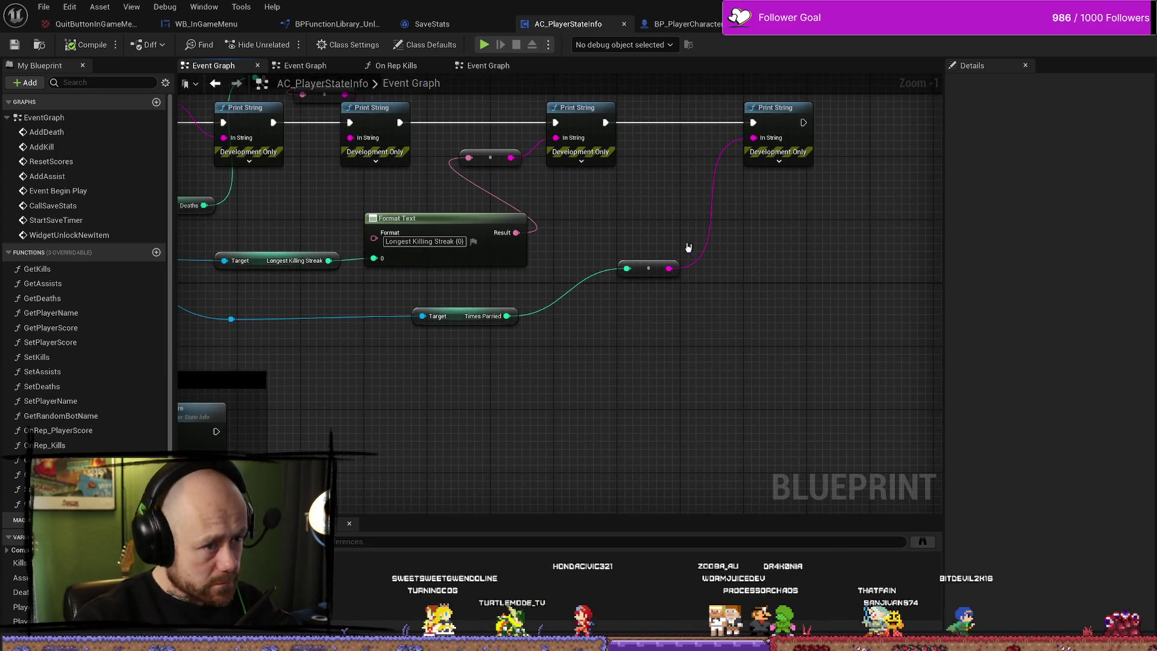
{"action": "left_click_drag", "start_coordinate": [670, 263], "coordinate": [845, 238]}
{"action": "key", "text": "ctrl+v"}
{"action": "mouse_move", "coordinate": [810, 392]}
{"action": "left_mouse_down"}
{"action": "mouse_move", "coordinate": [719, 347]}
{"action": "mouse_move", "coordinate": [614, 344]}
{"action": "left_mouse_up"}
{"action": "type", "text": "parr"}
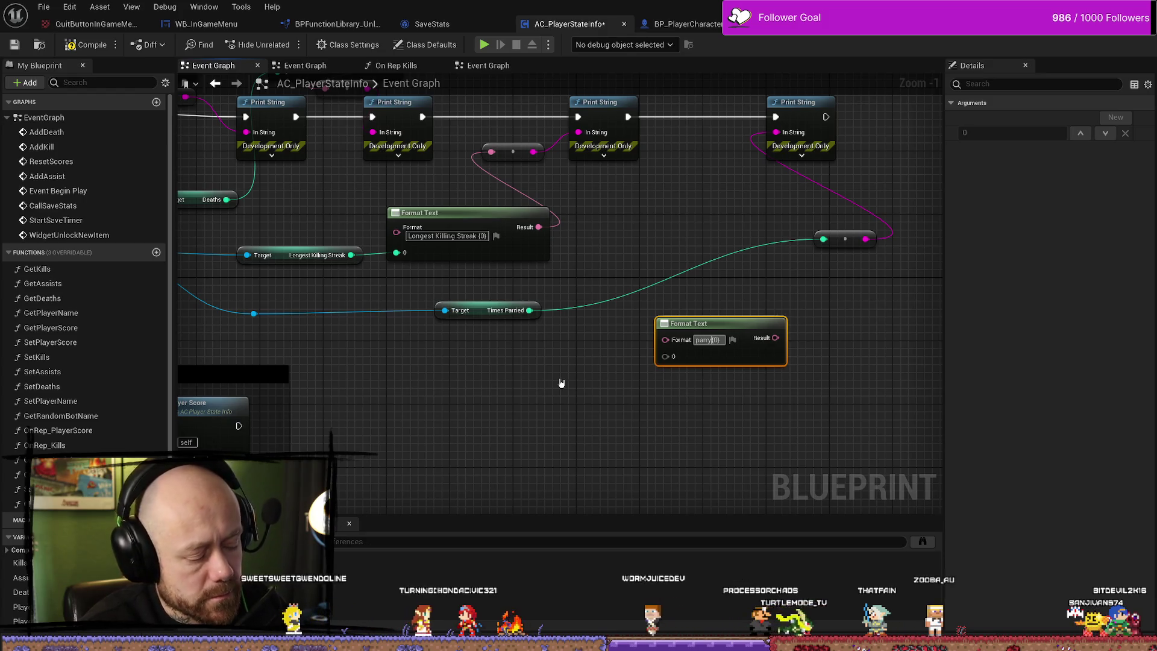
{"action": "key", "text": "BackSpace"}
{"action": "type", "text": "i"}
{"action": "key", "text": "Return"}
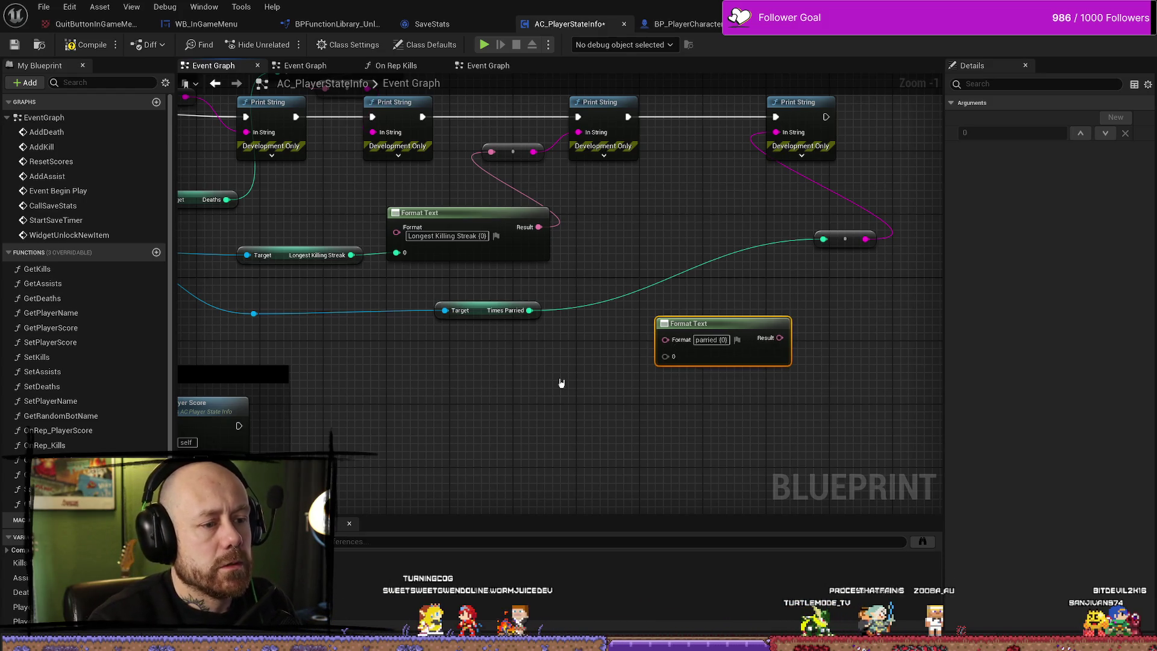
Feed Times Parried into the Format Text and its result into Print String, deleting the leftover reroute.
{"action": "left_click_drag", "start_coordinate": [528, 310], "coordinate": [665, 356]}
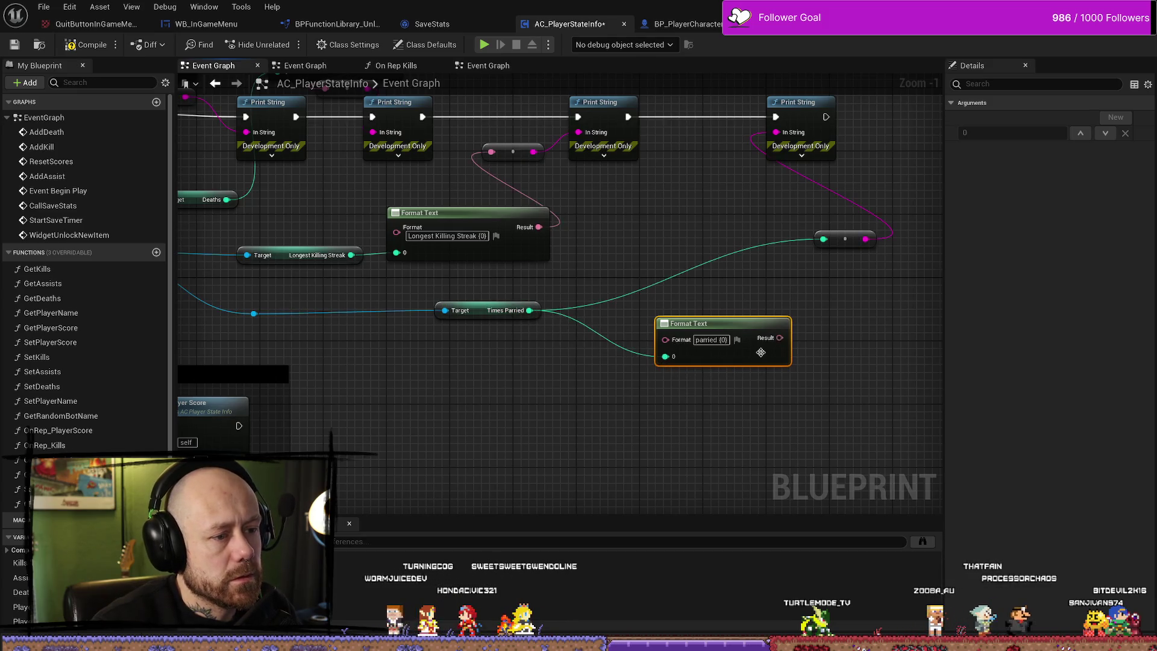
{"action": "left_click_drag", "start_coordinate": [780, 338], "coordinate": [824, 243]}
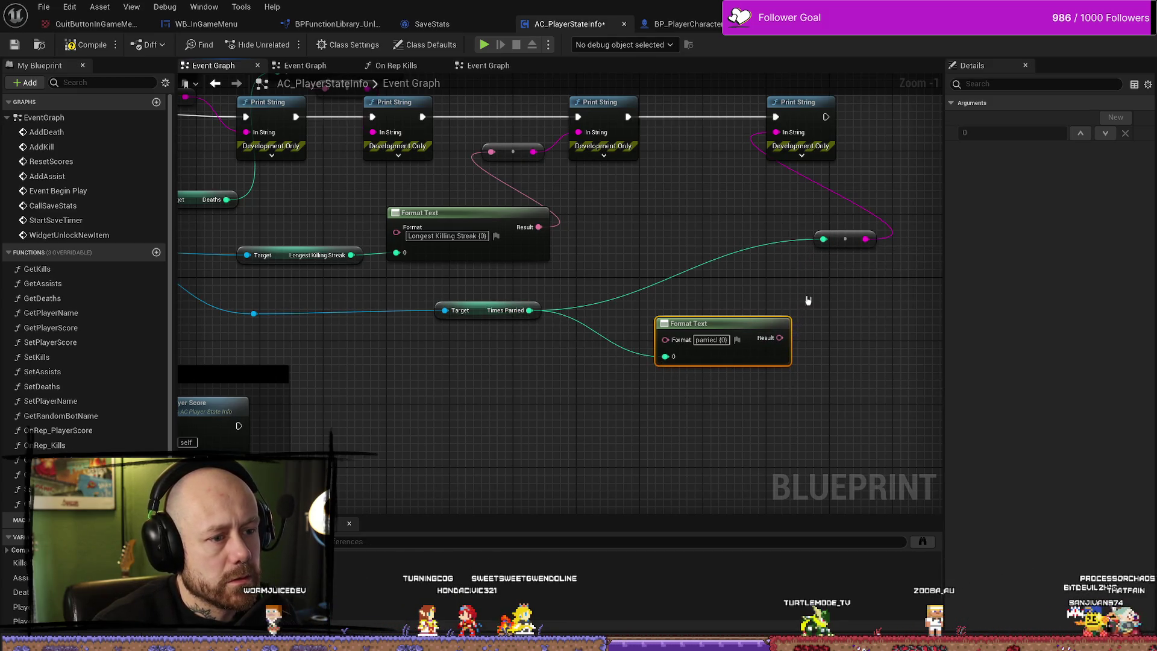
{"action": "left_click", "coordinate": [845, 239]}
{"action": "key", "text": "Delete"}
{"action": "left_click_drag", "start_coordinate": [780, 338], "coordinate": [778, 138]}
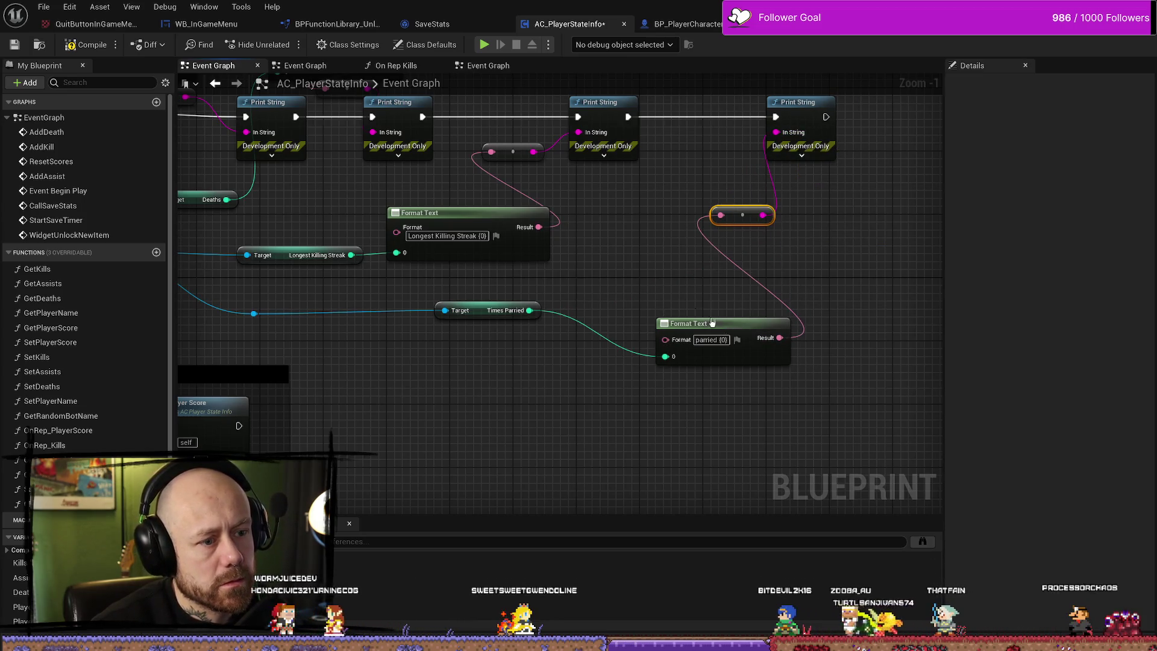
{"action": "left_click_drag", "start_coordinate": [730, 340], "coordinate": [641, 291]}
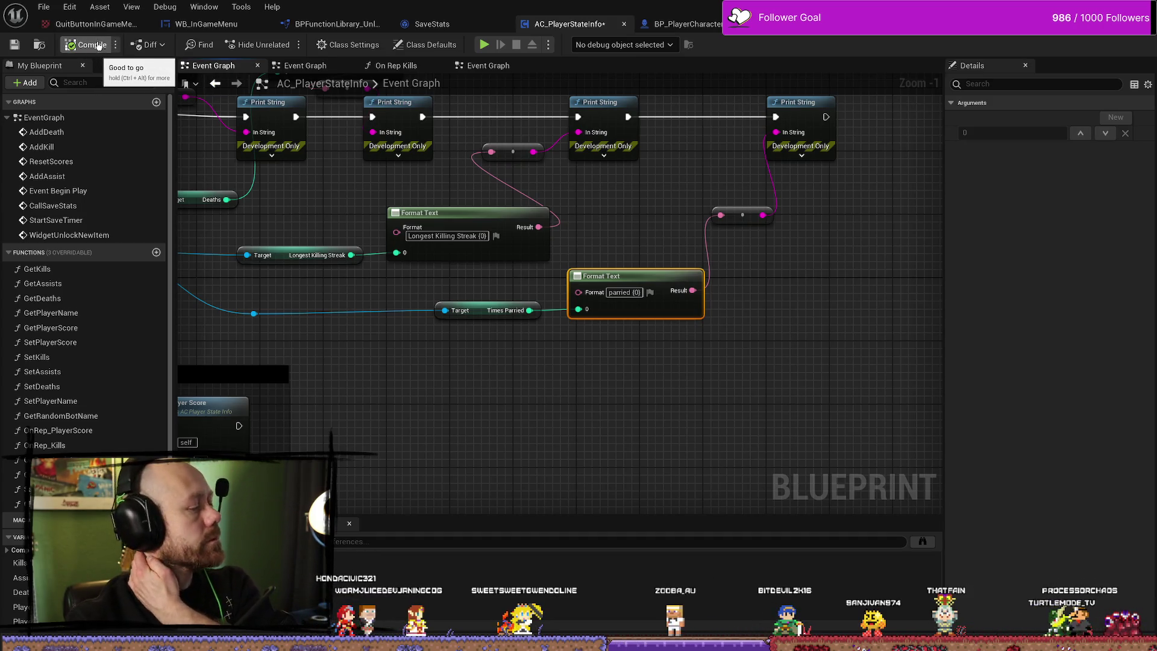
Compile and save AC_PlayerStateInfo.
{"action": "left_click", "coordinate": [84, 47]}
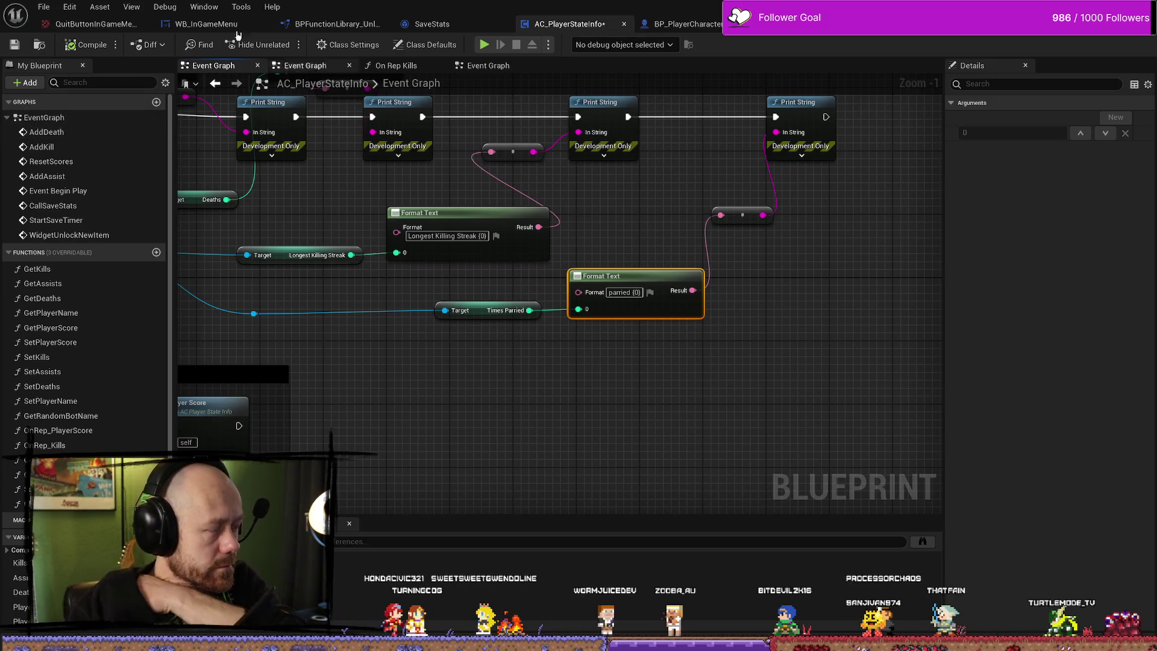
{"action": "left_click", "coordinate": [15, 44]}
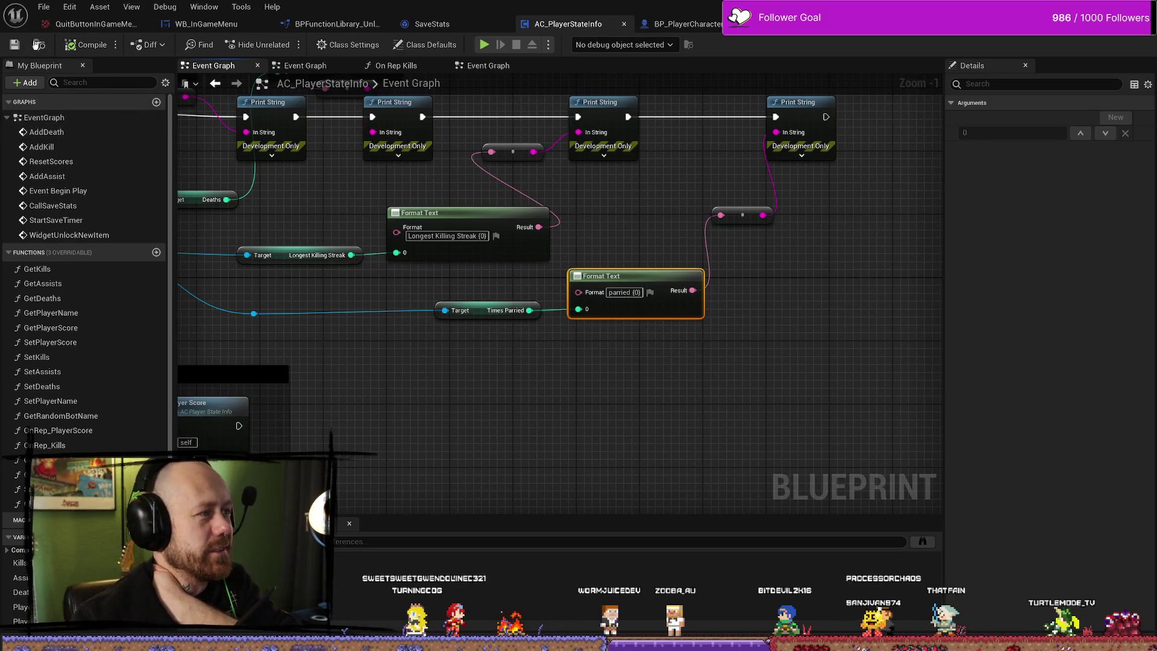
{"action": "left_click", "coordinate": [67, 8]}
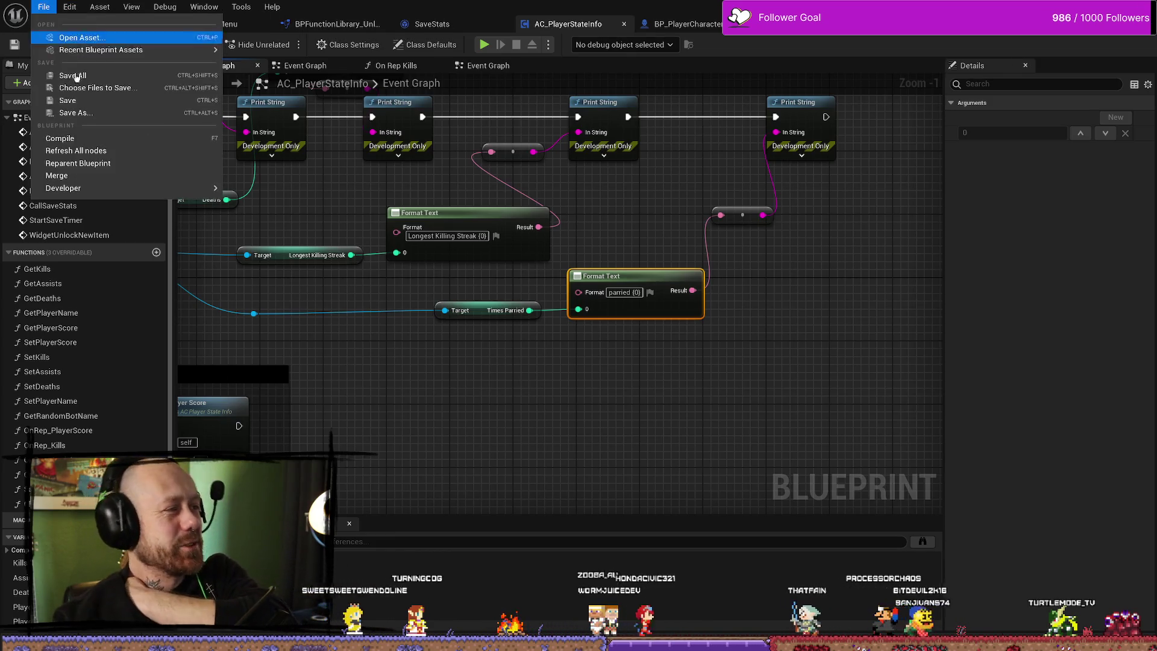
Return to the level editor and start a Play-in-Editor session of Deathmatch_RuinedVillage.
{"action": "left_click", "coordinate": [320, 199]}
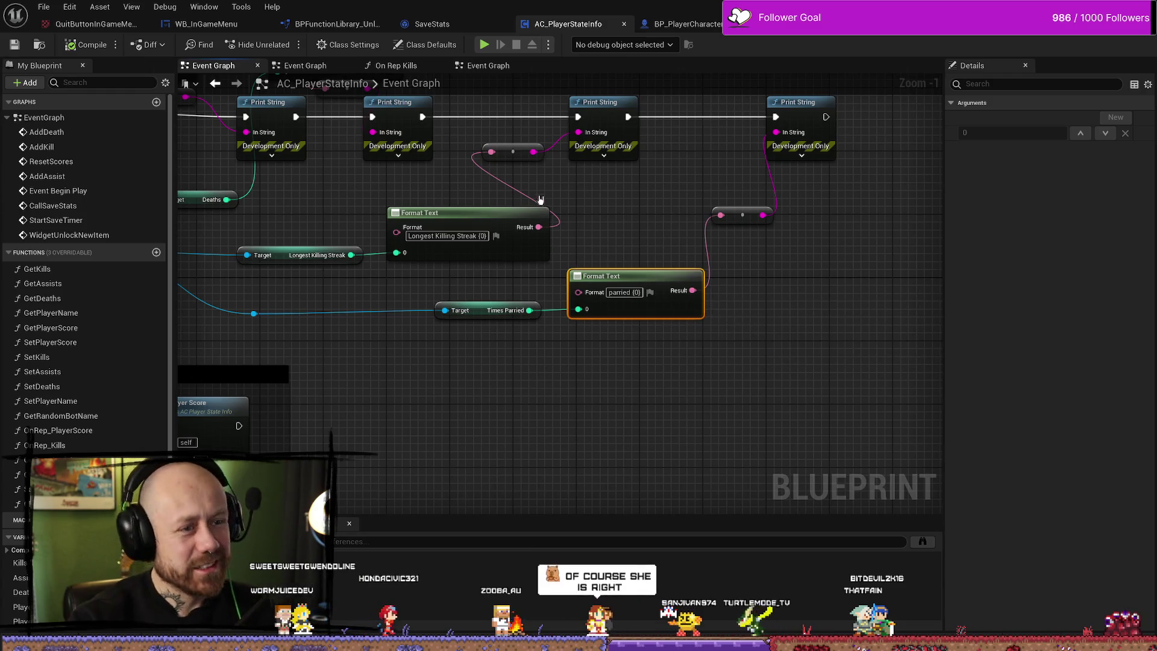
{"action": "left_click", "coordinate": [683, 25]}
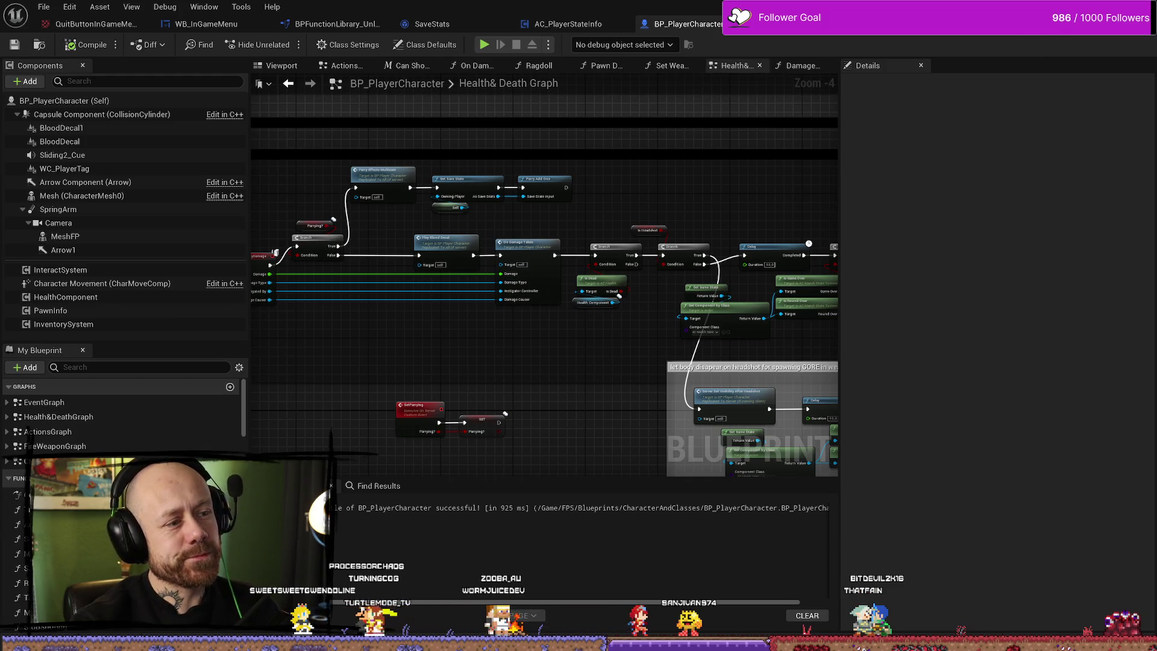
{"action": "key", "text": "alt+Tab"}
{"action": "left_click", "coordinate": [283, 44]}
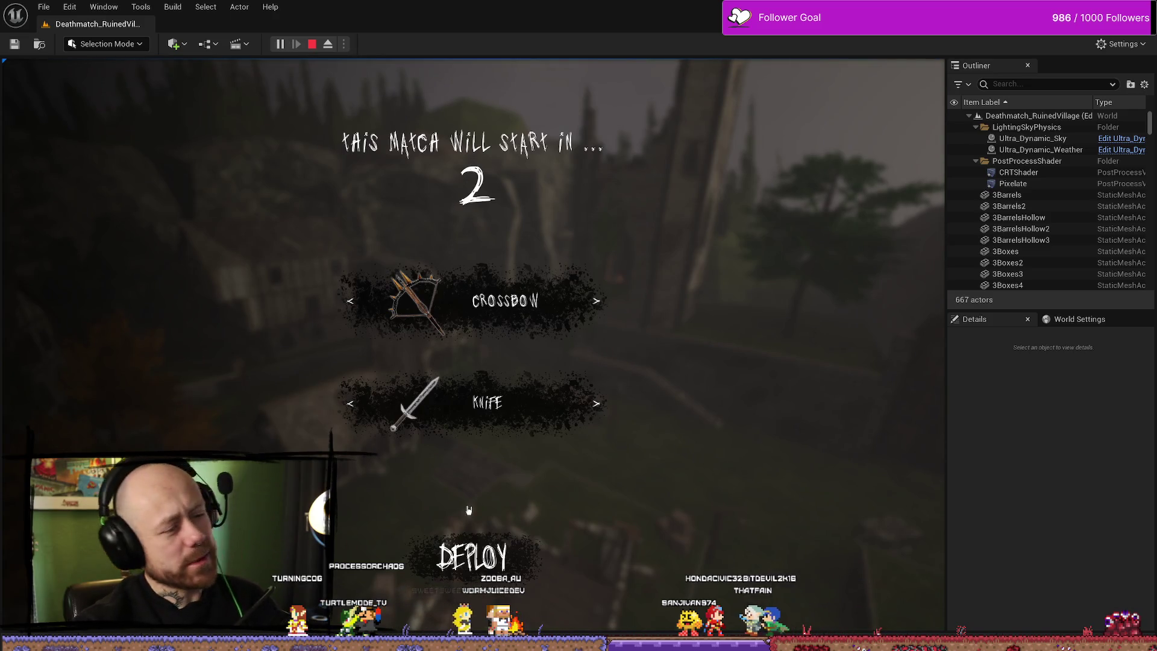
Deploy into the Ruined Village test match.
{"action": "left_click", "coordinate": [468, 510]}
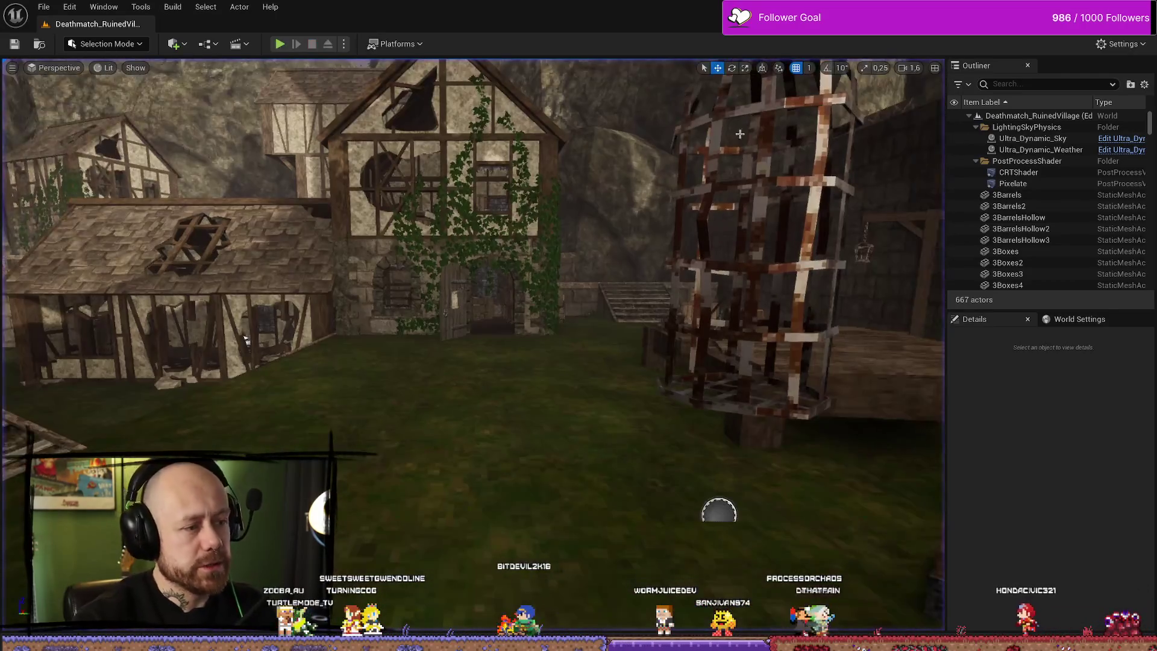
Load the MainMenu level from Content > FPS > Maps > Menus and start playing it.
{"action": "key", "text": "ctrl+space"}
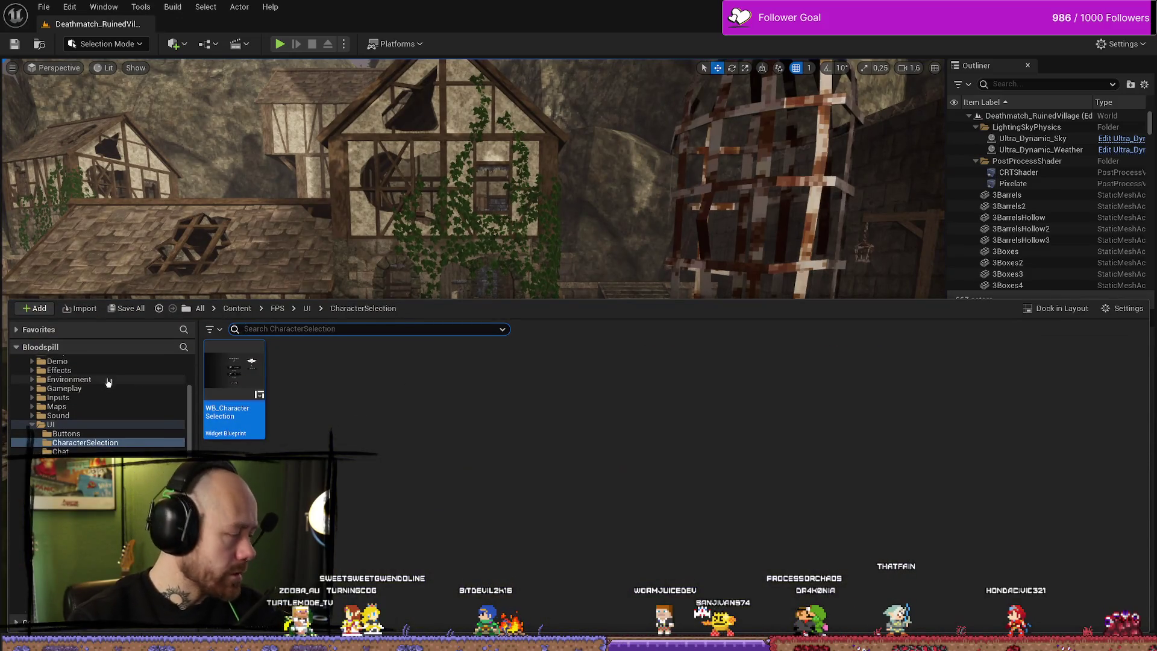
{"action": "scroll", "coordinate": [98, 430], "scroll_direction": "up", "scroll_amount": 3}
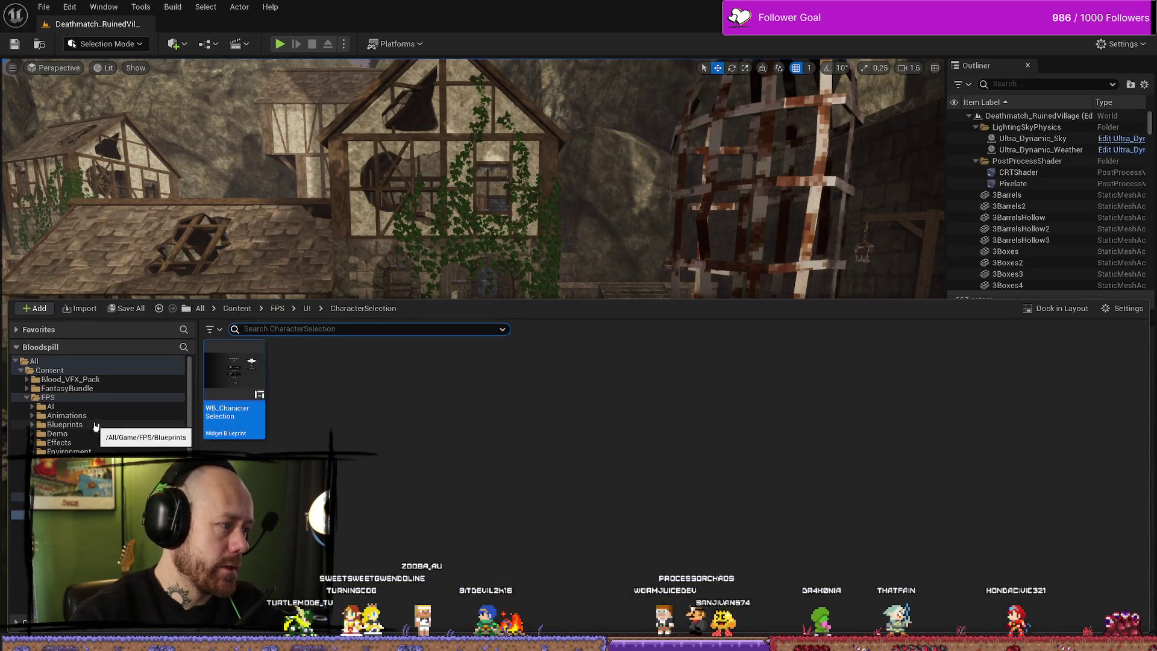
{"action": "left_click", "coordinate": [48, 397]}
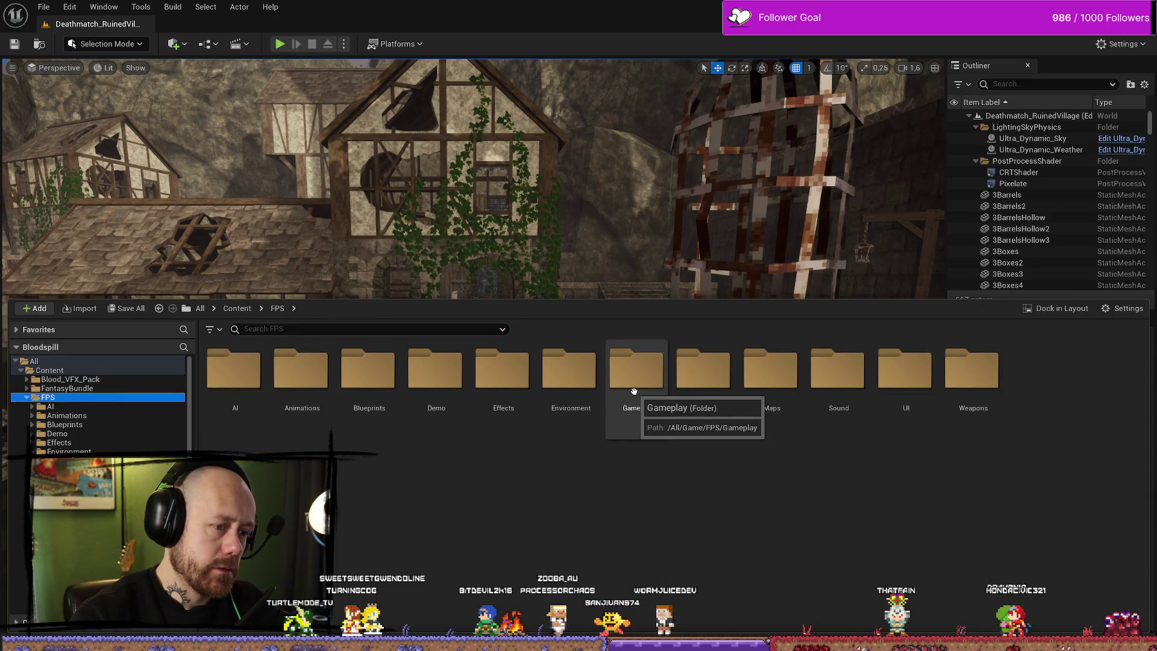
{"action": "double_click", "coordinate": [636, 390]}
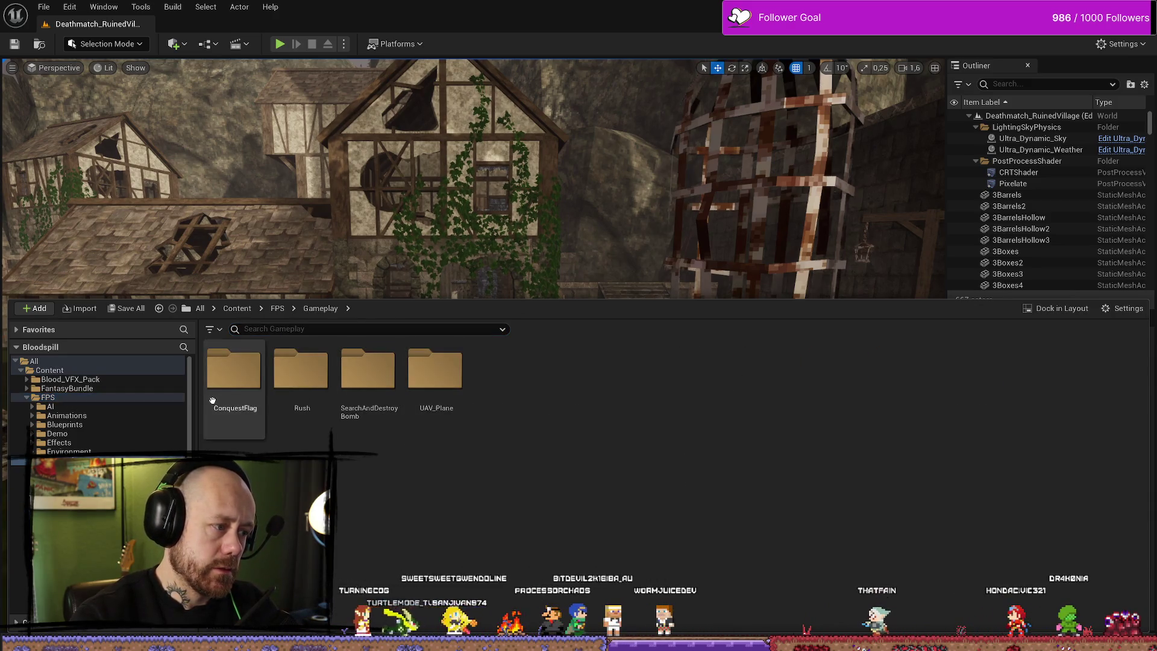
{"action": "left_click", "coordinate": [48, 397]}
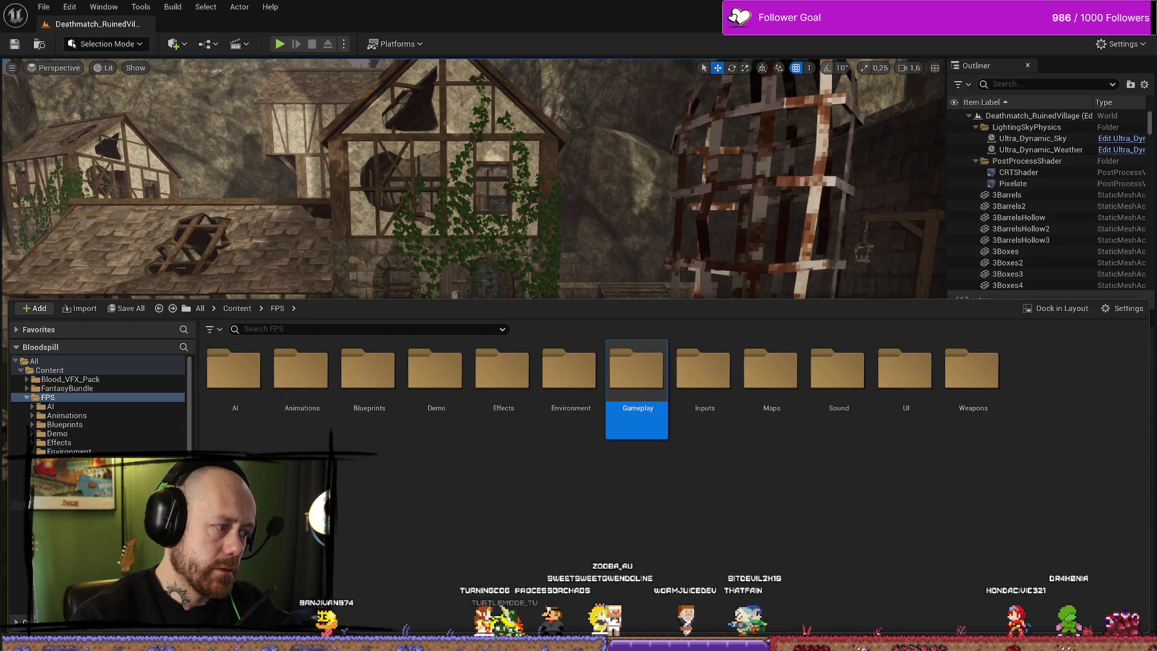
{"action": "double_click", "coordinate": [771, 371]}
{"action": "double_click", "coordinate": [369, 370]}
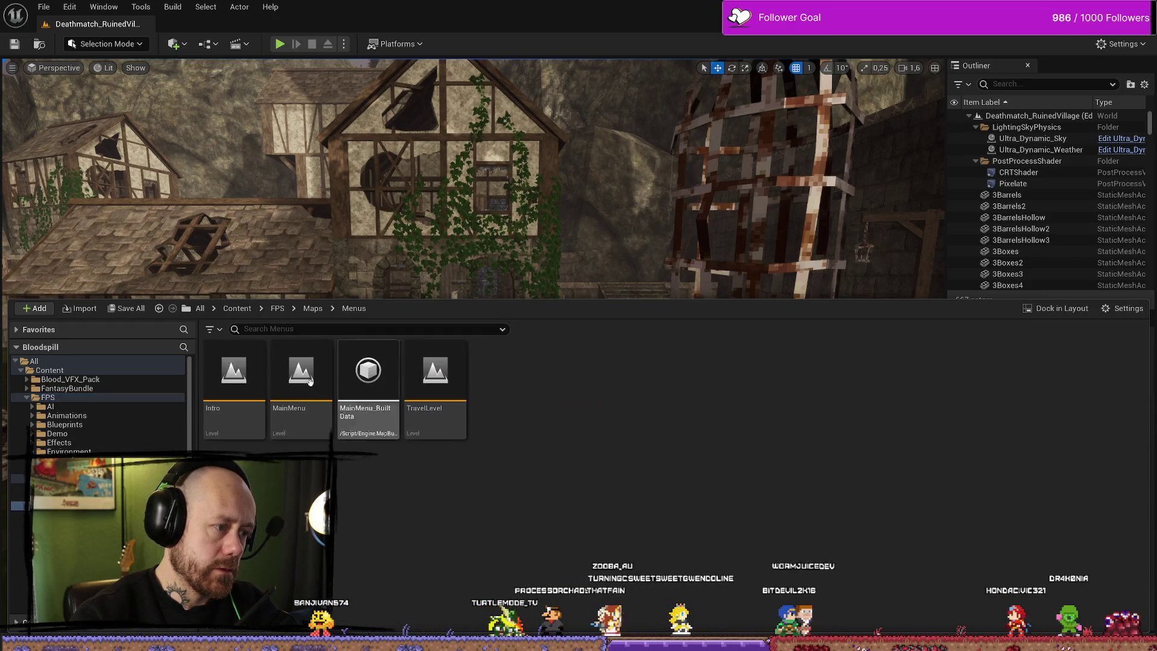
{"action": "double_click", "coordinate": [299, 380]}
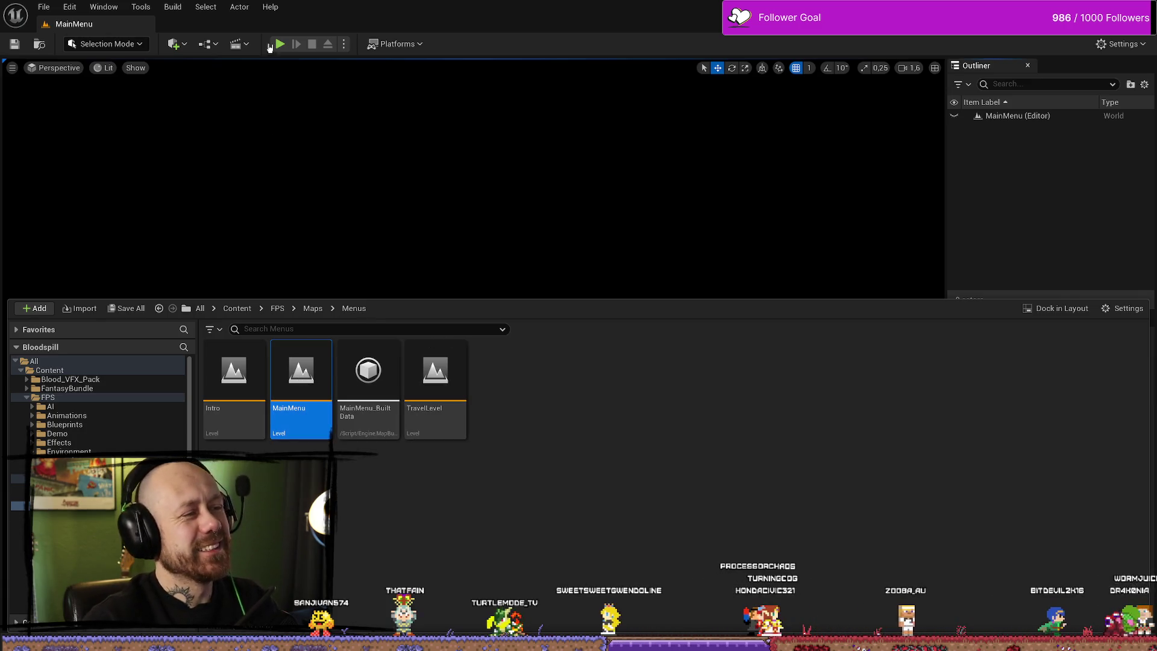
{"action": "left_click", "coordinate": [279, 43]}
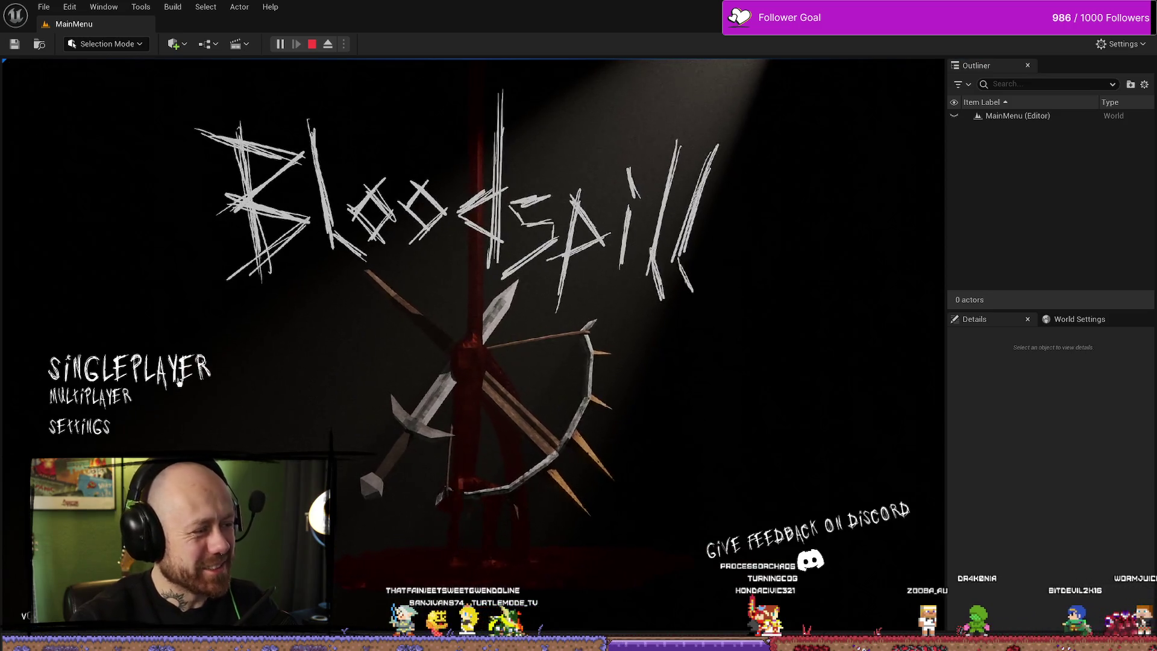
Start a singleplayer Deathmatch from the menu, go fullscreen, and walk out of the house.
{"action": "left_click", "coordinate": [179, 379]}
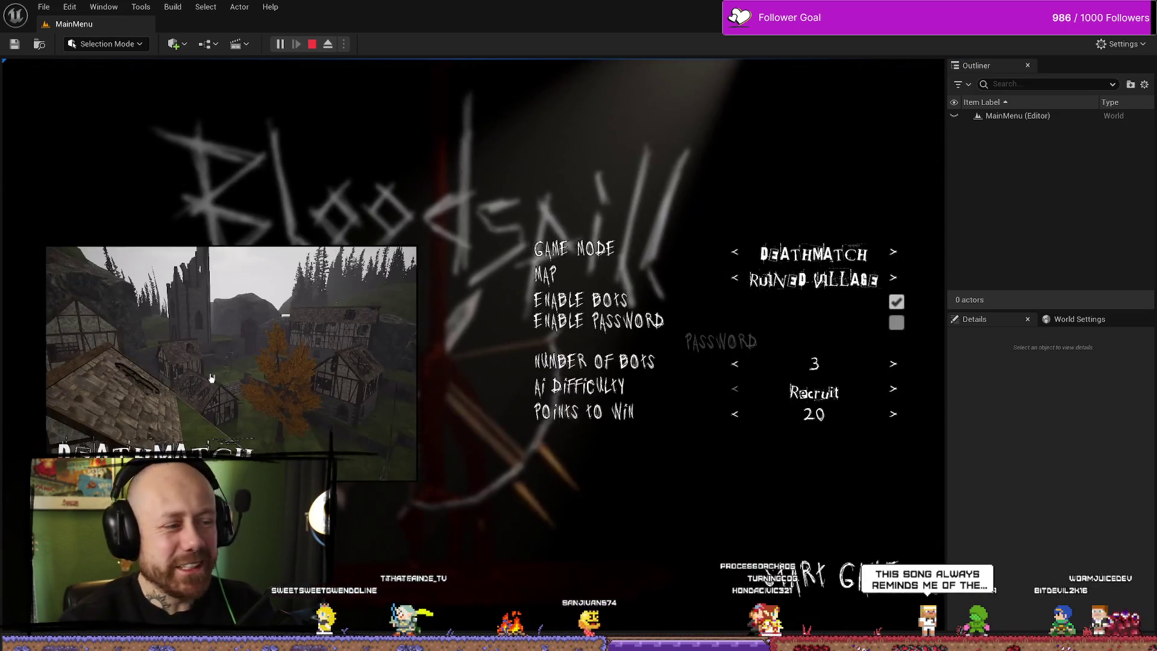
{"action": "left_click", "coordinate": [845, 566]}
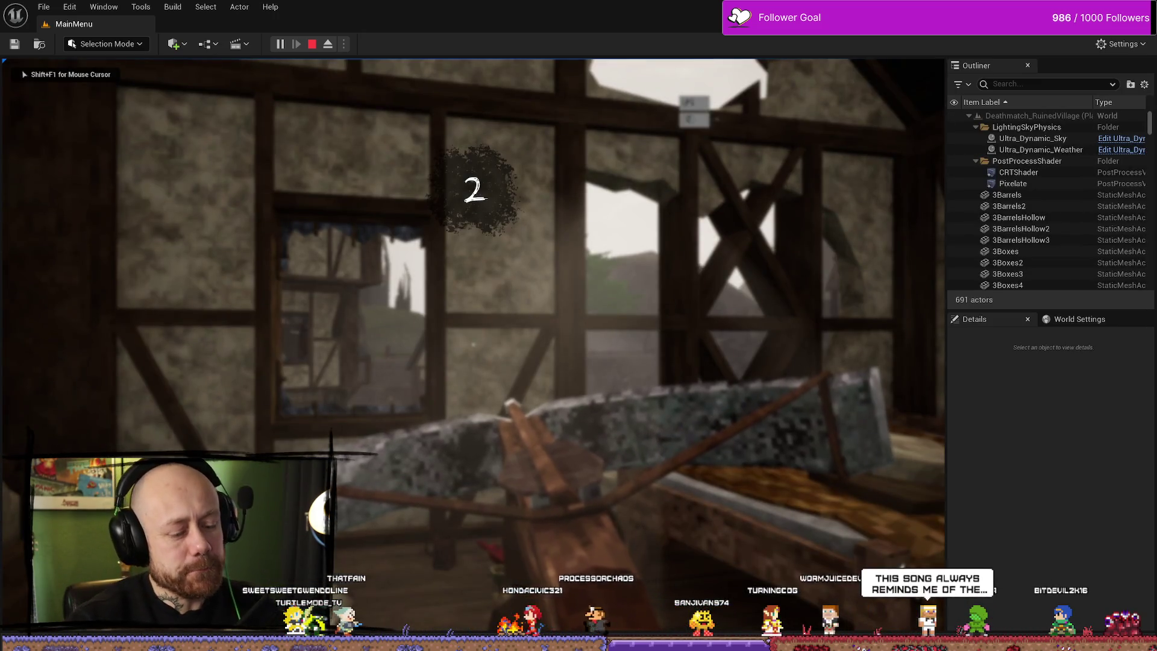
{"action": "key", "text": "F11"}
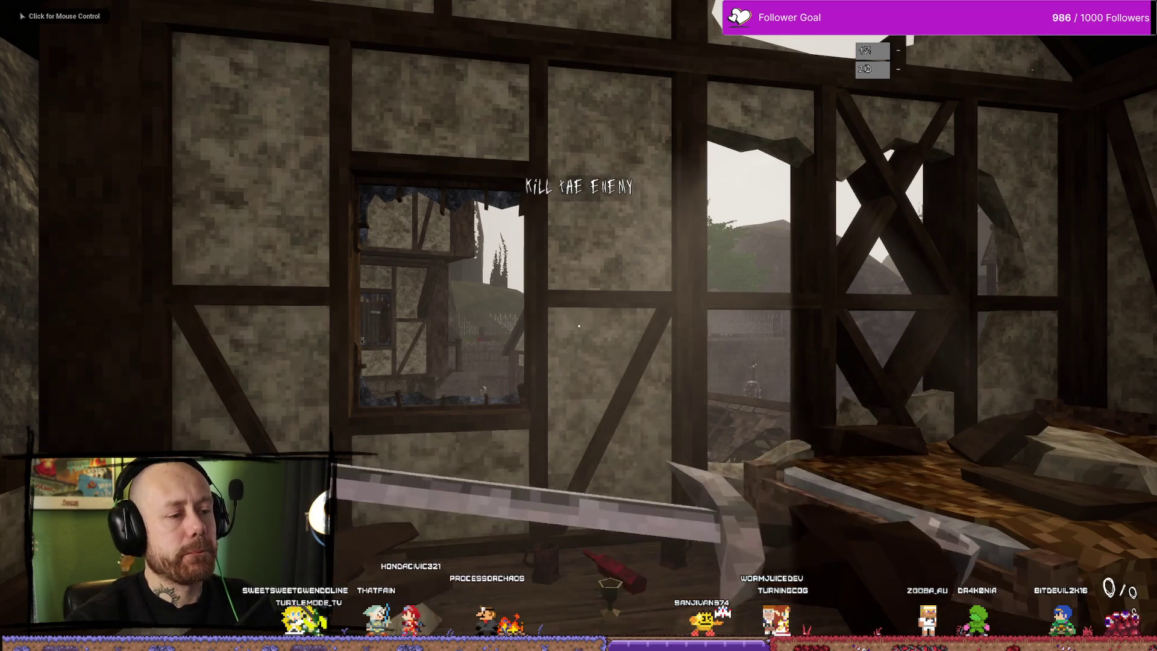
{"action": "left_click", "coordinate": [578, 325]}
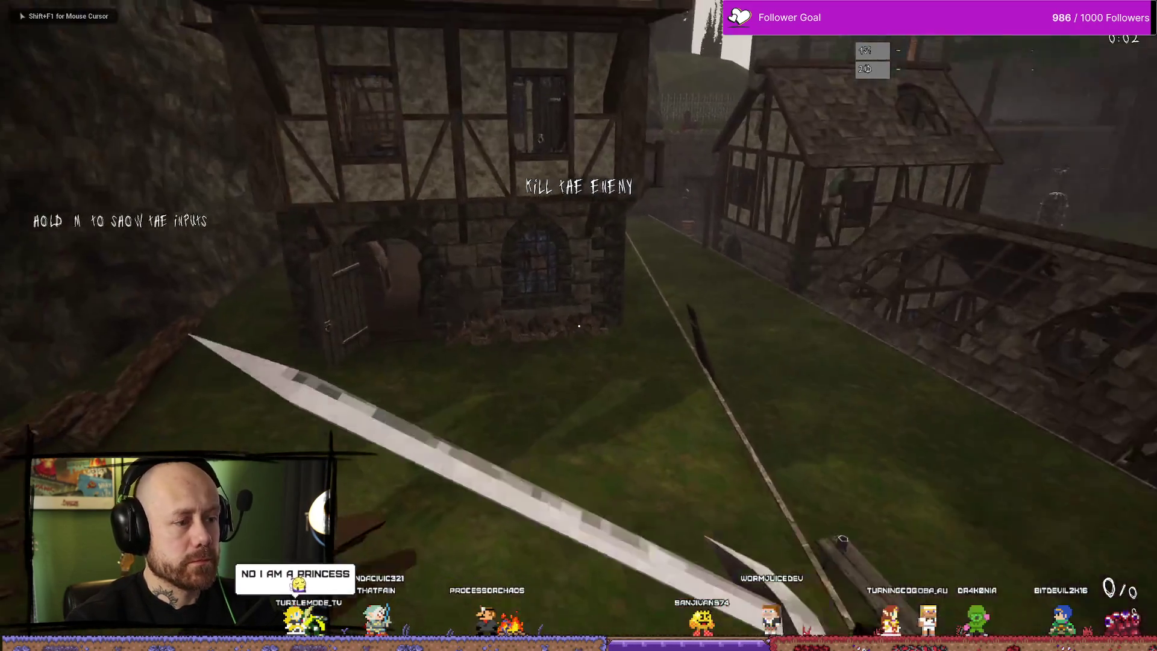
{"action": "key", "text": "w"}
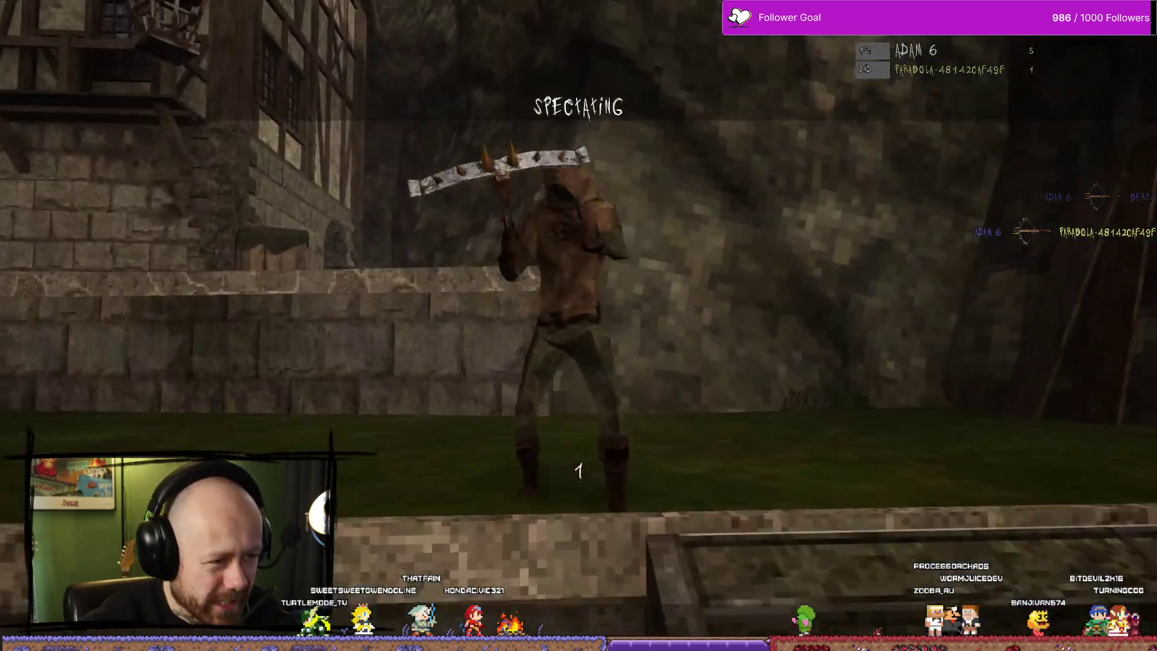
Walk across the courtyard after respawning and attack the enemy.
{"action": "scroll", "coordinate": [578, 326], "scroll_direction": "down", "scroll_amount": 1}
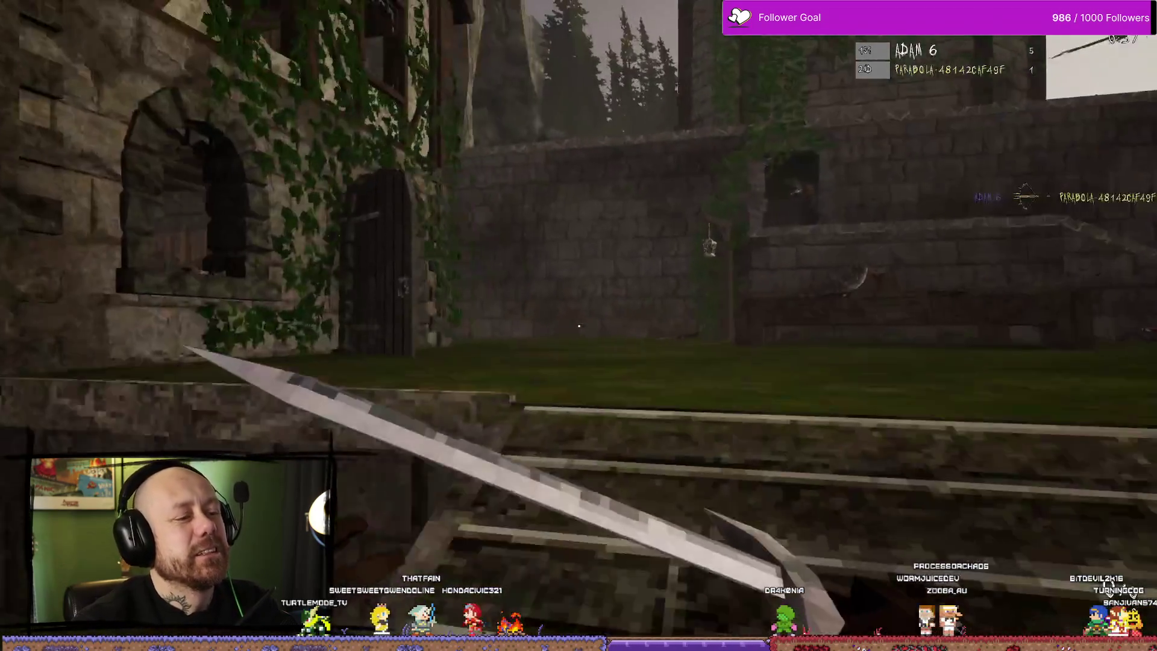
{"action": "key", "text": "w"}
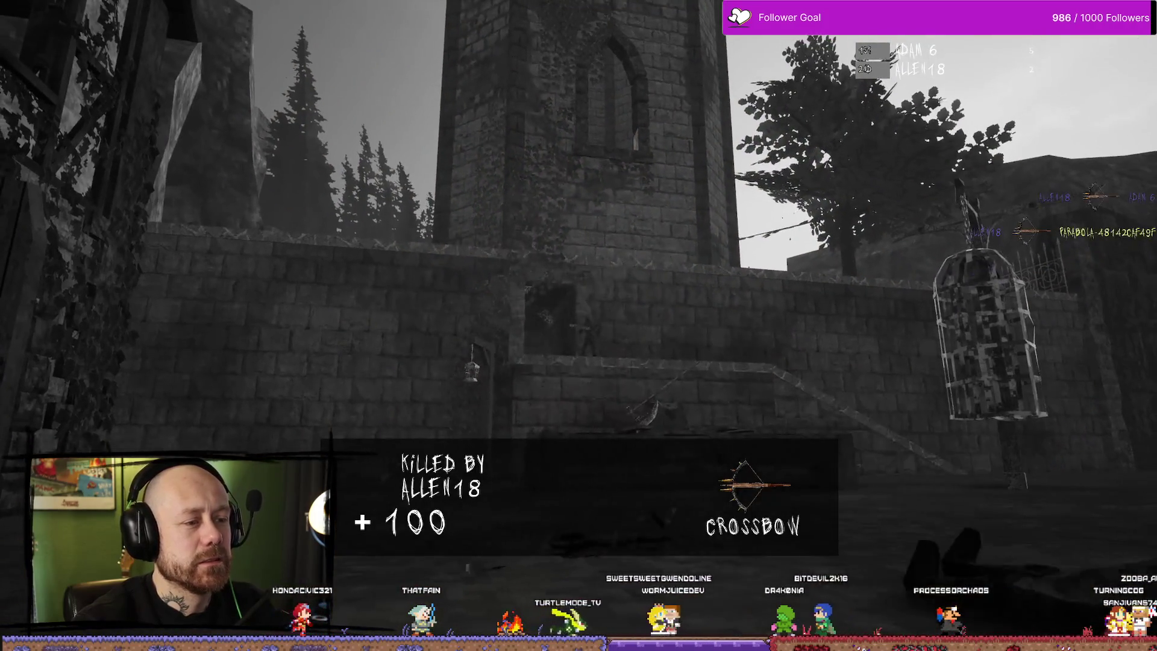
{"action": "key", "text": "w"}
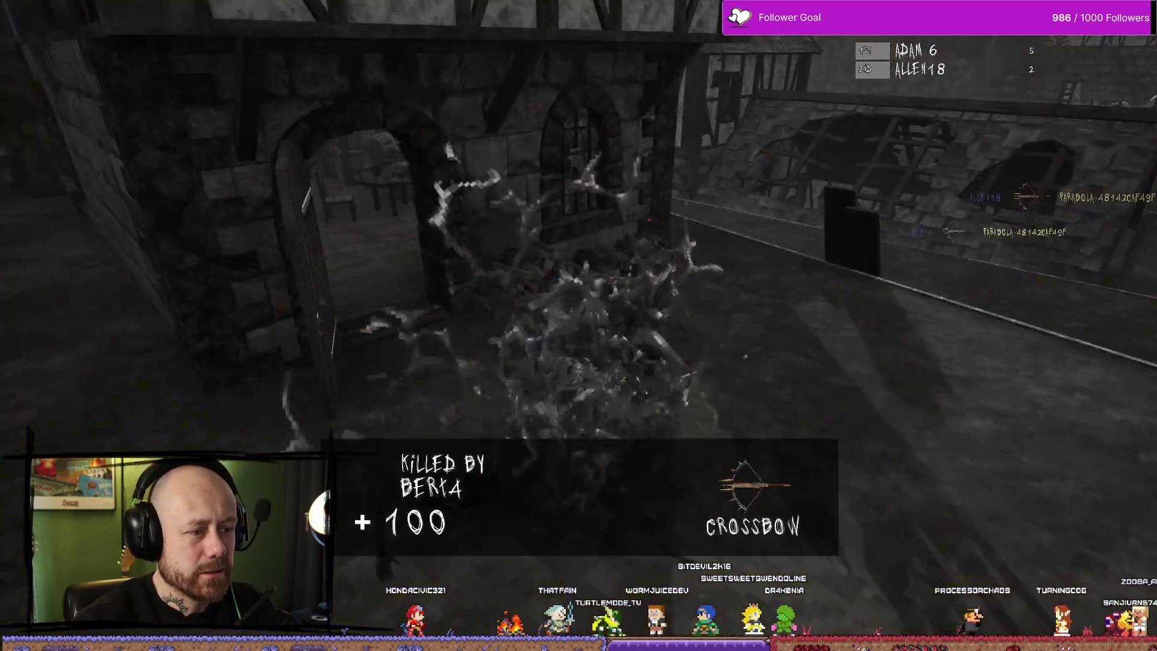
{"action": "key", "text": "w"}
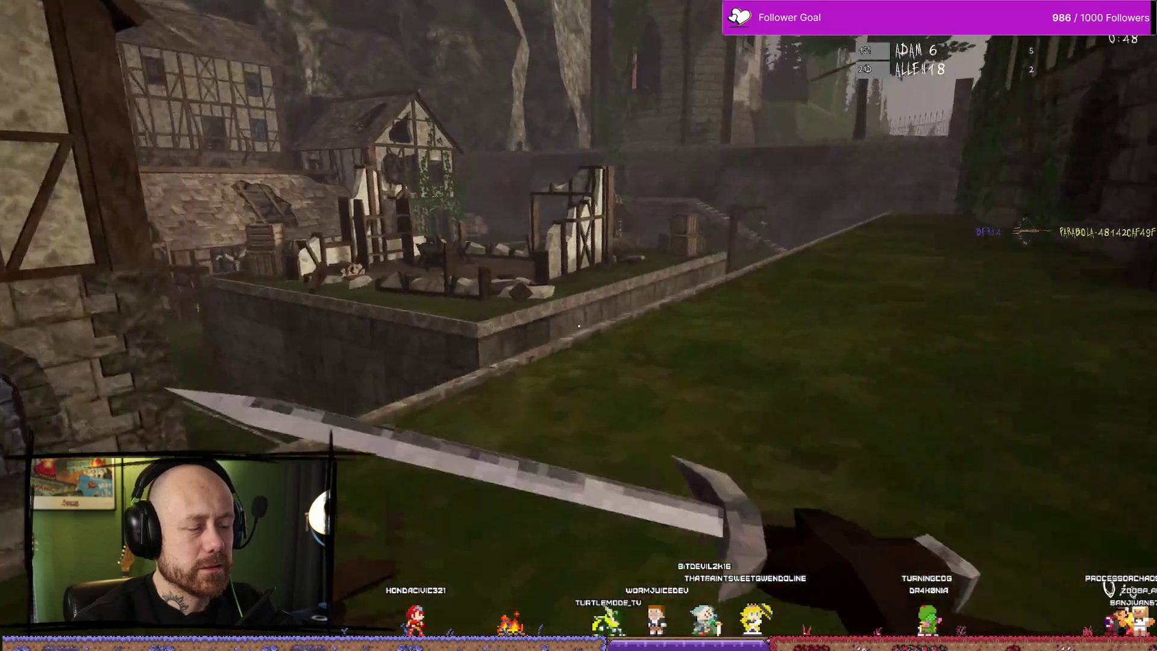
{"action": "key", "text": "w"}
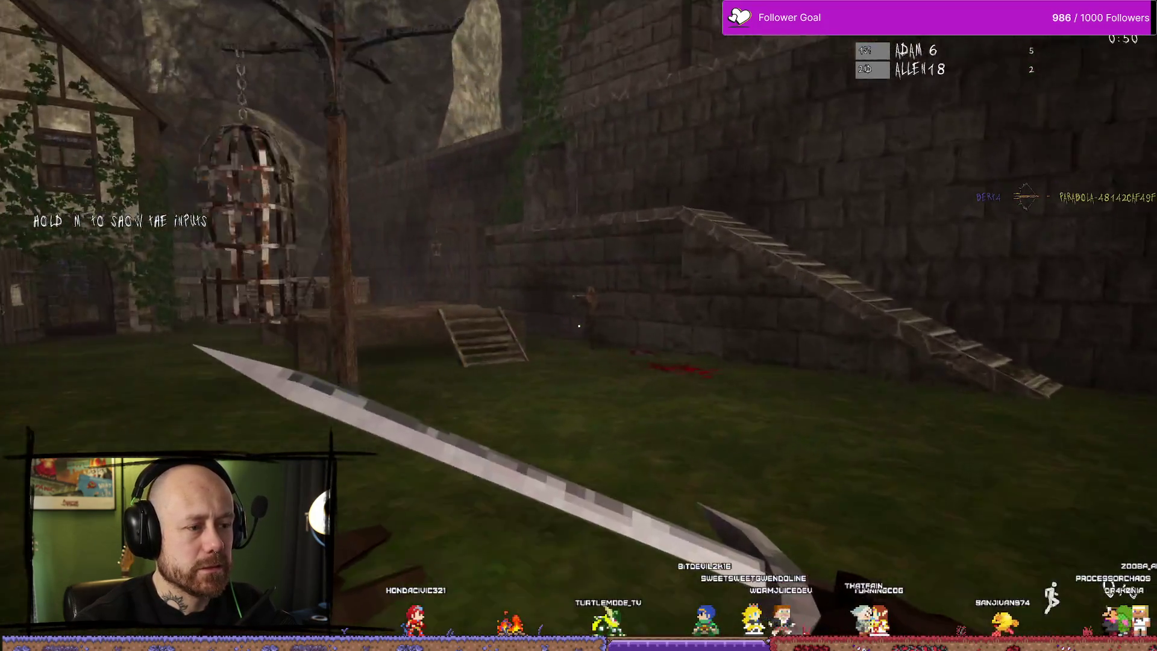
{"action": "key", "text": "w"}
{"action": "left_click", "coordinate": [579, 326]}
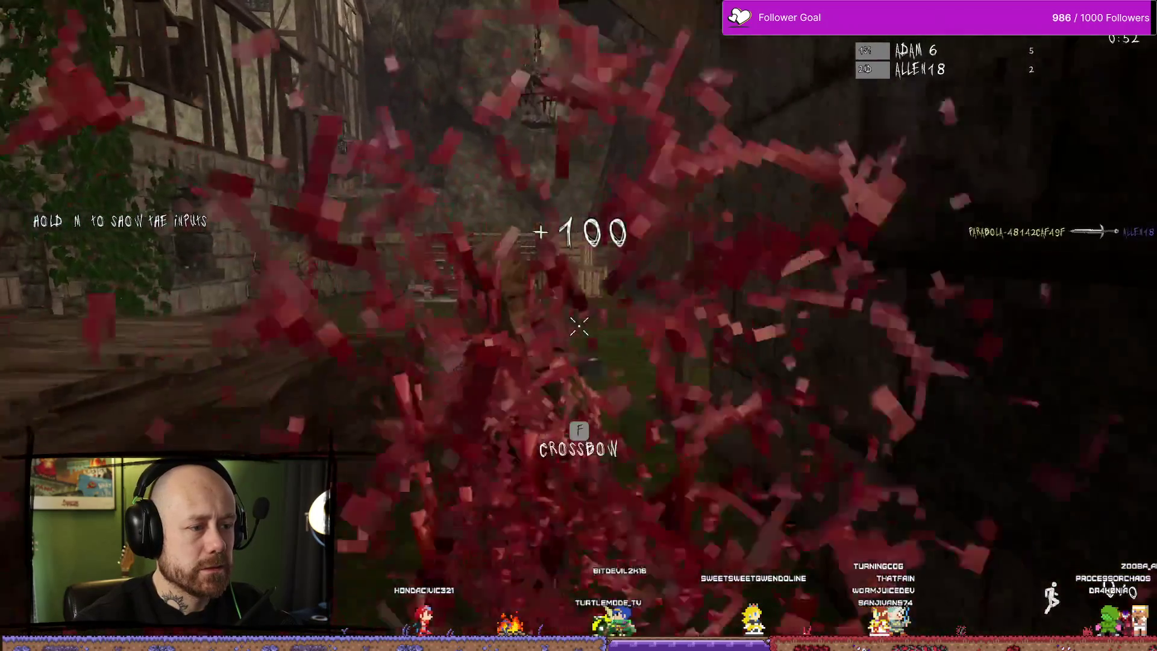
Fight up the stone stairs, parry an attack to reach parried 1, then stop play.
{"action": "key", "text": "w"}
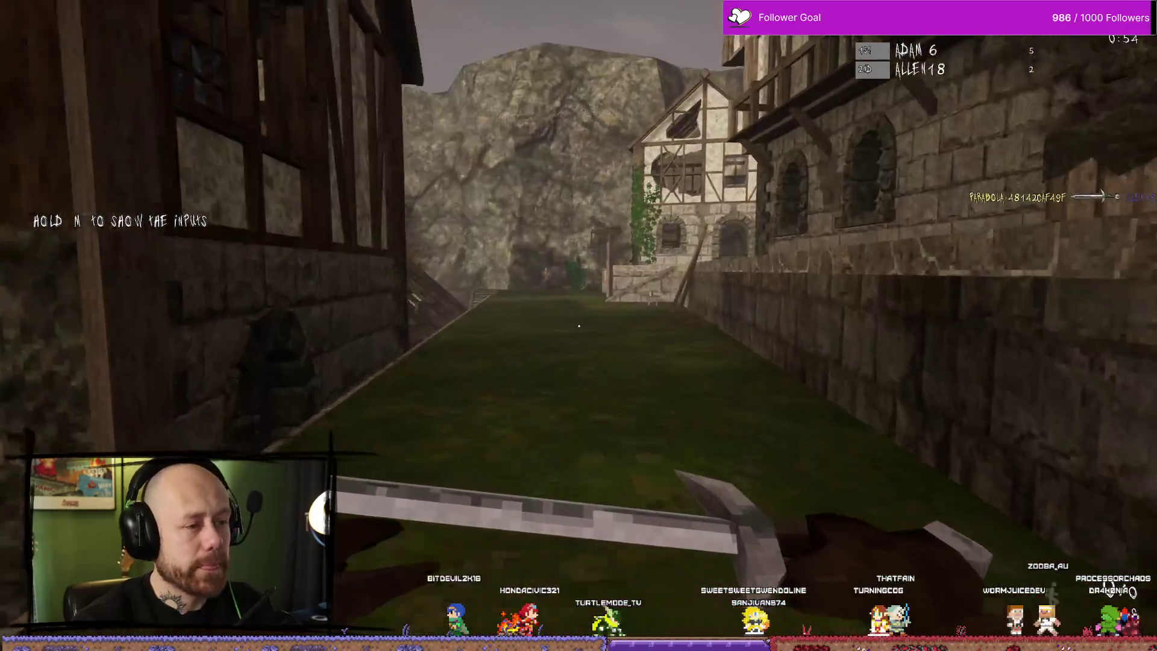
{"action": "key", "text": "w"}
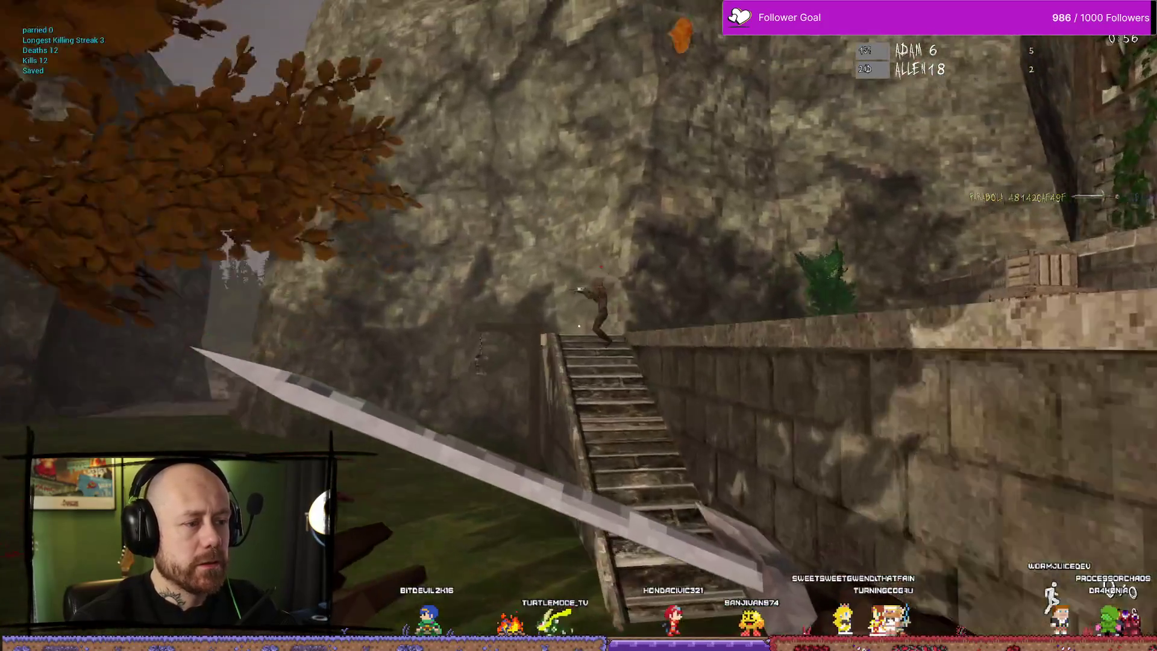
{"action": "key", "text": "w"}
{"action": "left_click", "coordinate": [578, 326]}
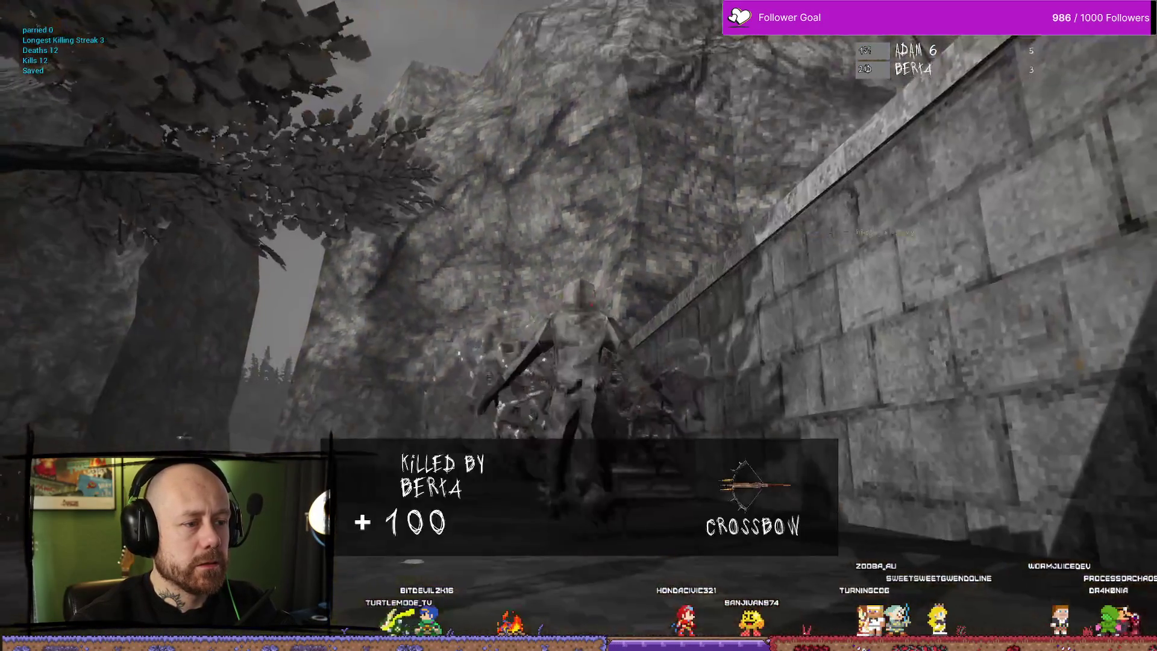
{"action": "scroll", "coordinate": [578, 326], "scroll_direction": "down", "scroll_amount": 1}
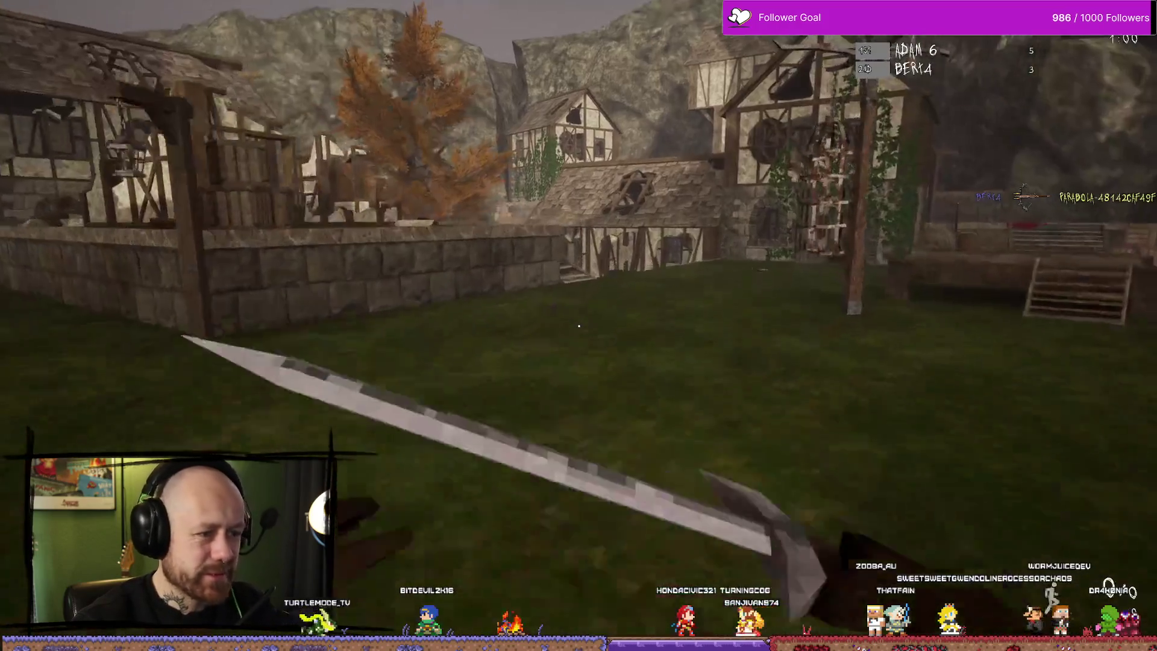
{"action": "key", "text": "w"}
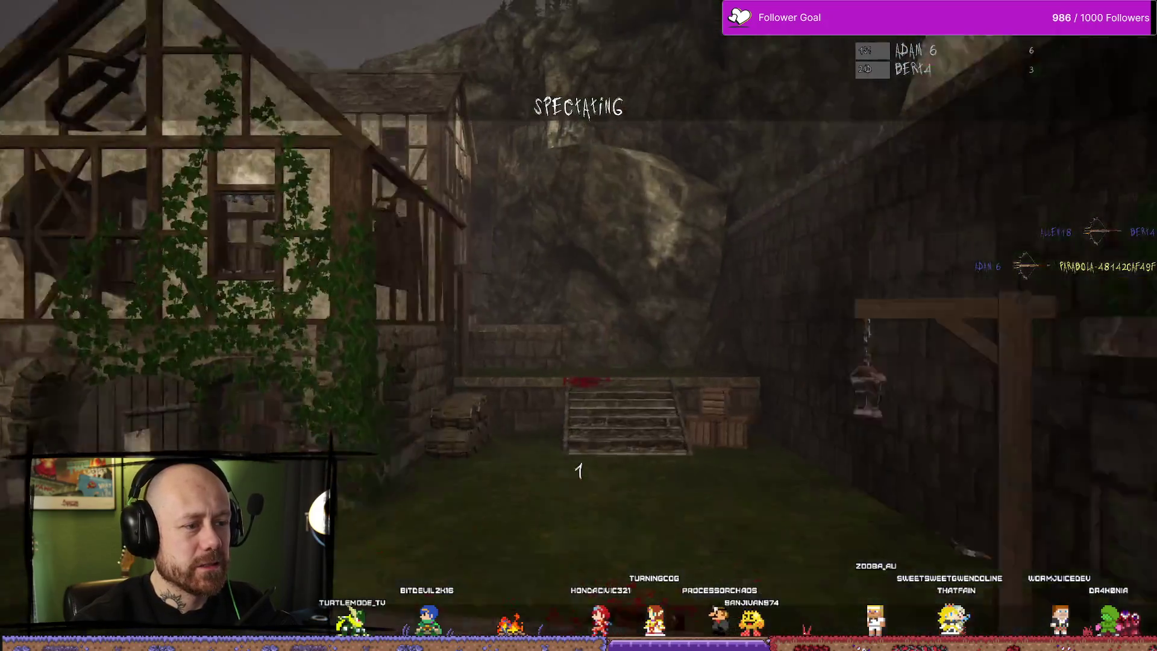
{"action": "key", "text": "w"}
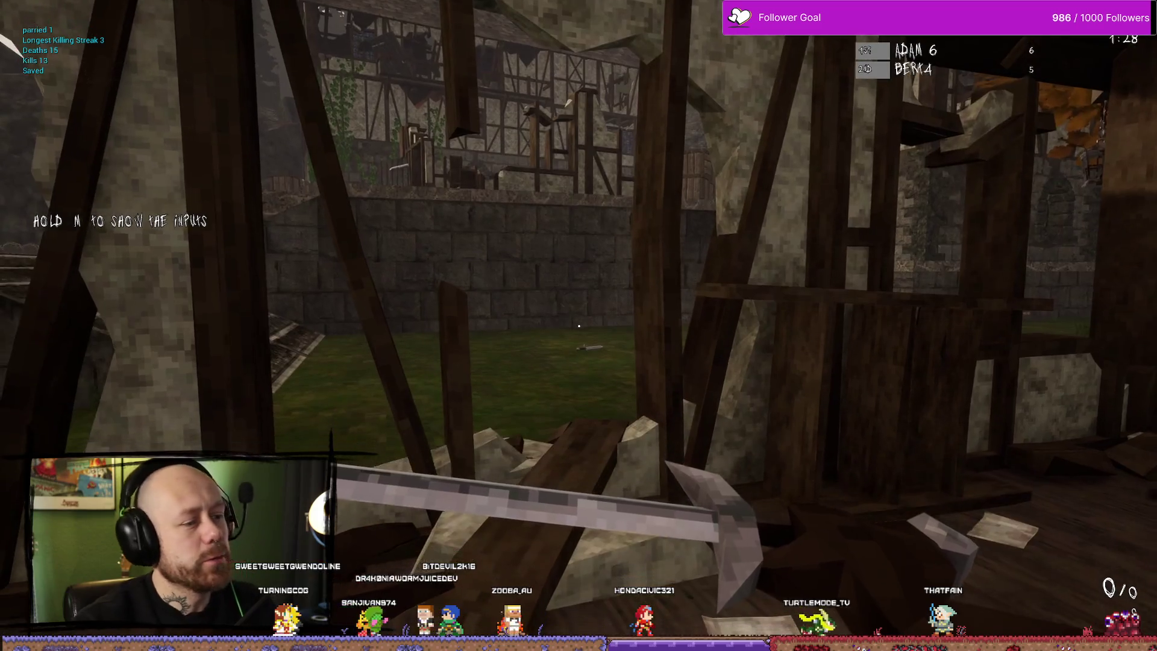
{"action": "key", "text": "w"}
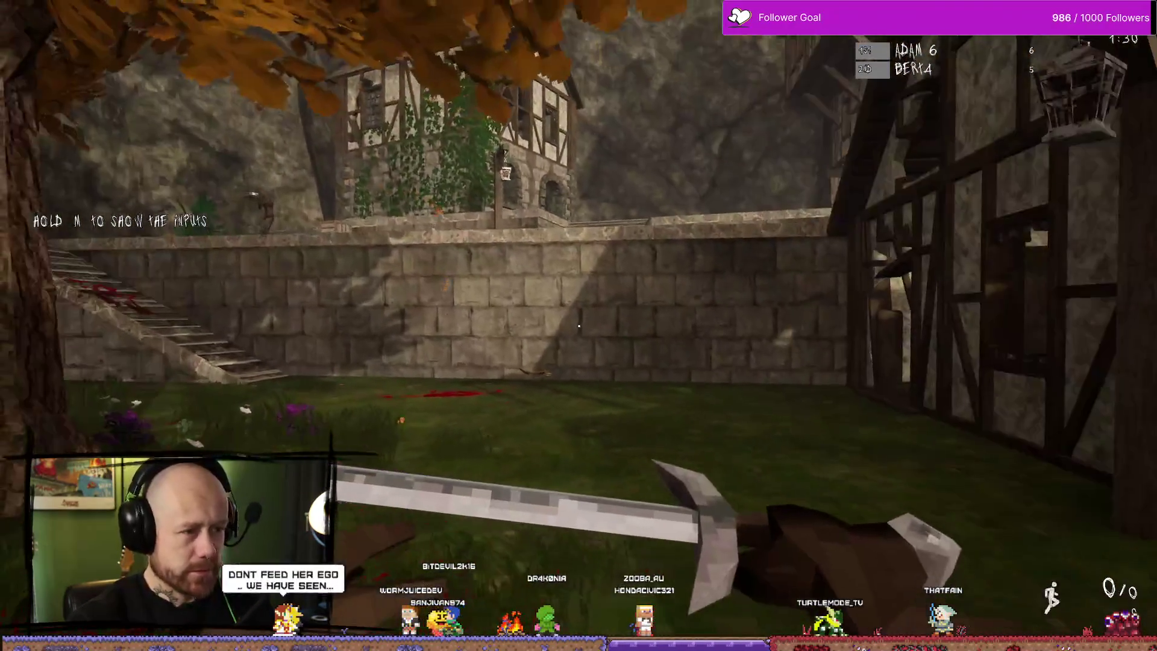
{"action": "key", "text": "w"}
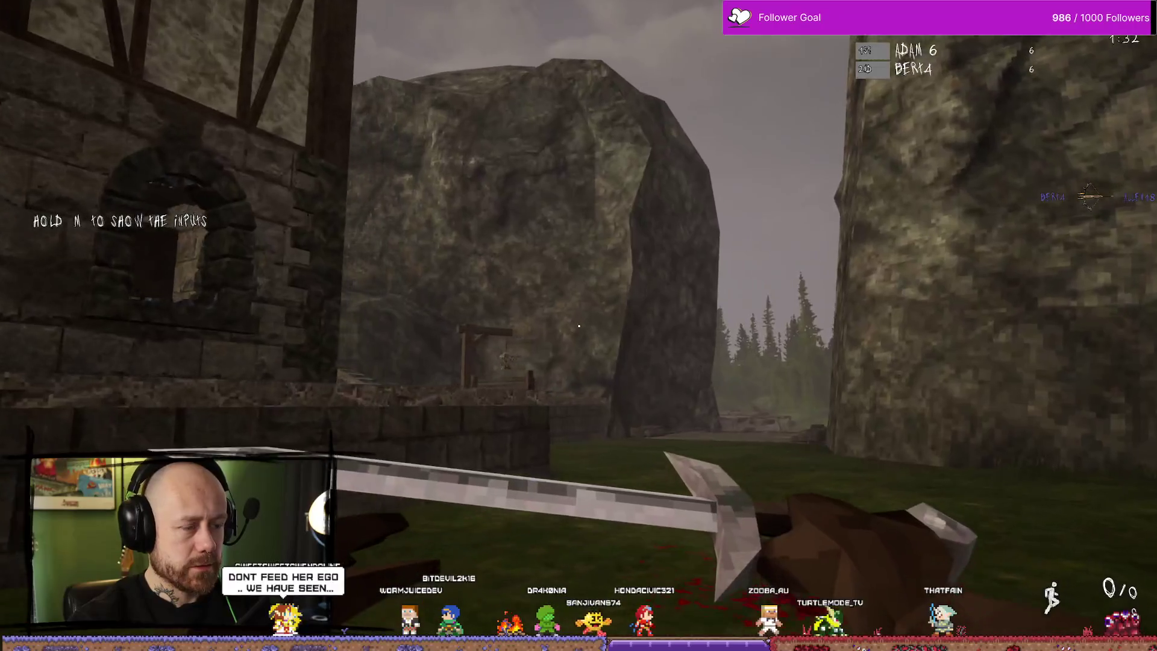
{"action": "key", "text": "Escape"}
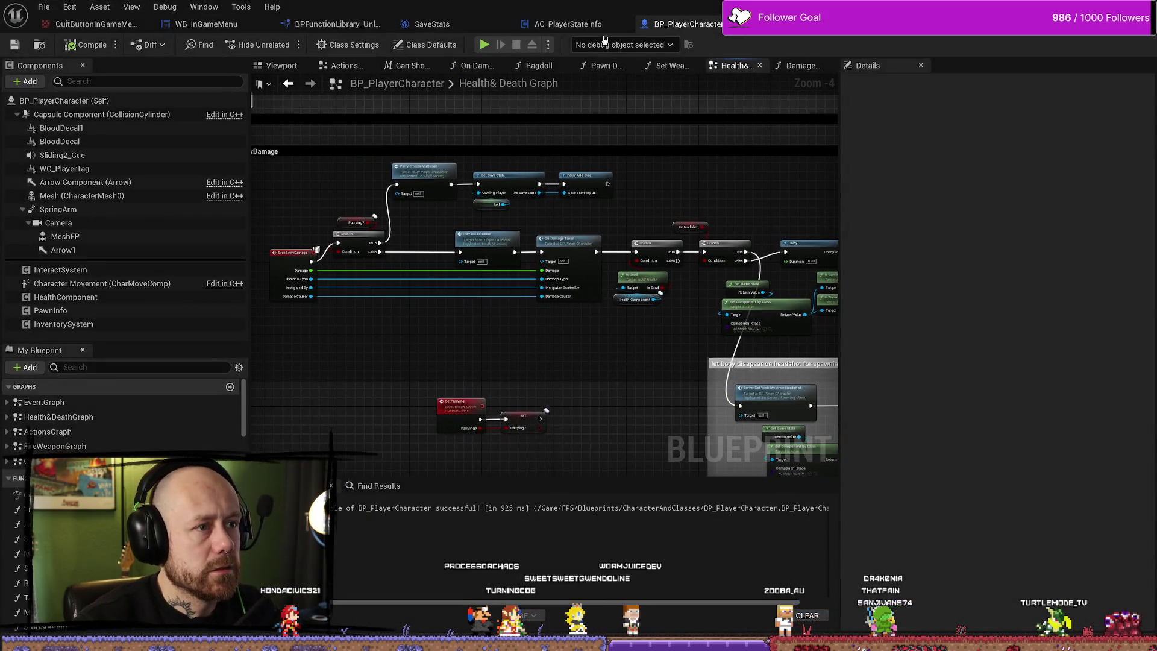
Set the AC_PlayerStateInfo save timer's Set Timer by Event Time to 5.0 seconds.
{"action": "left_click", "coordinate": [566, 23]}
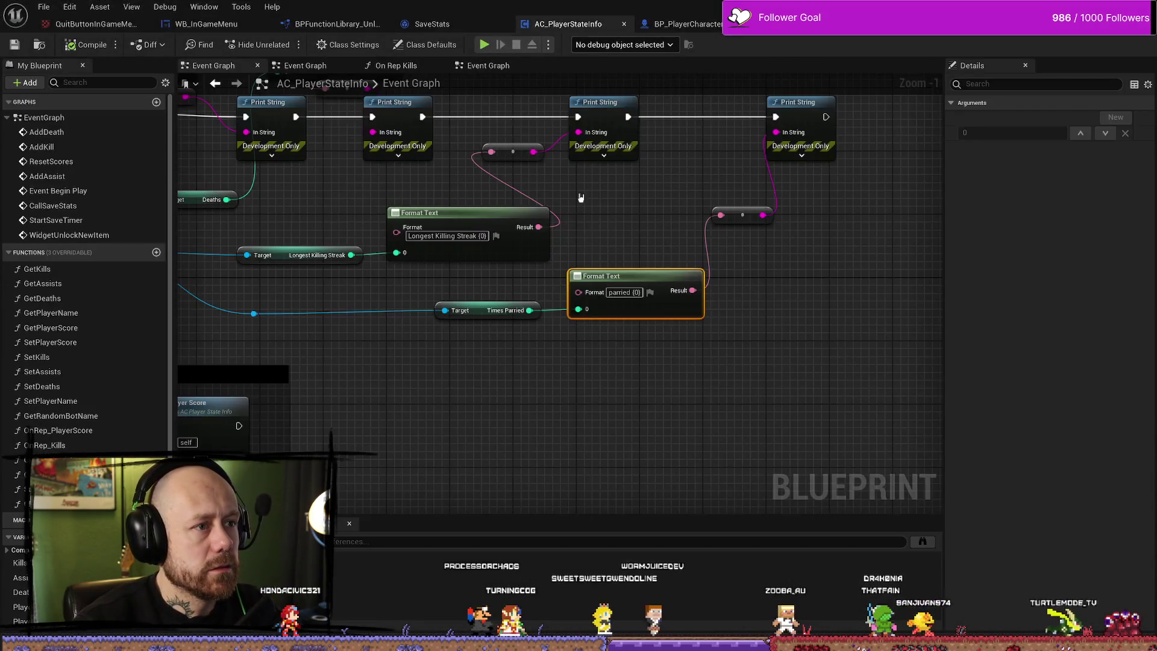
{"action": "mouse_move", "coordinate": [588, 161]}
{"action": "left_mouse_down"}
{"action": "mouse_move", "coordinate": [693, 90]}
{"action": "mouse_move", "coordinate": [602, 241]}
{"action": "mouse_move", "coordinate": [512, 279]}
{"action": "left_mouse_up"}
{"action": "left_click", "coordinate": [407, 286]}
{"action": "type", "text": "5"}
{"action": "key", "text": "Return"}
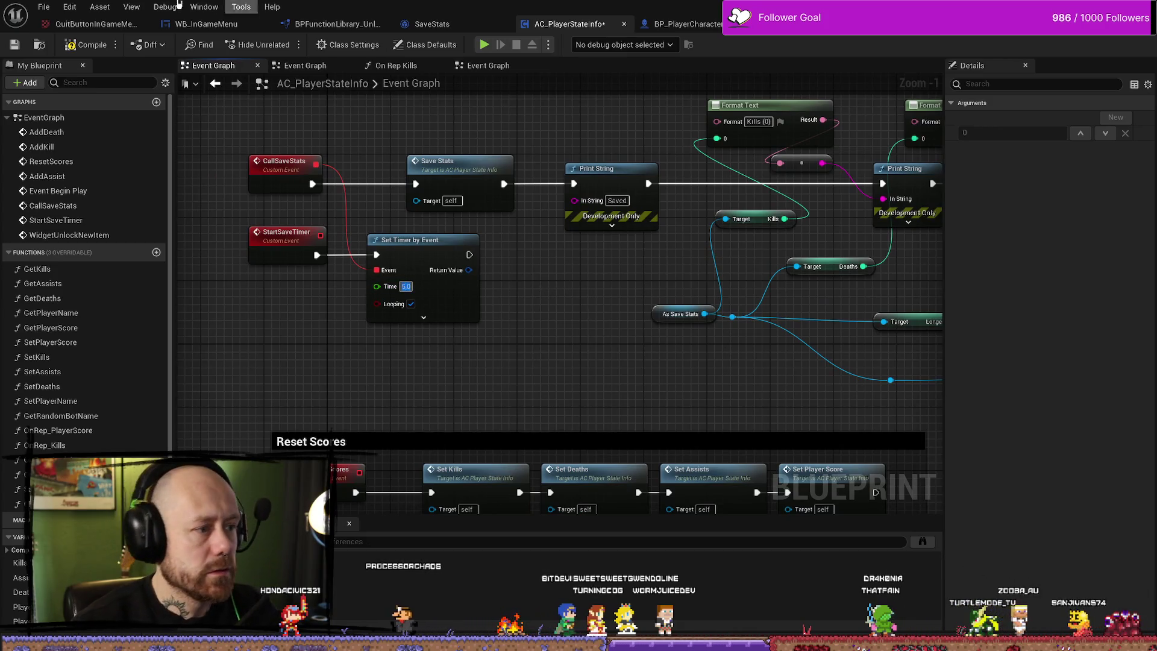
Compile and save AC_PlayerStateInfo, then launch a test play session.
{"action": "key", "text": "F7"}
{"action": "key", "text": "ctrl+s"}
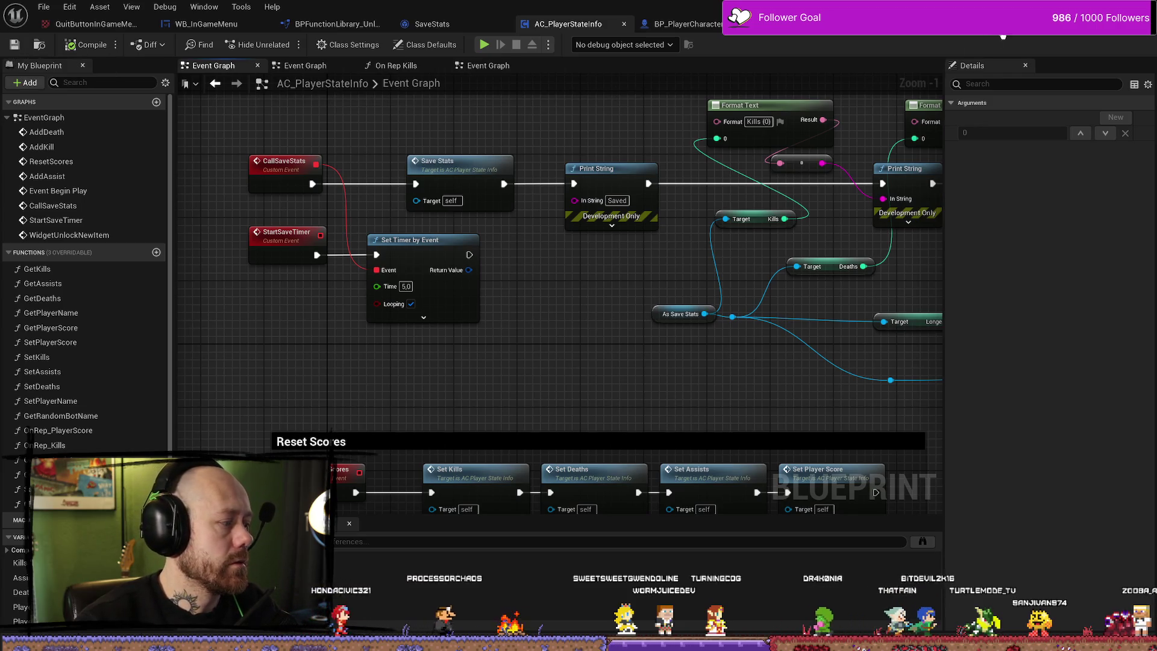
{"action": "left_click", "coordinate": [996, 37]}
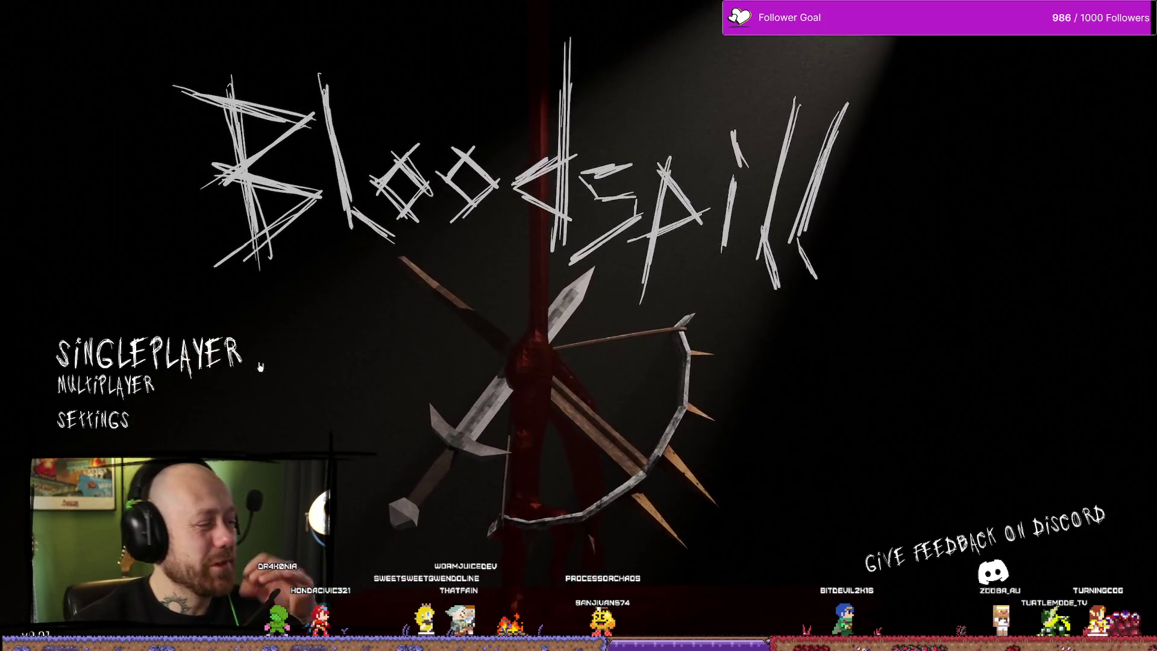
Start a singleplayer Deathmatch, deploy, and switch to the blade weapon.
{"action": "left_click", "coordinate": [259, 366]}
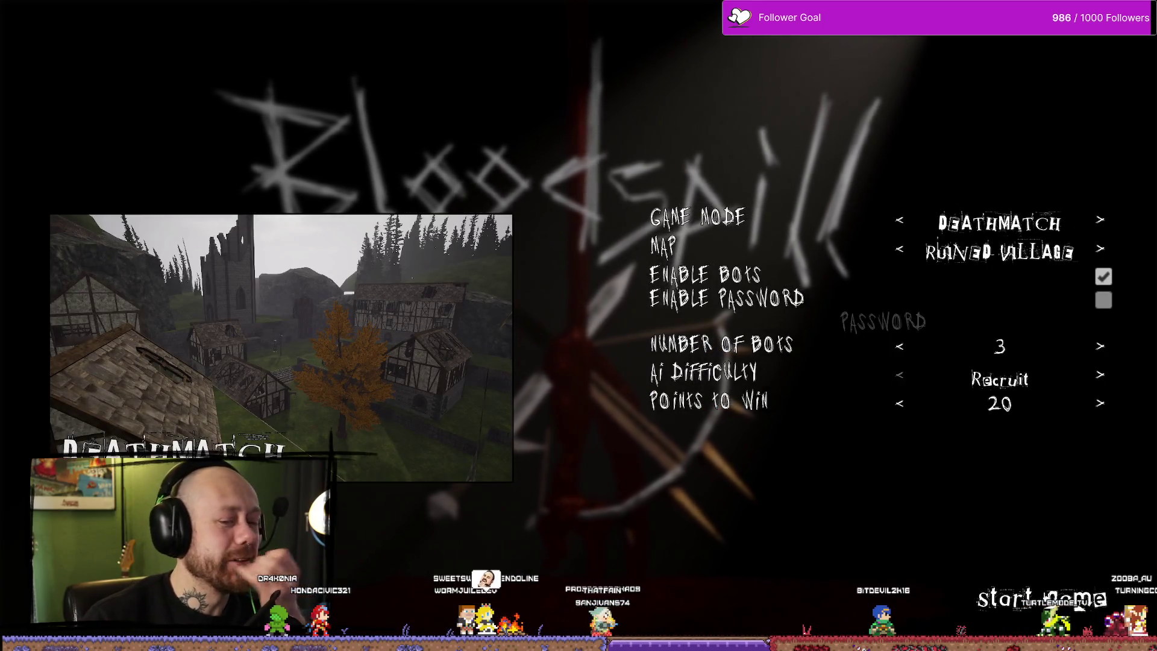
{"action": "left_click", "coordinate": [1077, 606]}
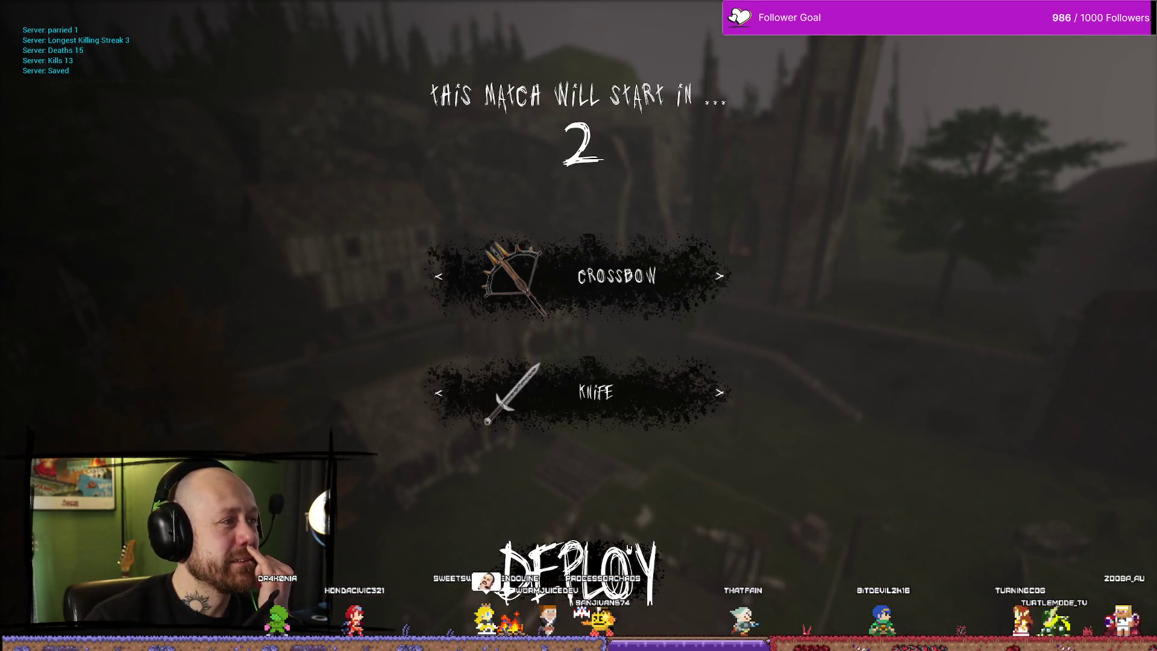
{"action": "left_click", "coordinate": [579, 572]}
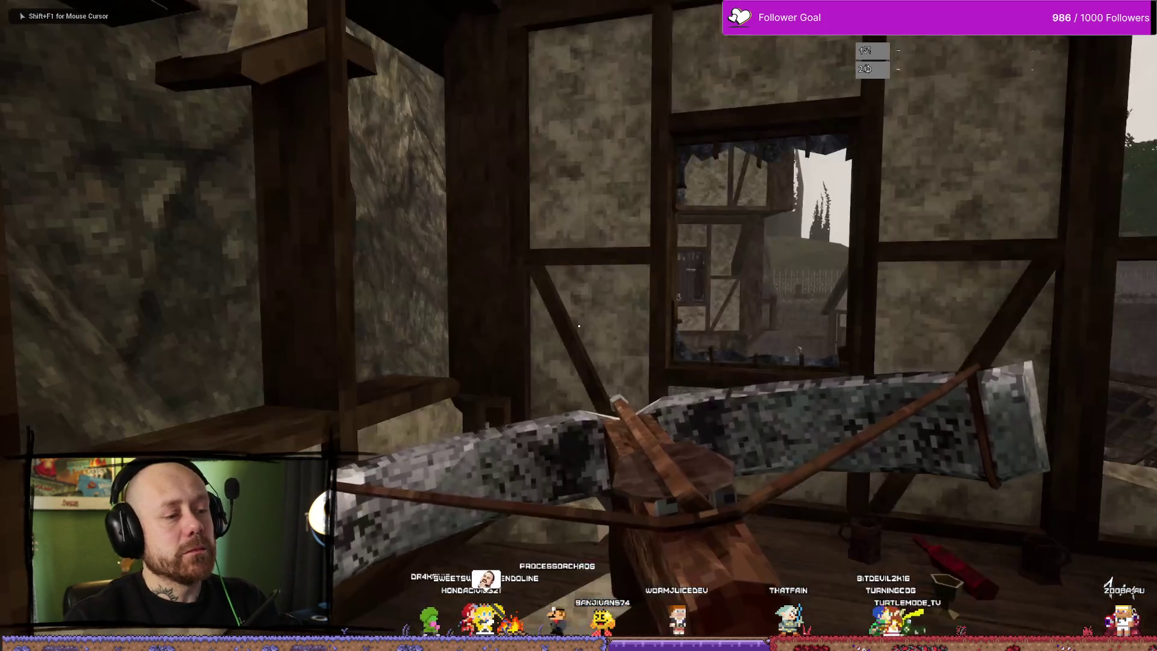
{"action": "key", "text": "2"}
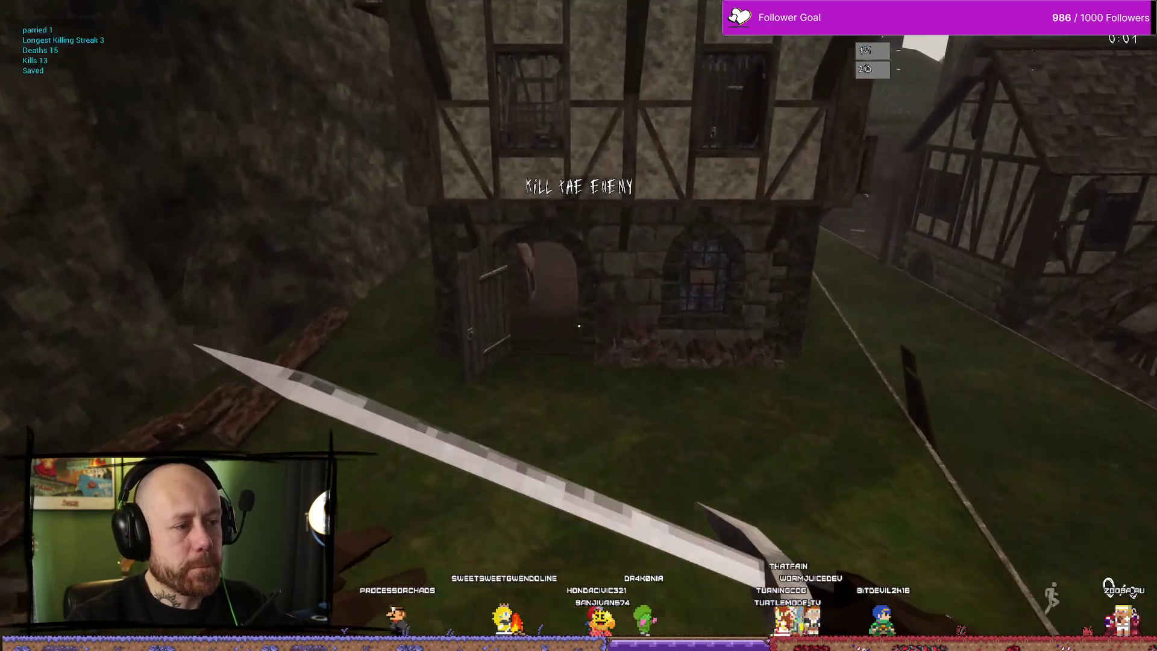
Fight enemies around the tower stairs, parrying a hit to raise the parried count to 2.
{"action": "key", "text": "w"}
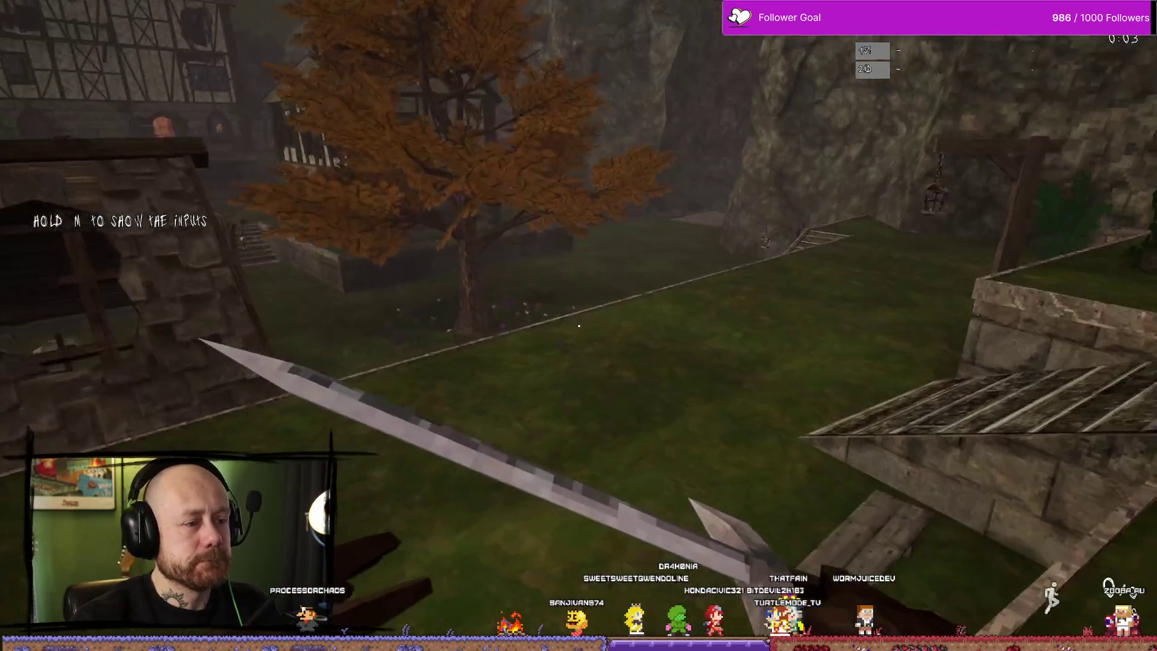
{"action": "key", "text": "w"}
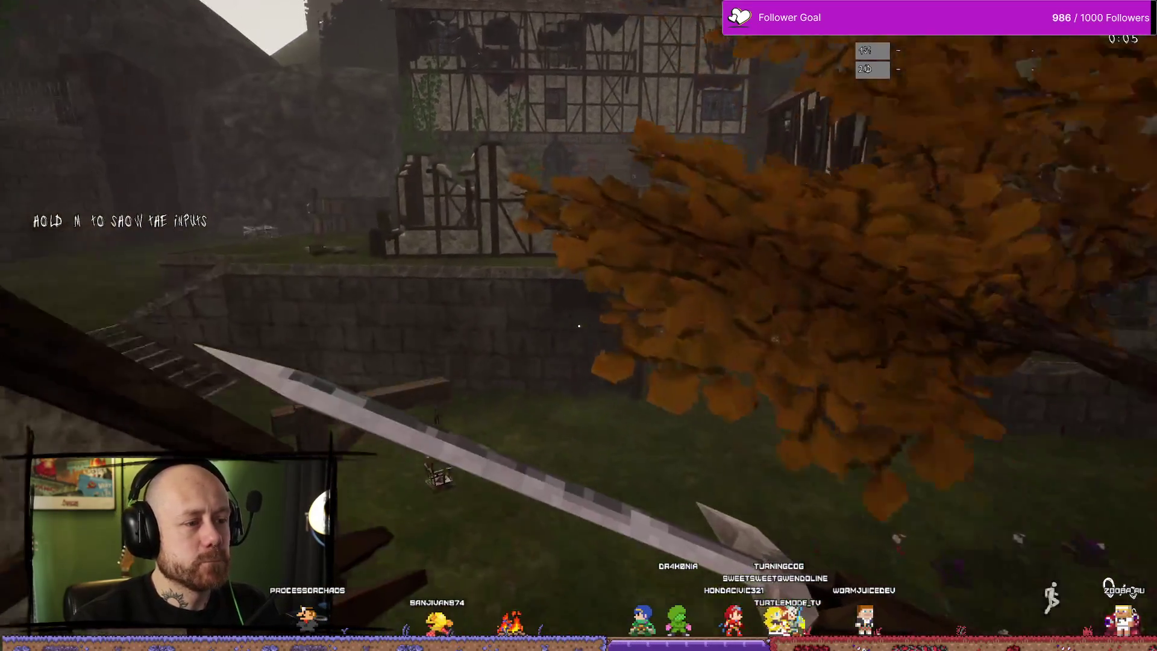
{"action": "key", "text": "w"}
{"action": "key", "text": "w"}
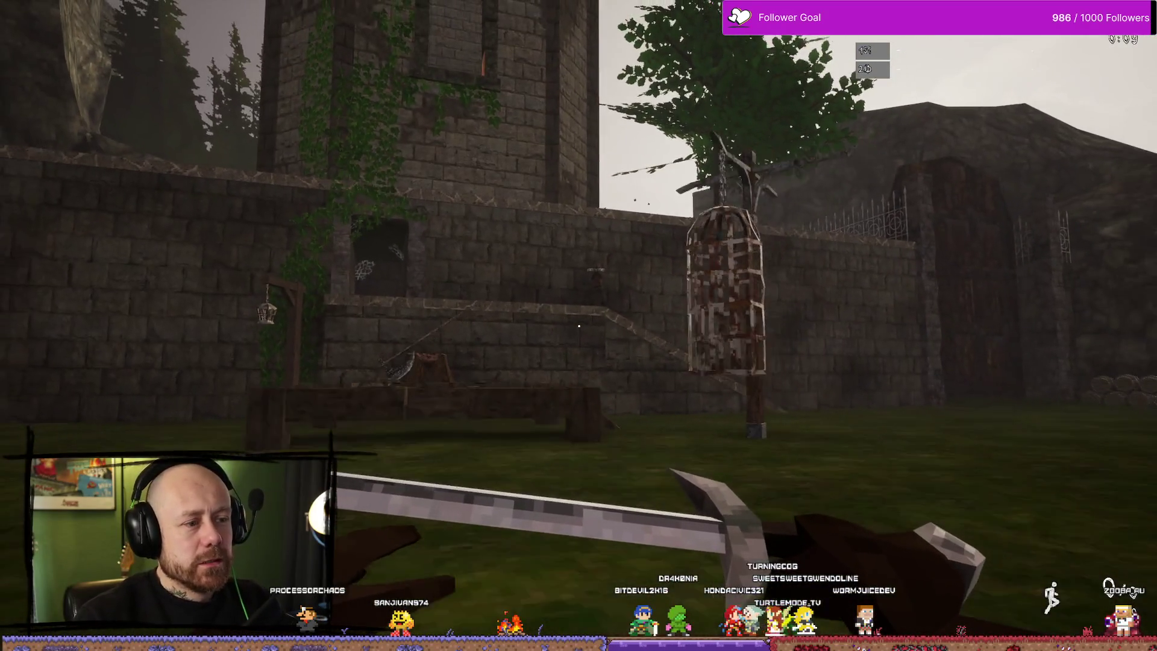
{"action": "left_click", "coordinate": [578, 326]}
{"action": "key", "text": "w"}
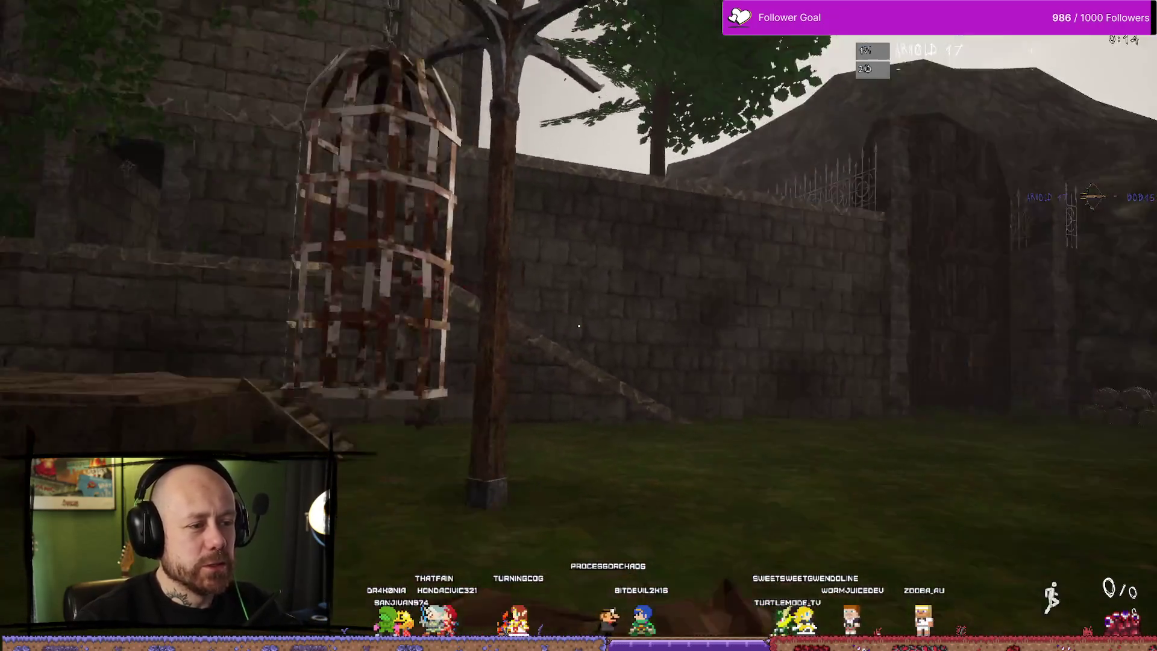
{"action": "left_click", "coordinate": [578, 326]}
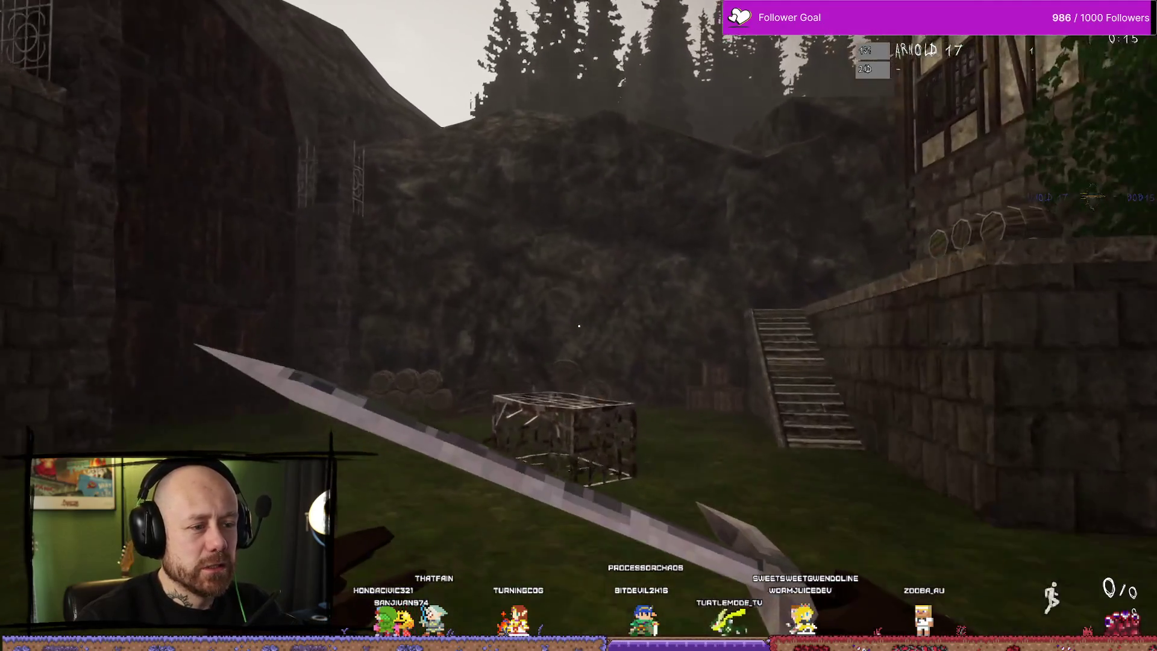
{"action": "key", "text": "Tab"}
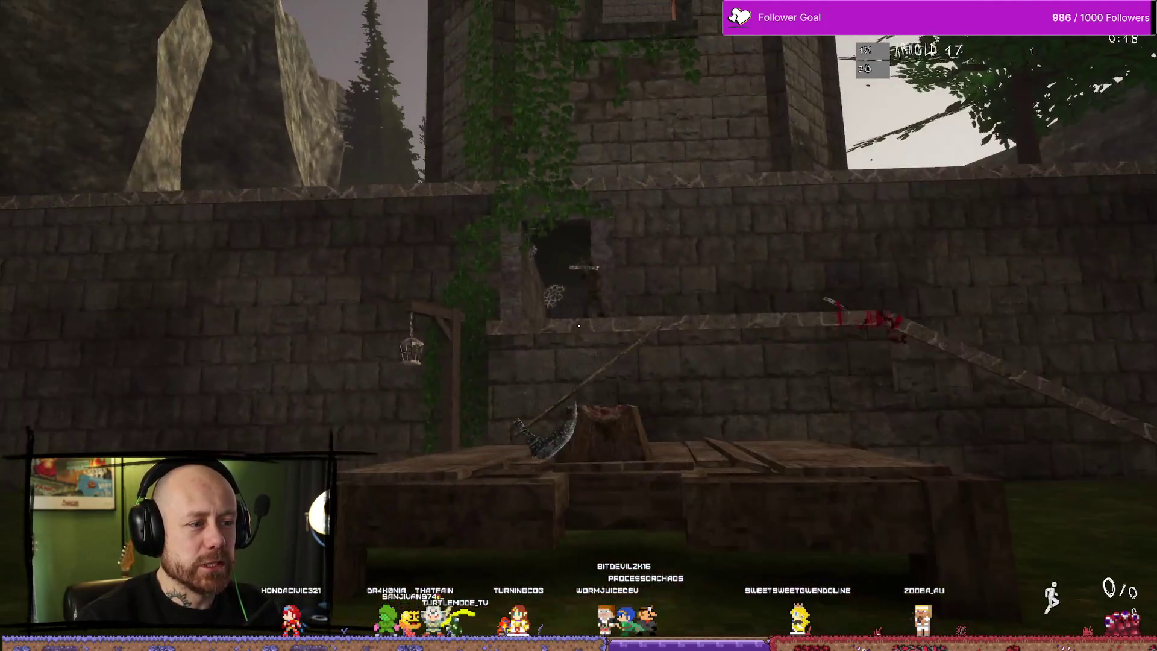
{"action": "left_click", "coordinate": [578, 326]}
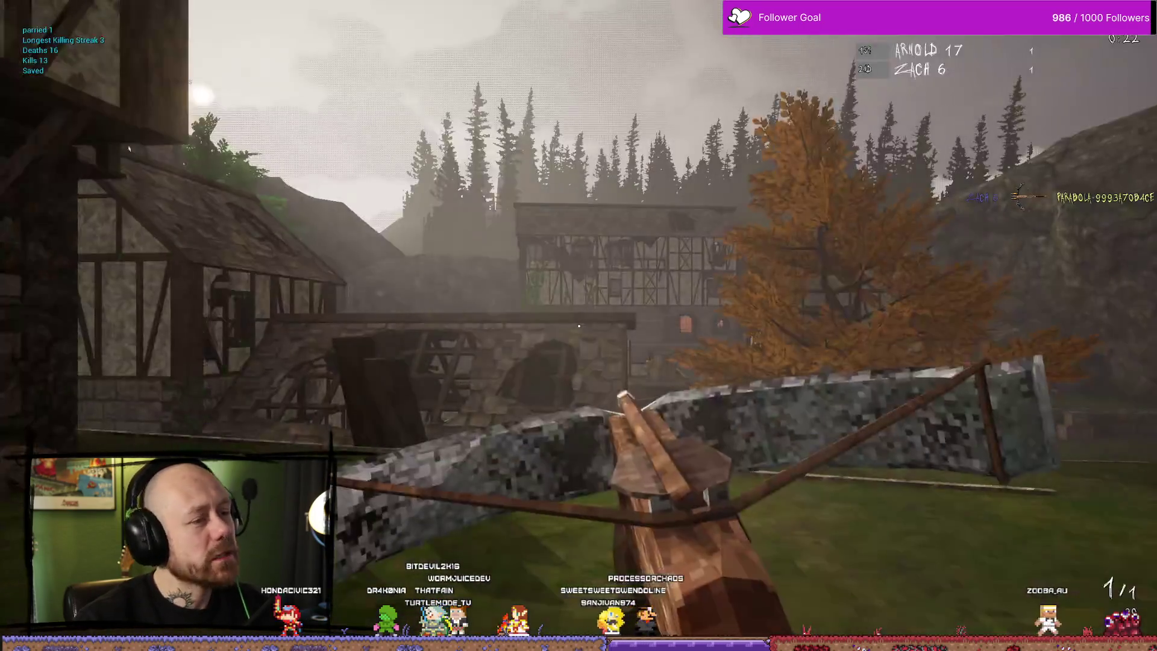
{"action": "left_click", "coordinate": [579, 326]}
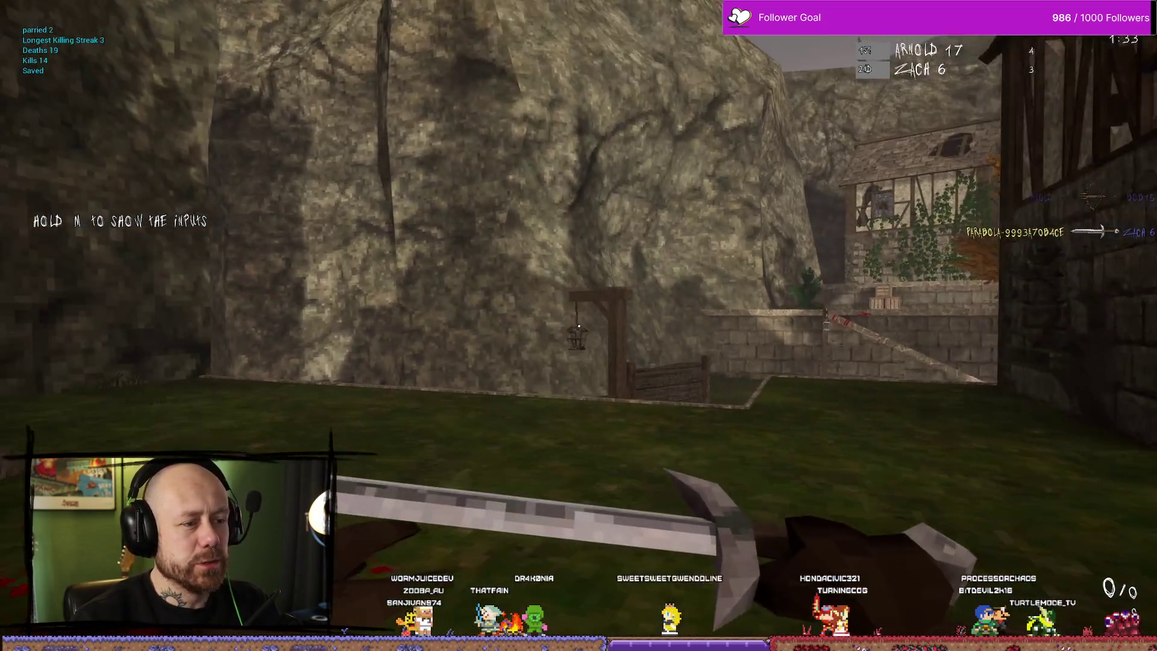
Keep fighting toward the wooden door until killed and spectating, at 20 deaths.
{"action": "mouse_move", "coordinate": [578, 326]}
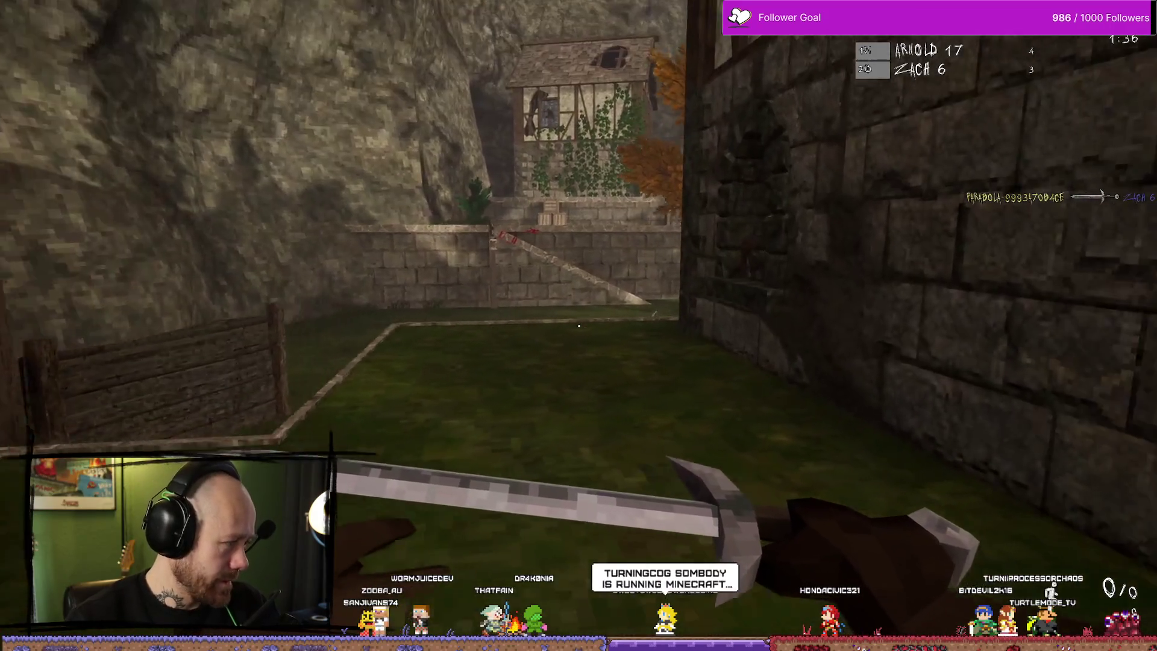
{"action": "key", "text": "w"}
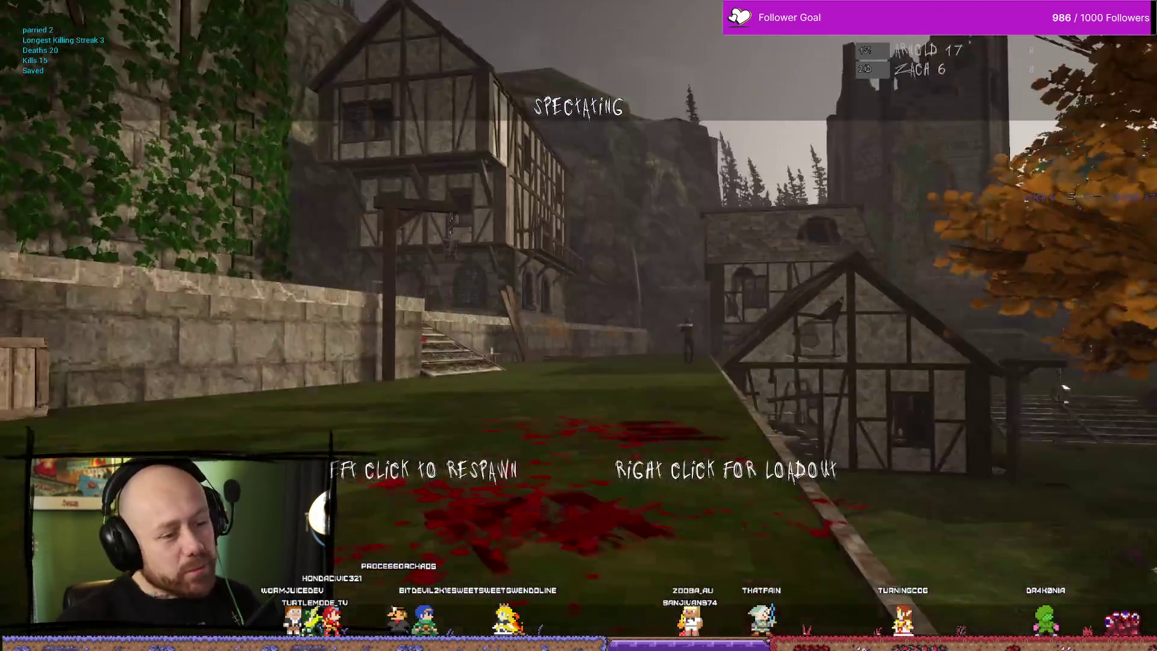
Respawn, parry near the crates to reach parried 3, and end the play session.
{"action": "left_click", "coordinate": [578, 325]}
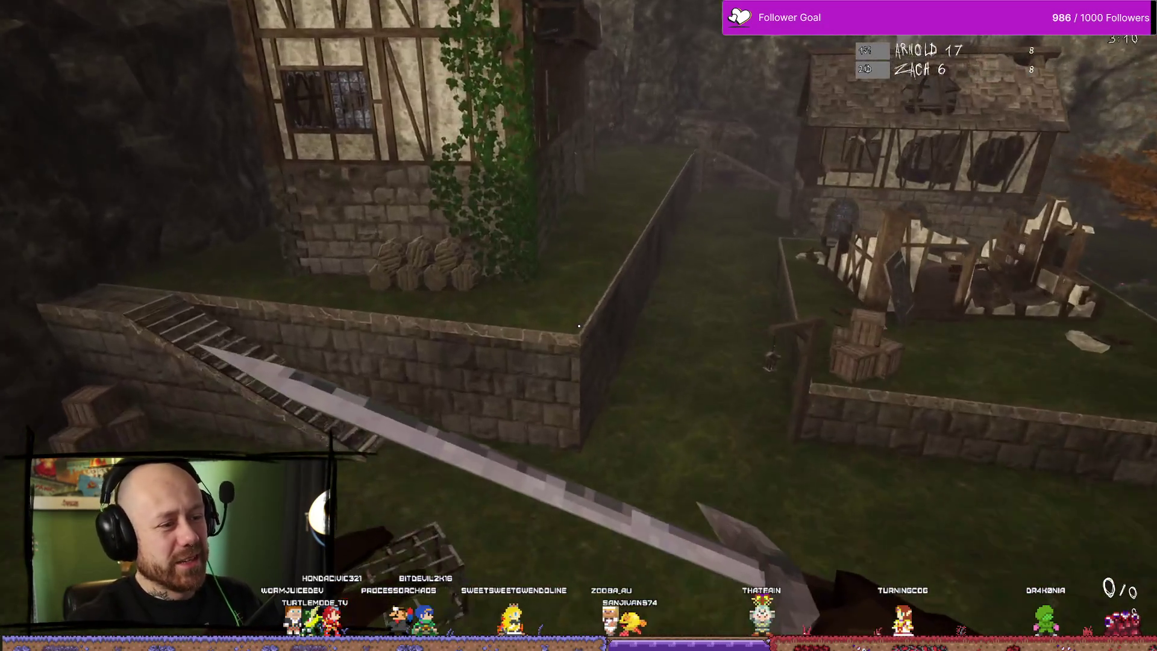
{"action": "key", "text": "w"}
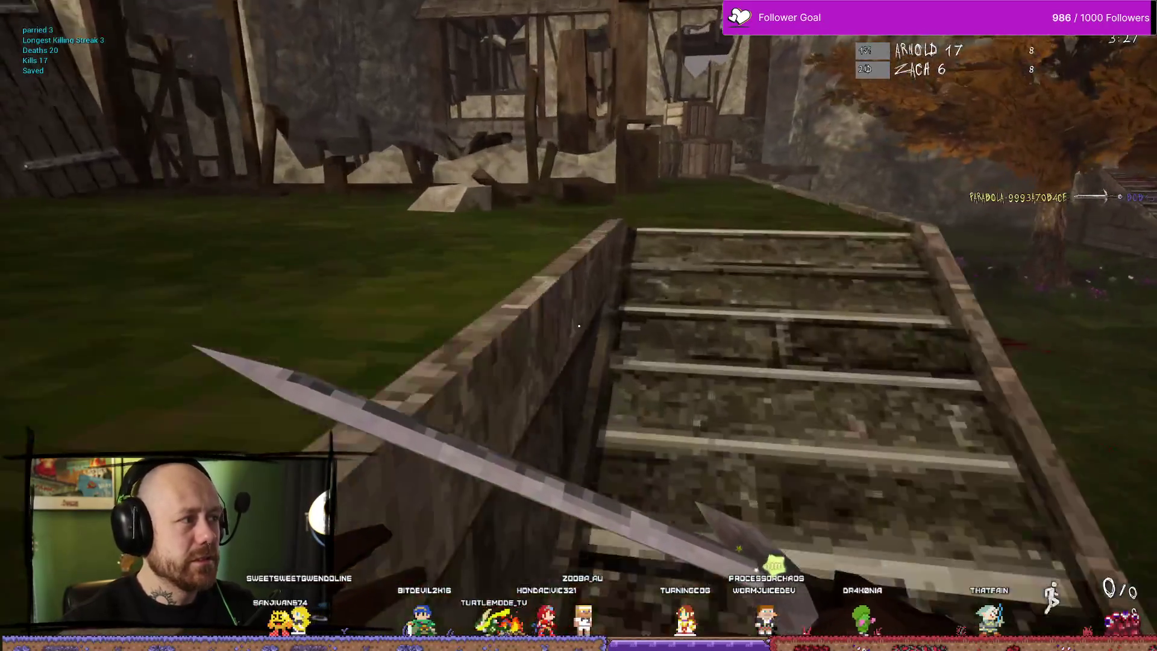
{"action": "key", "text": "w"}
{"action": "key", "text": "Escape"}
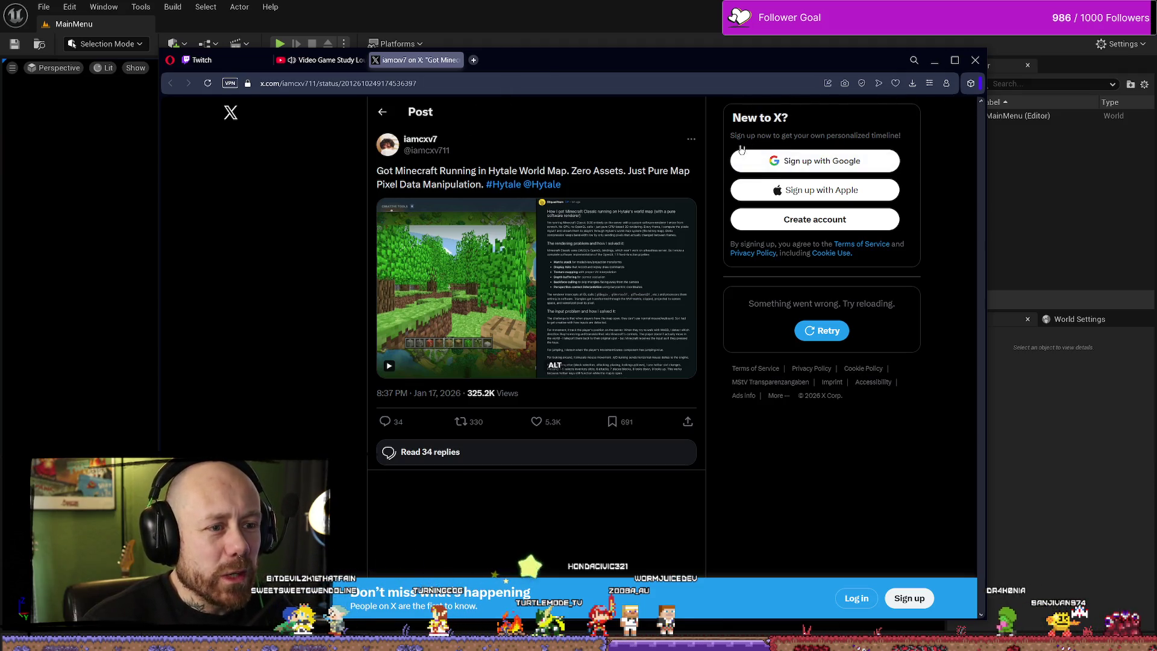
Play the Minecraft-in-Hytale video enlarged with raised volume, then minimize the browser.
{"action": "left_click", "coordinate": [516, 259]}
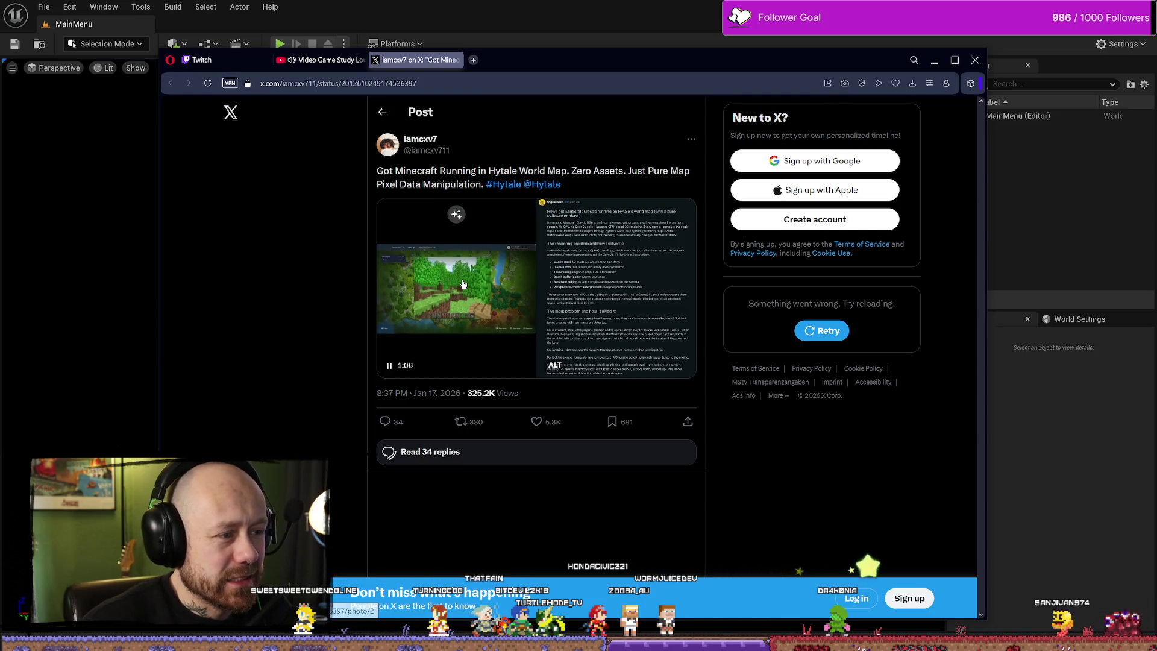
{"action": "left_click", "coordinate": [511, 326]}
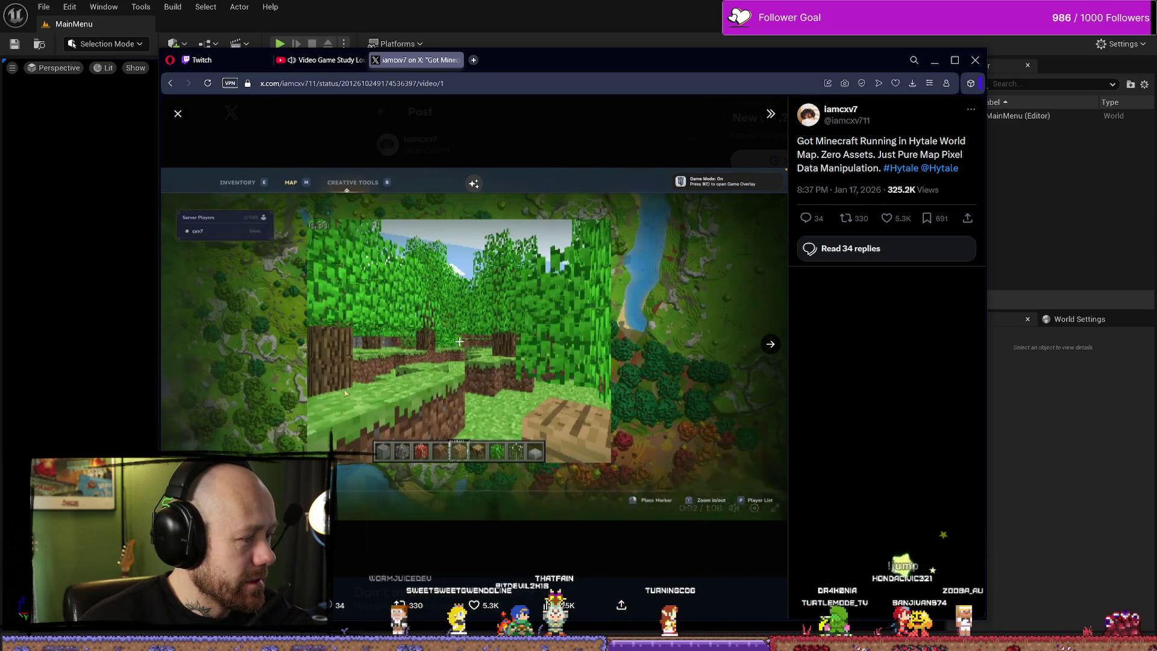
{"action": "mouse_move", "coordinate": [733, 508]}
{"action": "left_click_drag", "start_coordinate": [734, 467], "coordinate": [738, 450]}
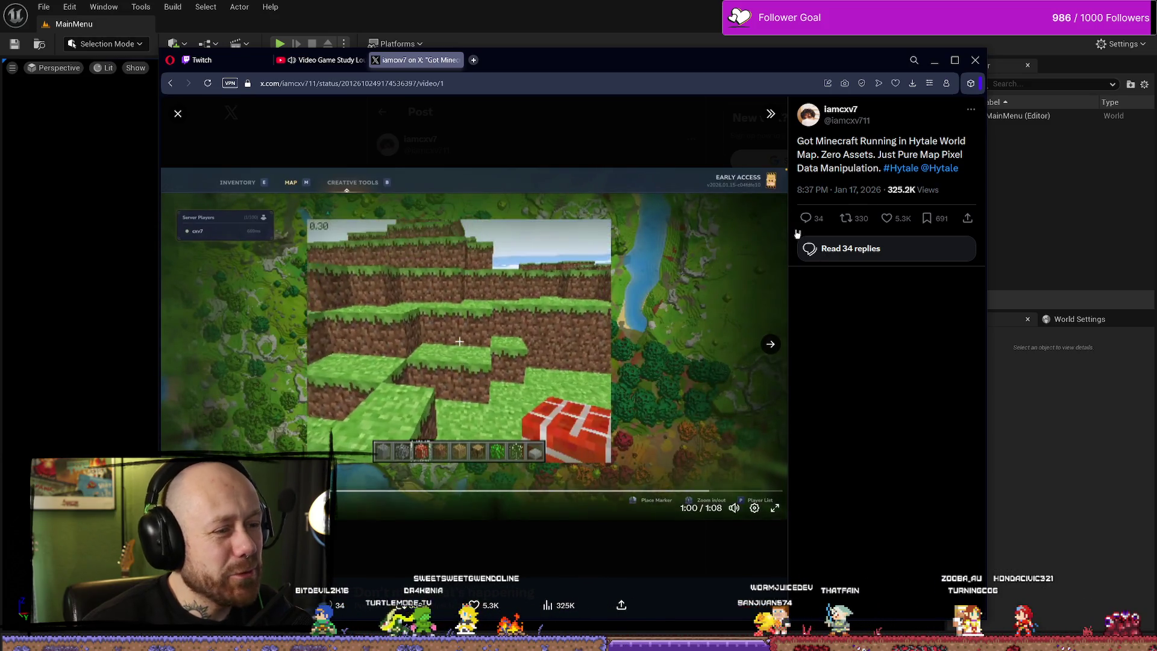
{"action": "left_click", "coordinate": [934, 61]}
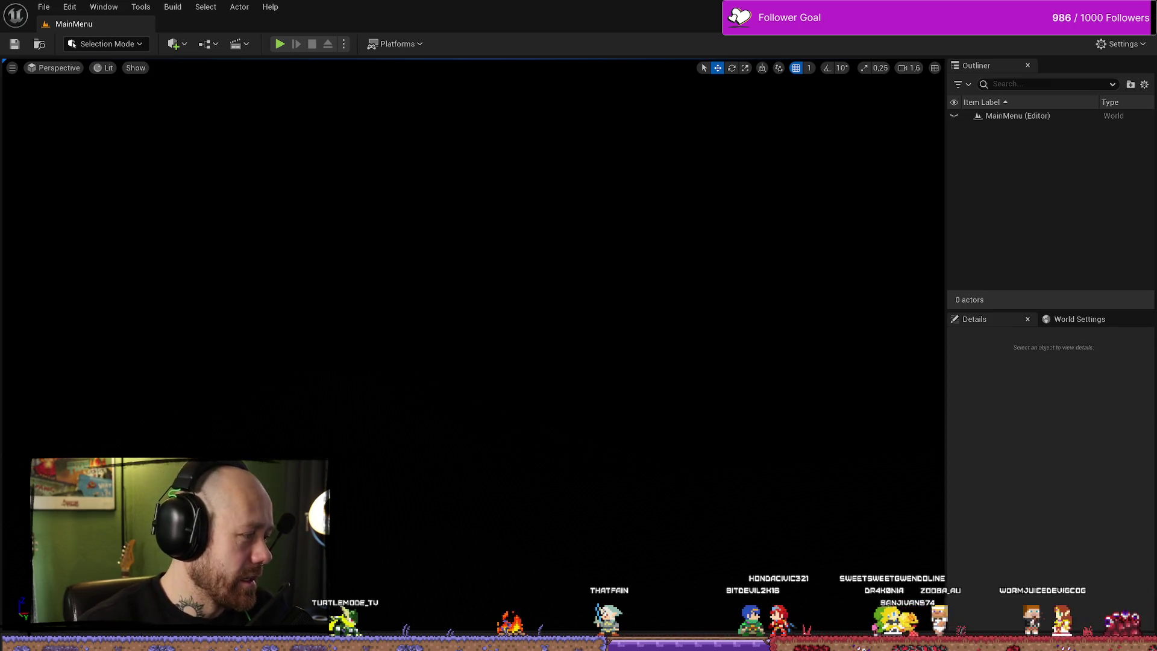
Bring up BP_PlayerCharacter's Health & Death graph with the parry nodes in view.
{"action": "key", "text": "alt+Tab"}
{"action": "scroll", "coordinate": [530, 222], "scroll_direction": "up", "scroll_amount": 2}
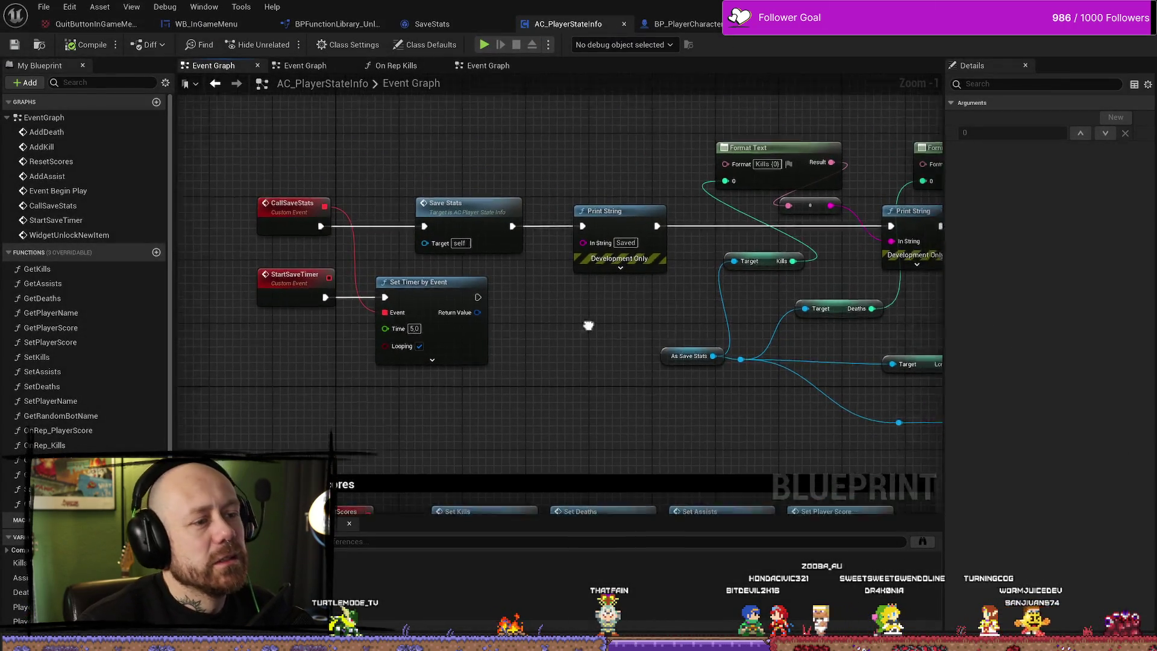
{"action": "scroll", "coordinate": [558, 181], "scroll_direction": "down", "scroll_amount": 2}
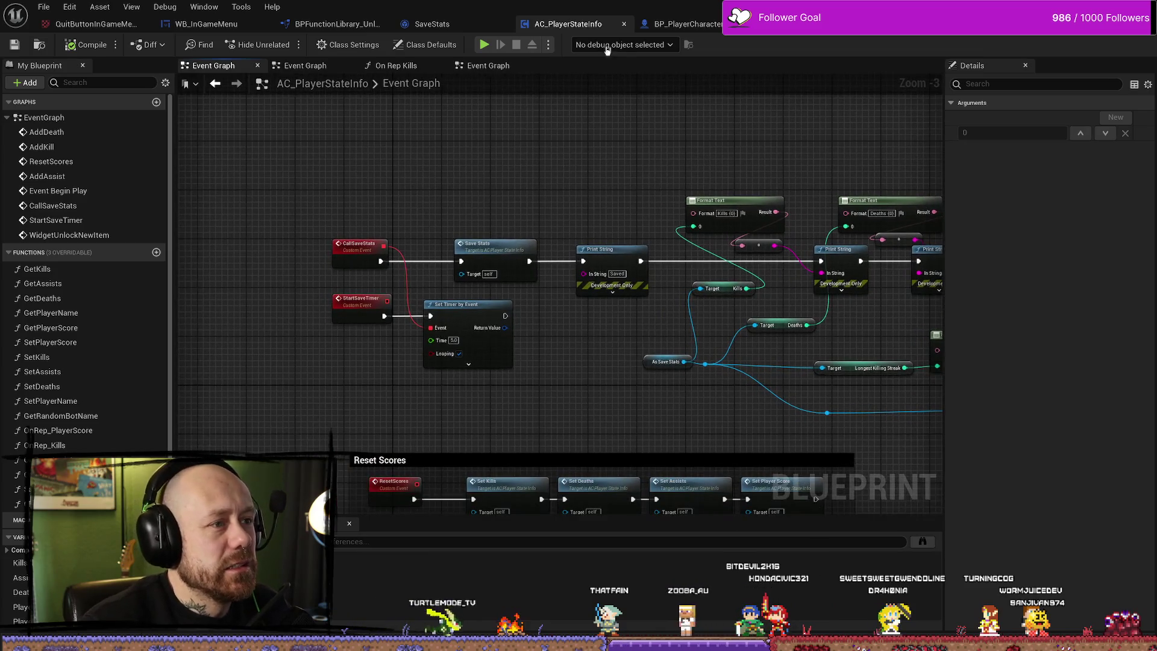
{"action": "left_click", "coordinate": [687, 24]}
{"action": "scroll", "coordinate": [533, 209], "scroll_direction": "up", "scroll_amount": 4}
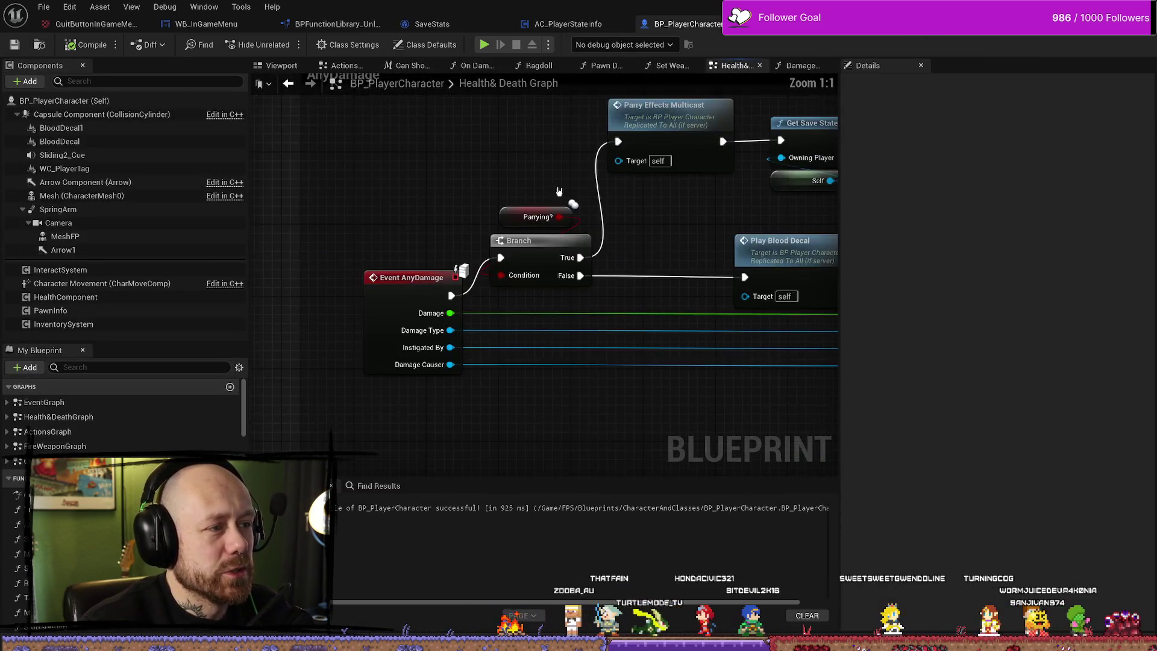
{"action": "left_click_drag", "start_coordinate": [533, 209], "coordinate": [536, 239]}
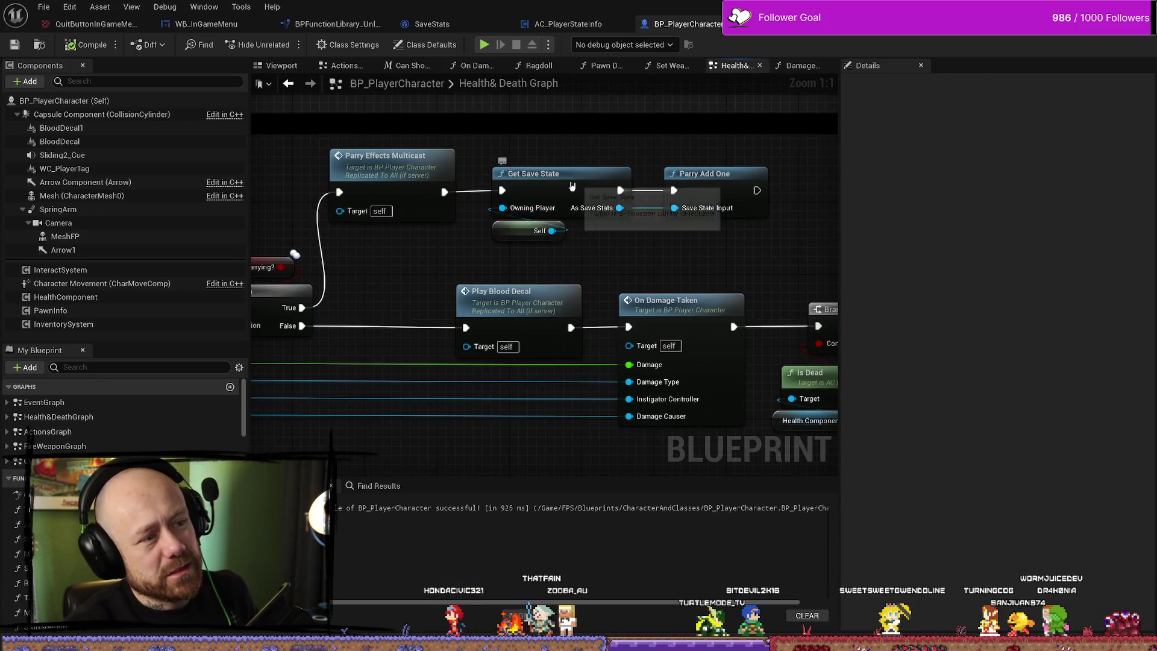
Inspect the Get Save State function's Player State node and Return Node, then go back.
{"action": "double_click", "coordinate": [533, 209]}
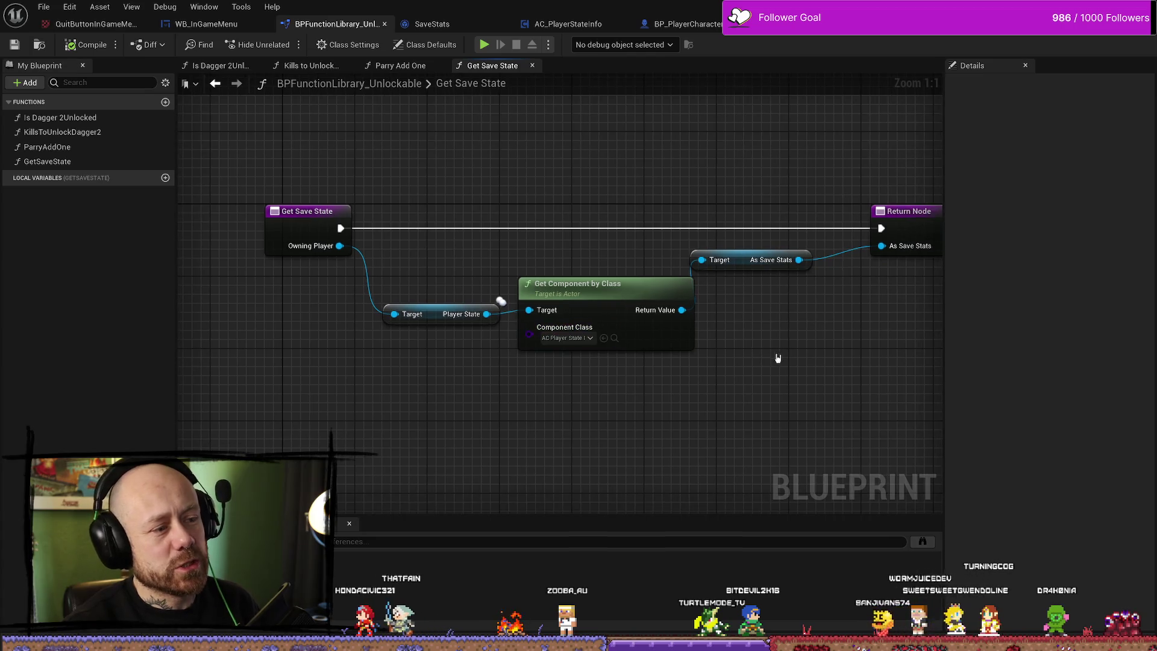
{"action": "left_click", "coordinate": [433, 310]}
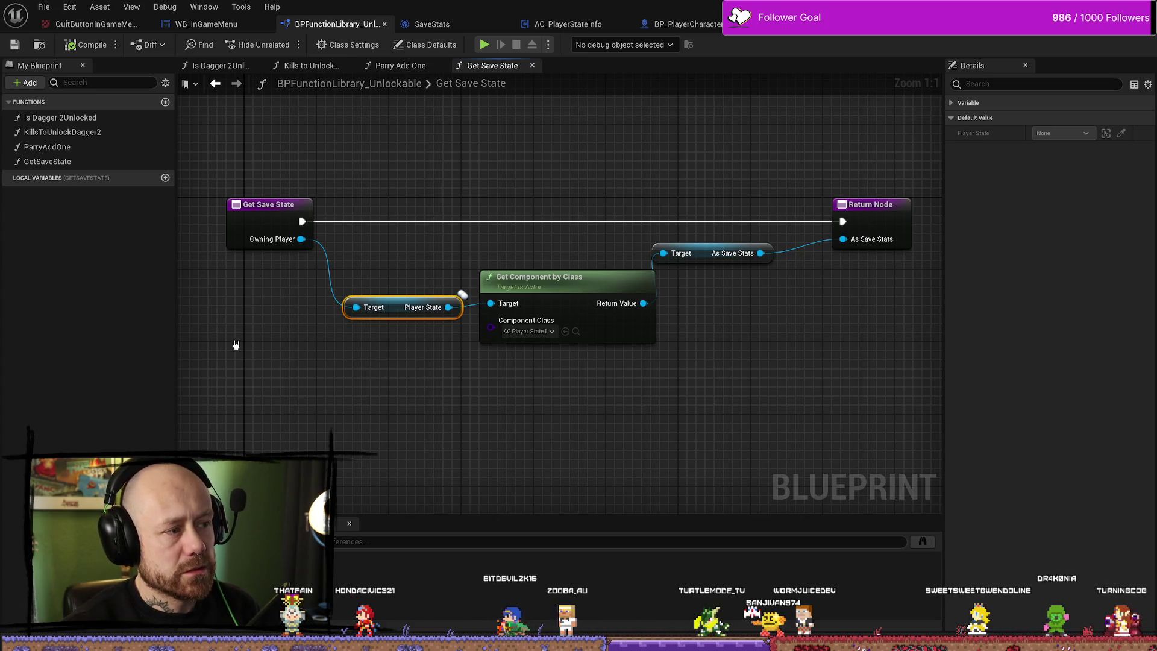
{"action": "left_click_drag", "start_coordinate": [235, 344], "coordinate": [329, 342]}
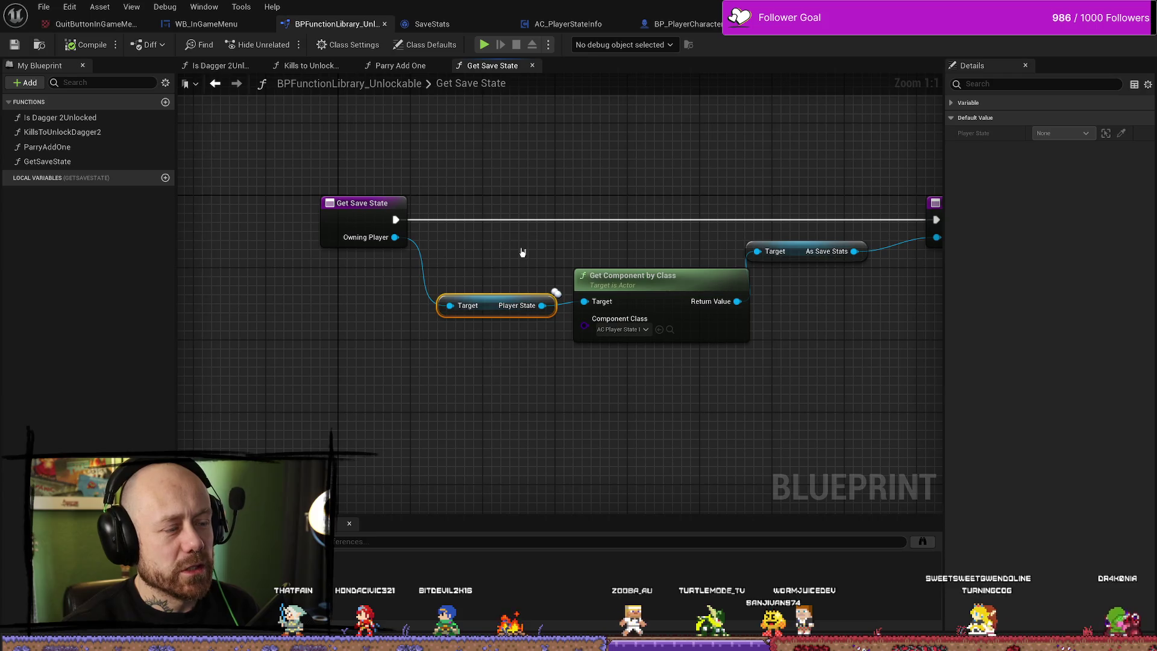
{"action": "left_click_drag", "start_coordinate": [513, 254], "coordinate": [422, 254]}
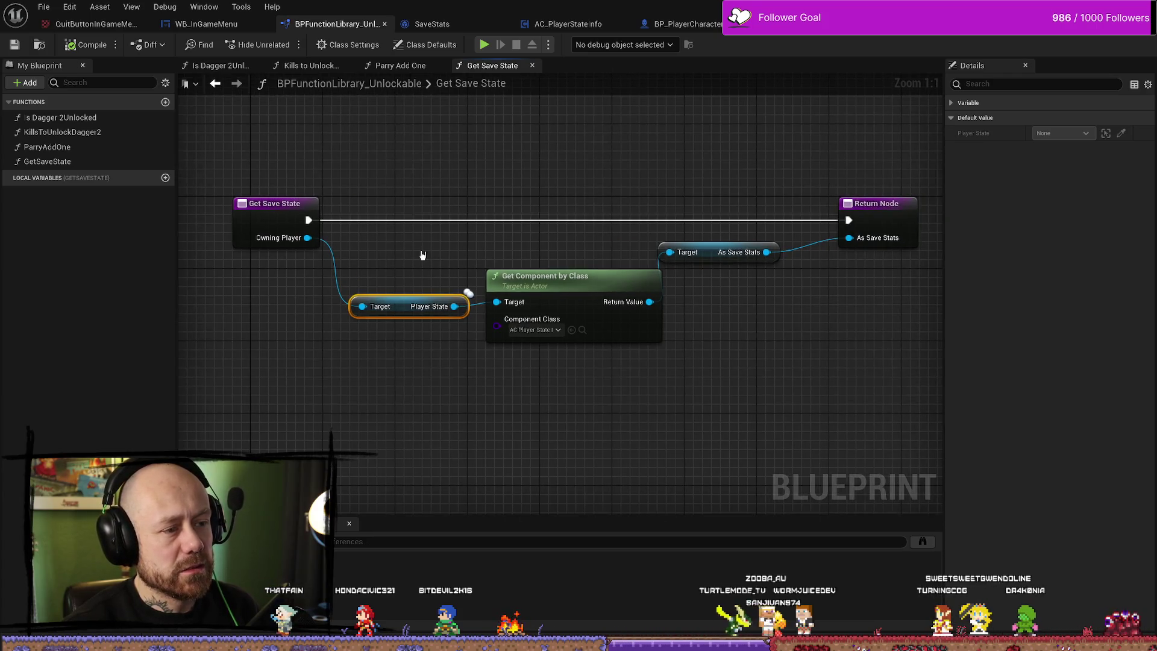
{"action": "left_click", "coordinate": [687, 23]}
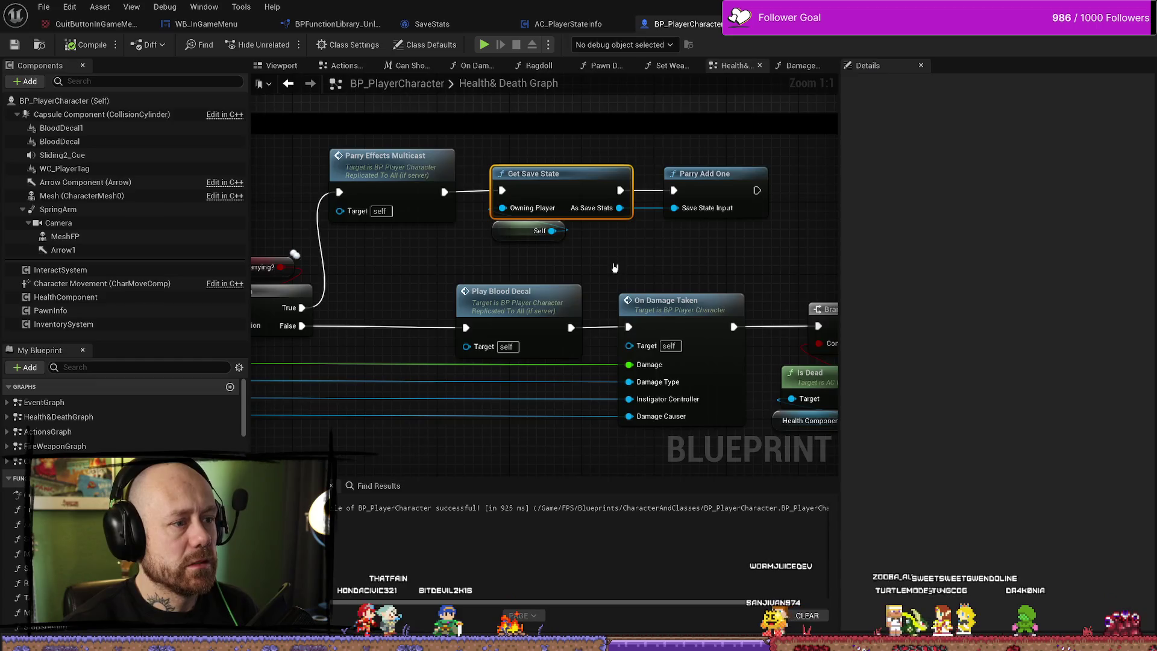
Search the Self pin's action list for 'owning player', then dismiss it unused.
{"action": "mouse_move", "coordinate": [638, 228]}
{"action": "left_mouse_down"}
{"action": "mouse_move", "coordinate": [566, 253]}
{"action": "mouse_move", "coordinate": [759, 253]}
{"action": "left_mouse_up"}
{"action": "type", "text": "ownio"}
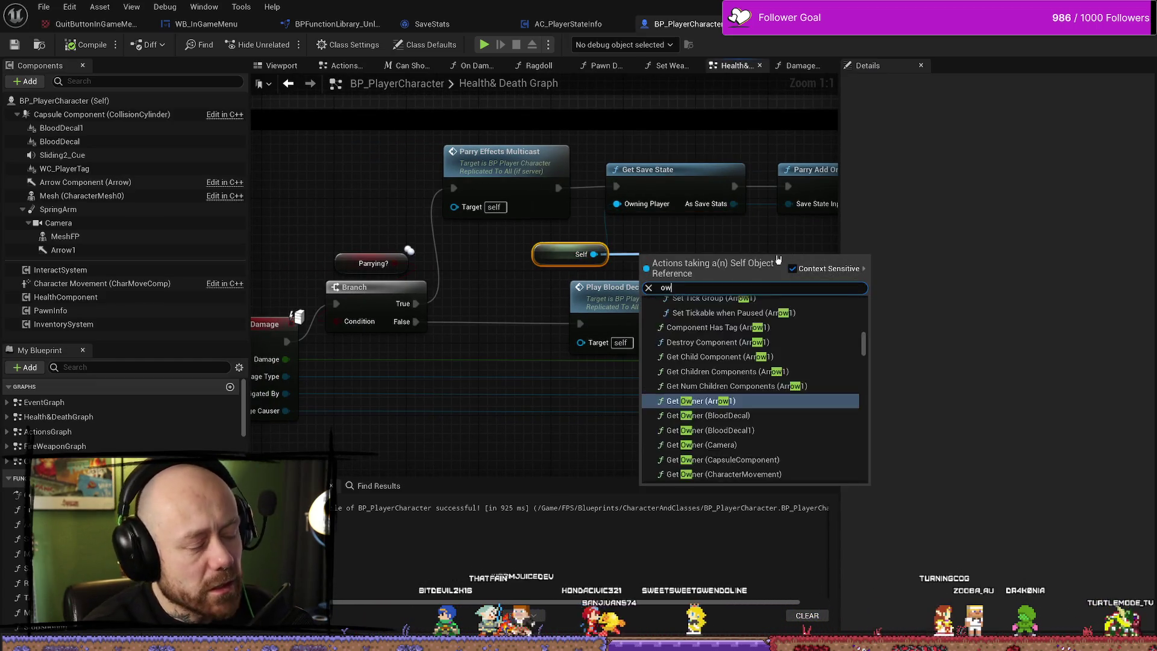
{"action": "key", "text": "BackSpace"}
{"action": "key", "text": "BackSpace"}
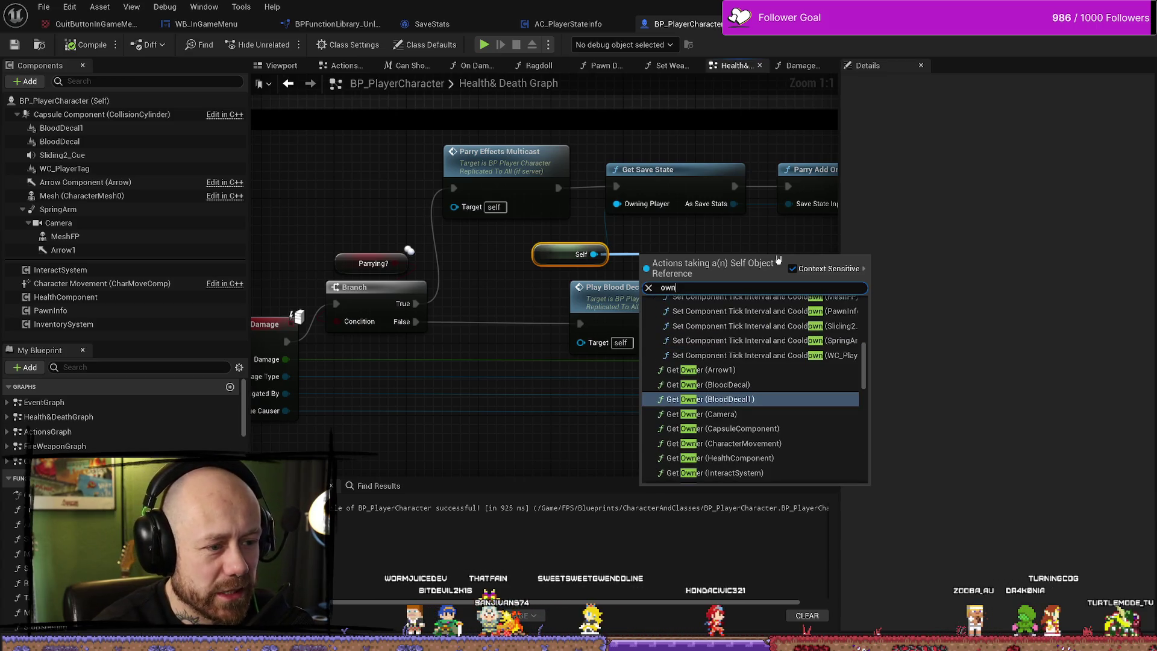
{"action": "type", "text": "ingpl"}
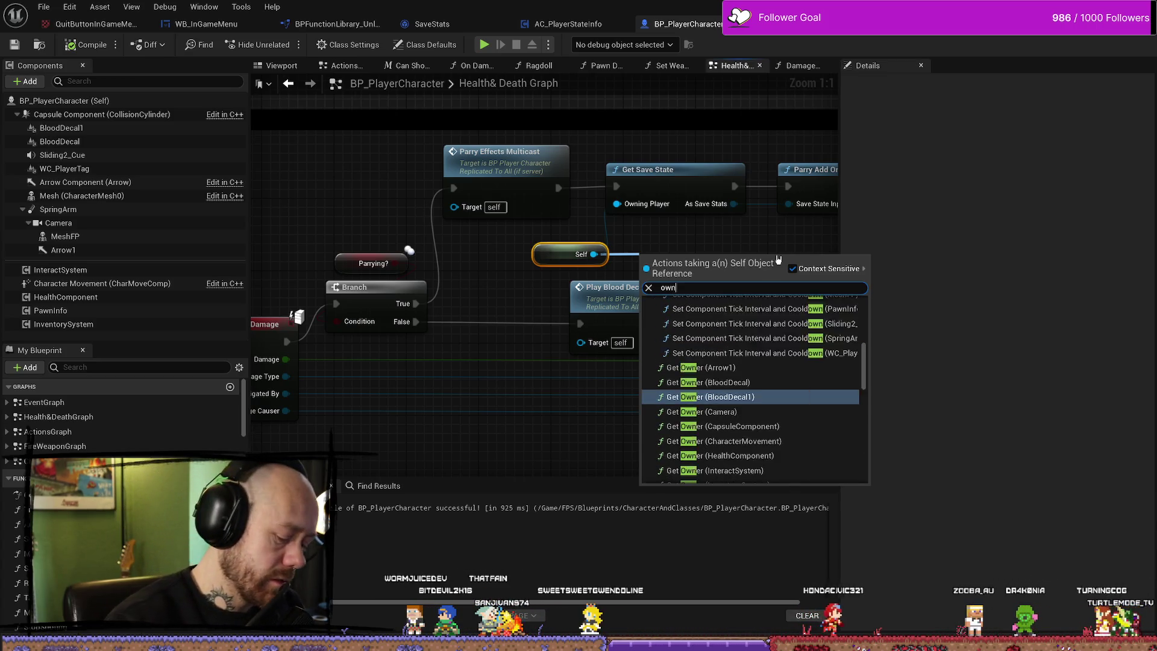
{"action": "key", "text": "BackSpace"}
{"action": "key", "text": "BackSpace"}
{"action": "type", "text": "pla"}
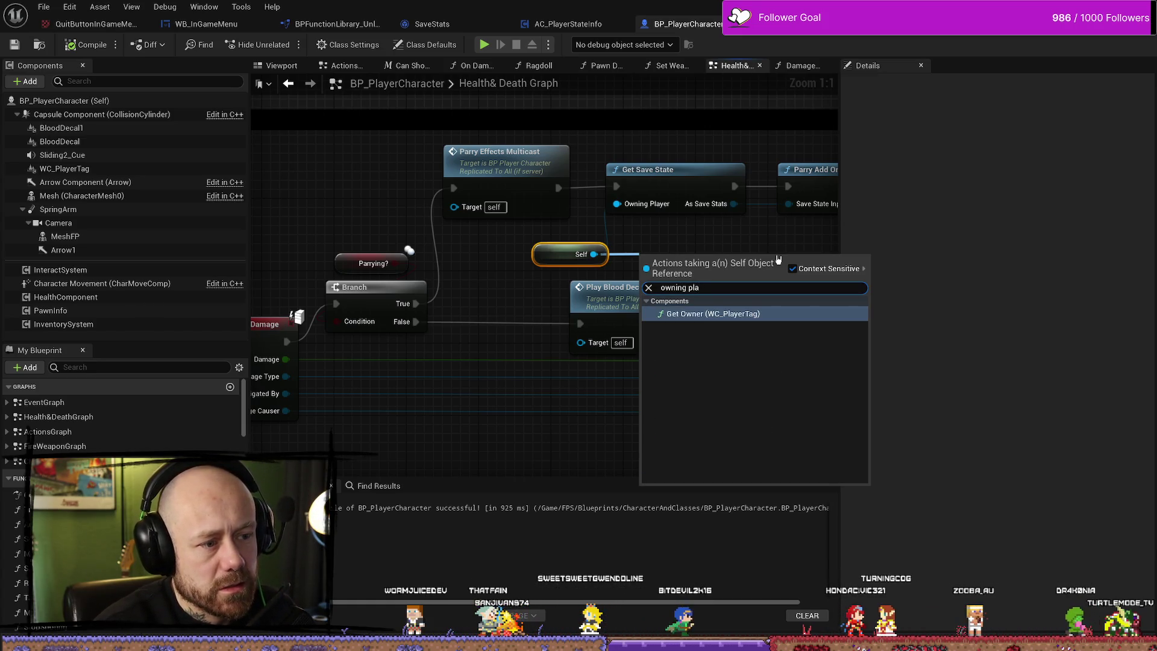
{"action": "key", "text": "BackSpace"}
{"action": "key", "text": "BackSpace"}
{"action": "key", "text": "BackSpace"}
{"action": "left_click", "coordinate": [698, 233]}
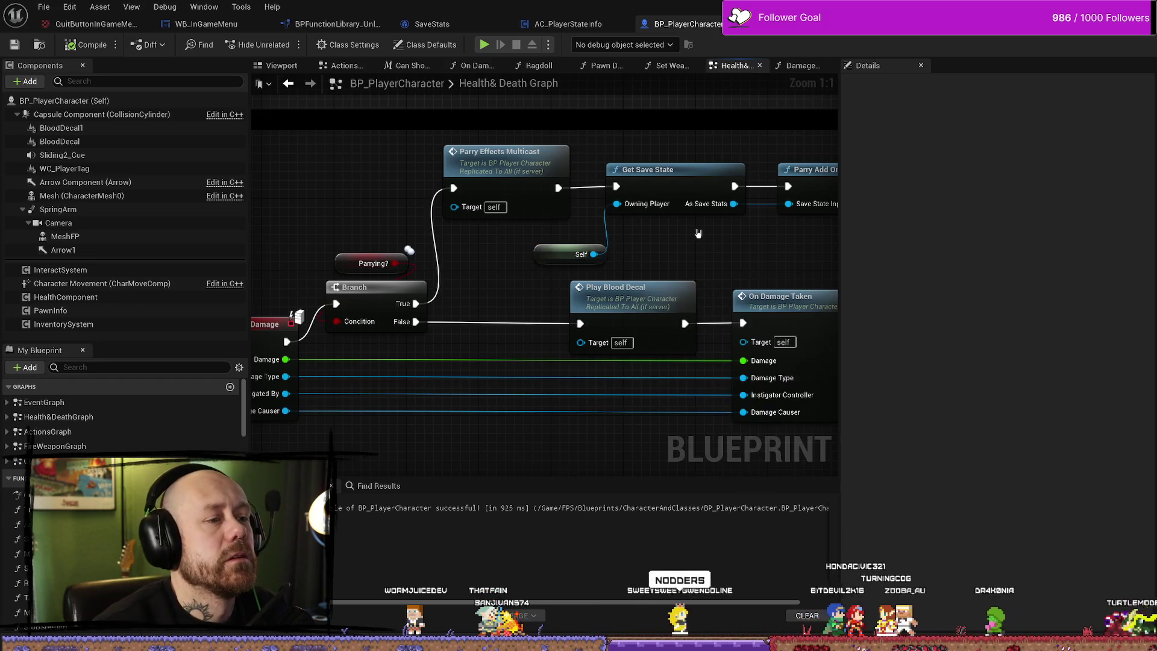
Place the Self node under Get Save State feeding Owning Player, and select Parry Effects Multicast.
{"action": "mouse_move", "coordinate": [578, 253]}
{"action": "left_mouse_down"}
{"action": "mouse_move", "coordinate": [663, 242]}
{"action": "mouse_move", "coordinate": [633, 227]}
{"action": "left_mouse_up"}
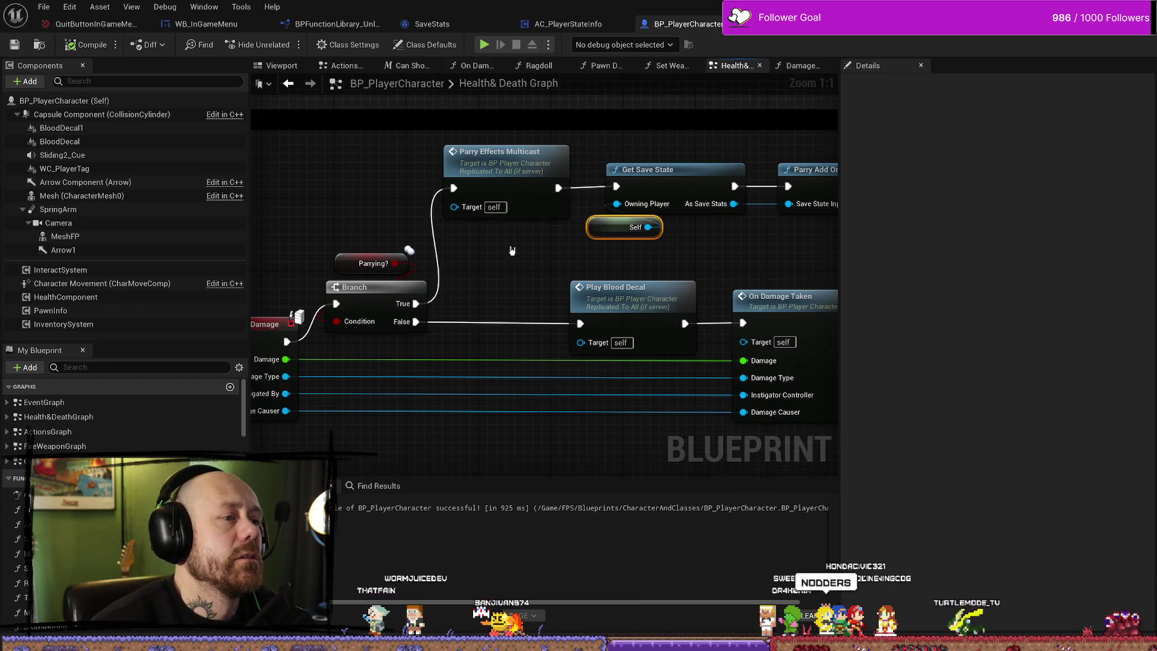
{"action": "left_click_drag", "start_coordinate": [511, 250], "coordinate": [531, 239]}
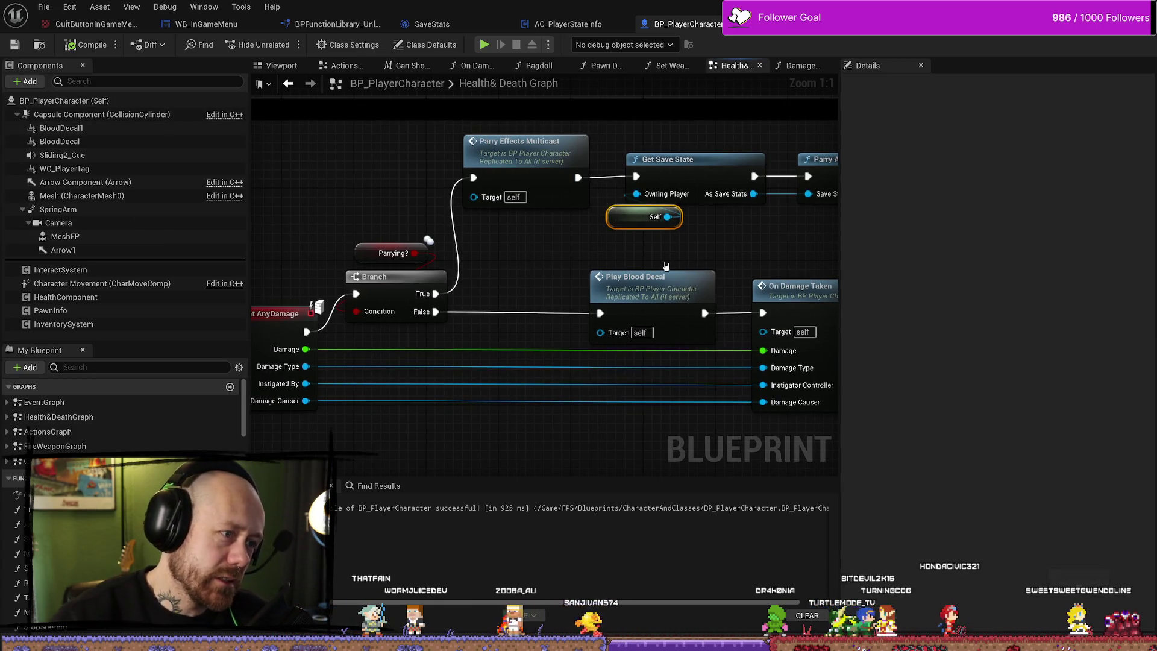
{"action": "left_click", "coordinate": [572, 161]}
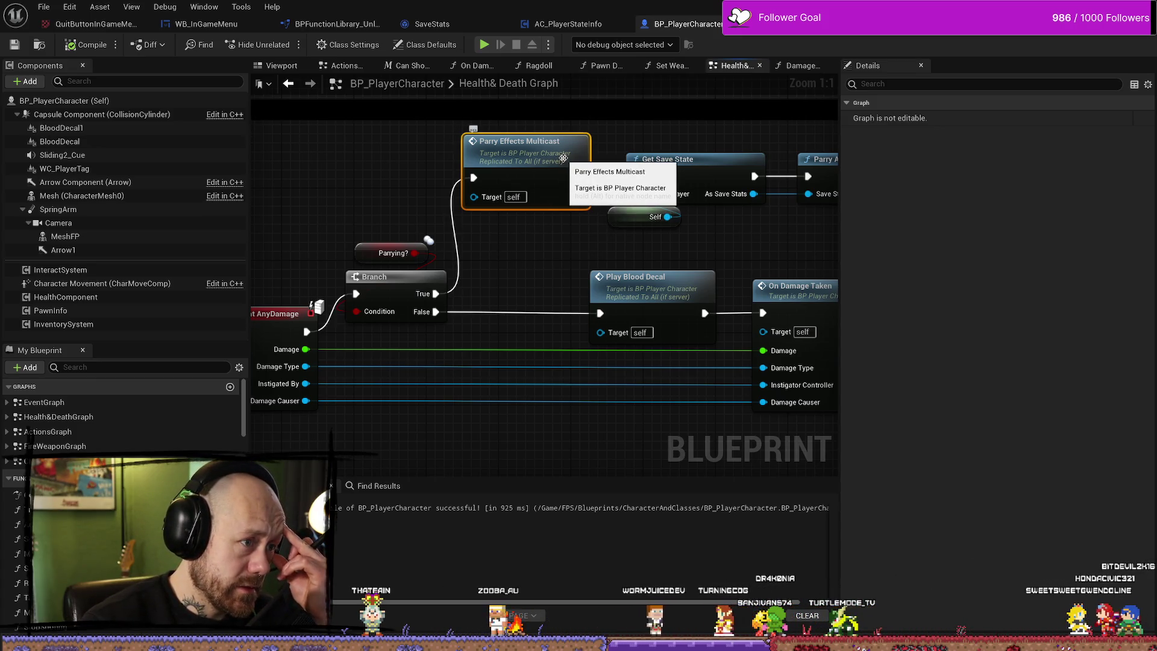
Review the ParryEffectsMulticast event and Parry Add One chain, then save BP_PlayerCharacter.
{"action": "double_click", "coordinate": [563, 157]}
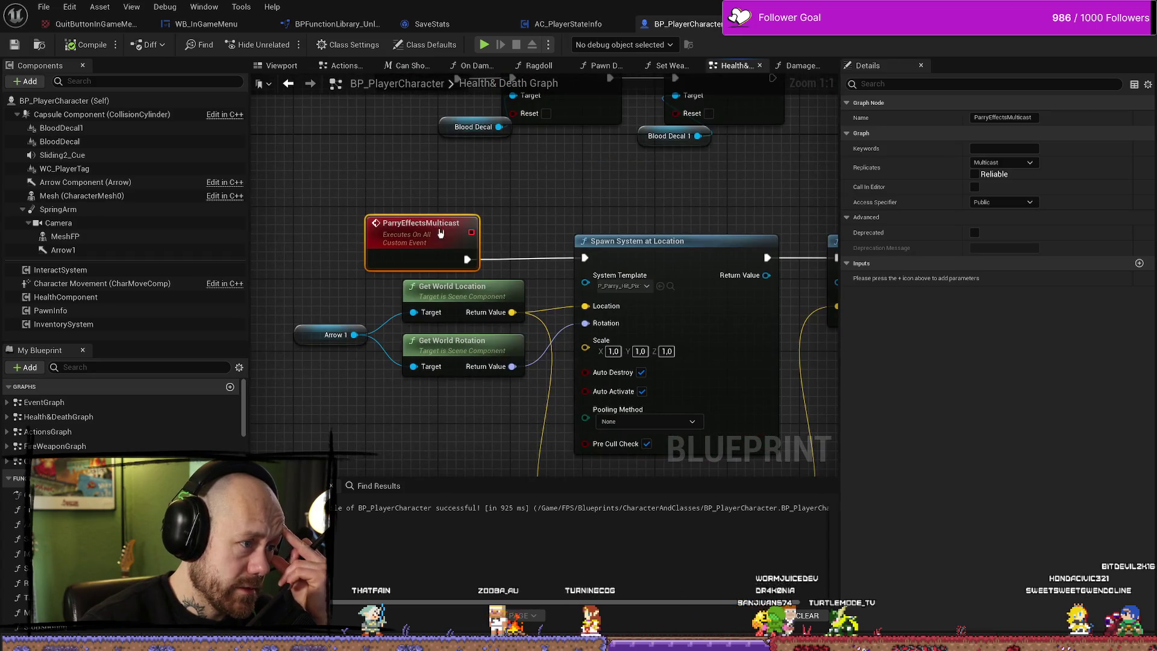
{"action": "left_click", "coordinate": [545, 196]}
{"action": "scroll", "coordinate": [539, 202], "scroll_direction": "down", "scroll_amount": 3}
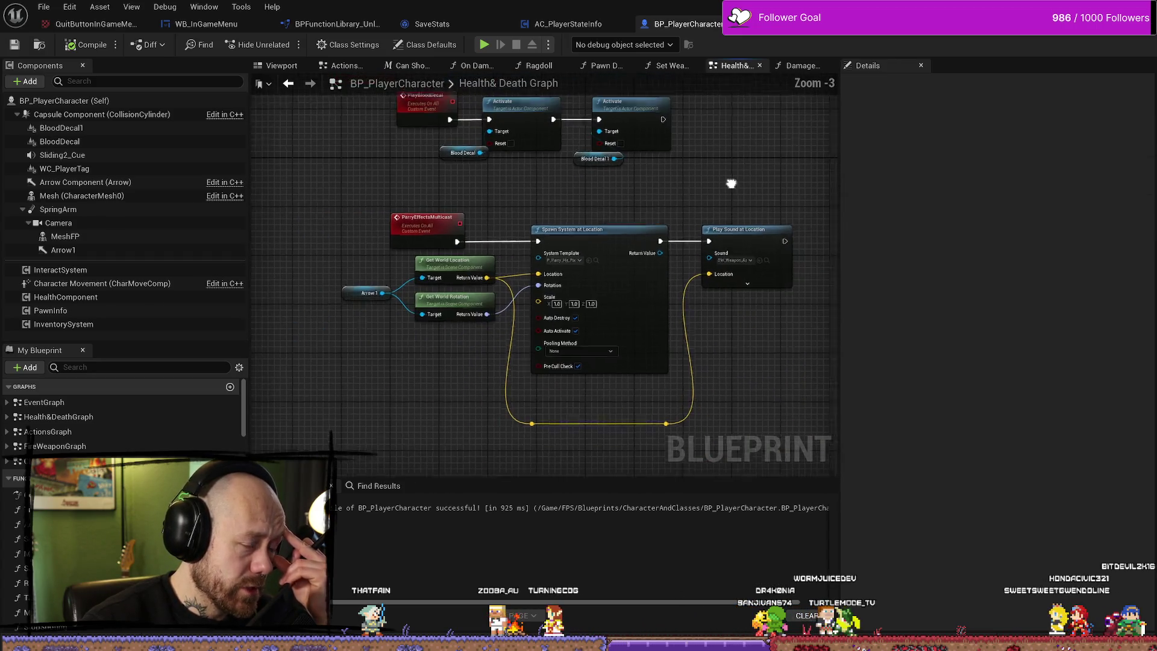
{"action": "scroll", "coordinate": [528, 207], "scroll_direction": "down", "scroll_amount": 4}
{"action": "scroll", "coordinate": [653, 199], "scroll_direction": "up", "scroll_amount": 5}
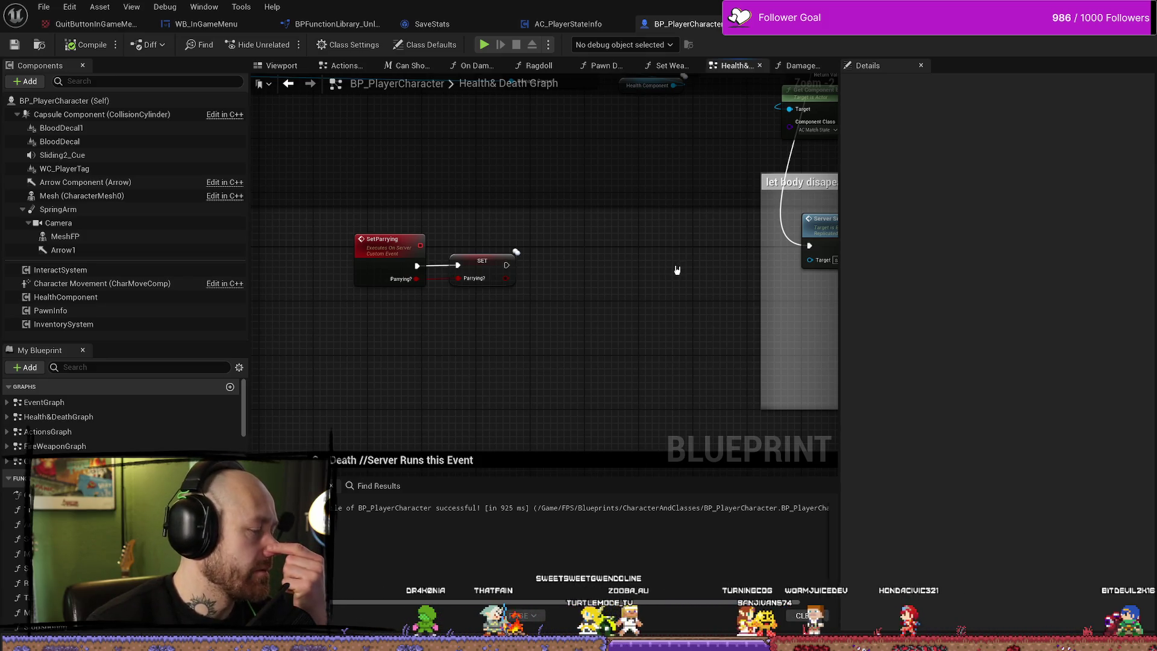
{"action": "scroll", "coordinate": [683, 271], "scroll_direction": "down", "scroll_amount": 4}
{"action": "scroll", "coordinate": [685, 301], "scroll_direction": "up", "scroll_amount": 7}
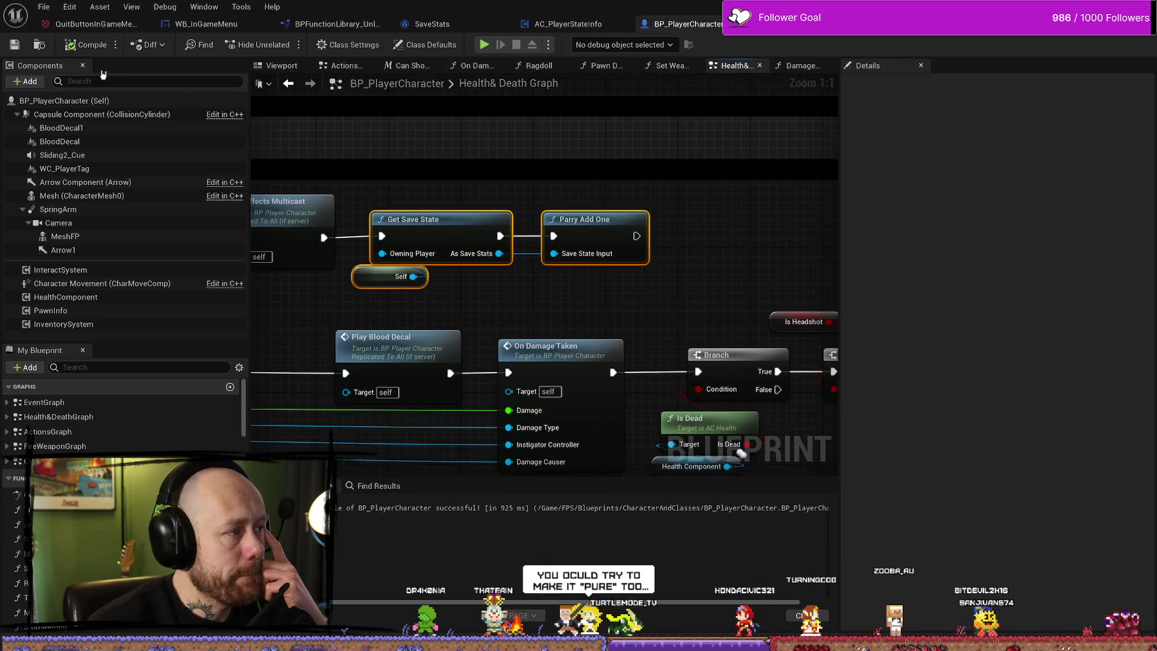
{"action": "left_click", "coordinate": [14, 45]}
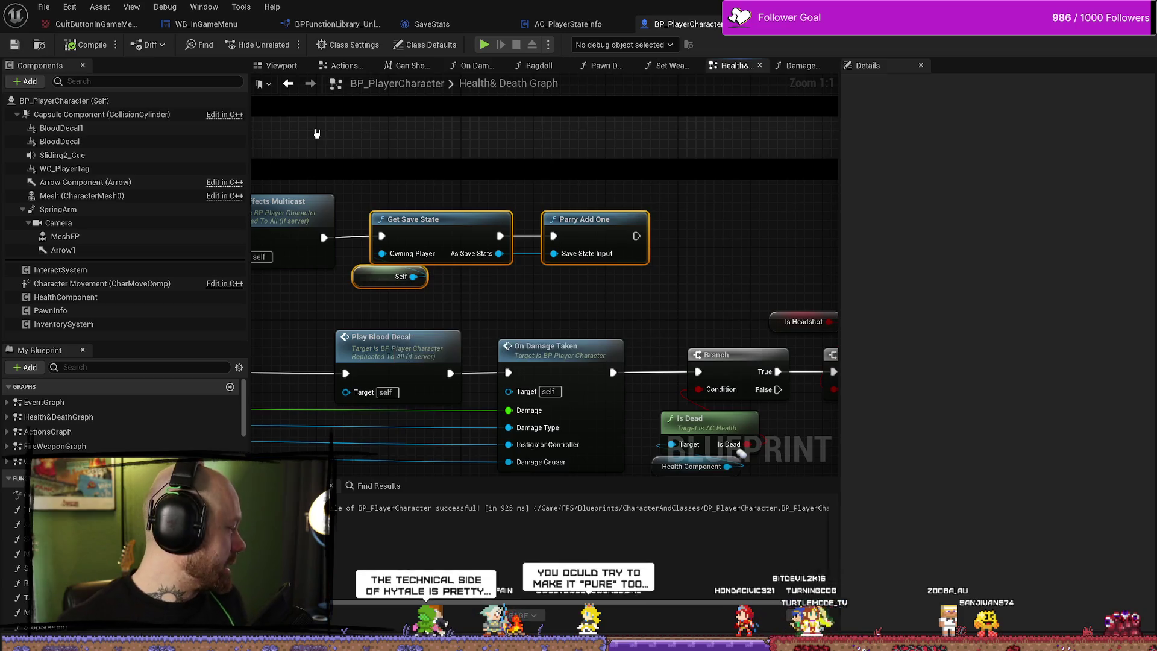
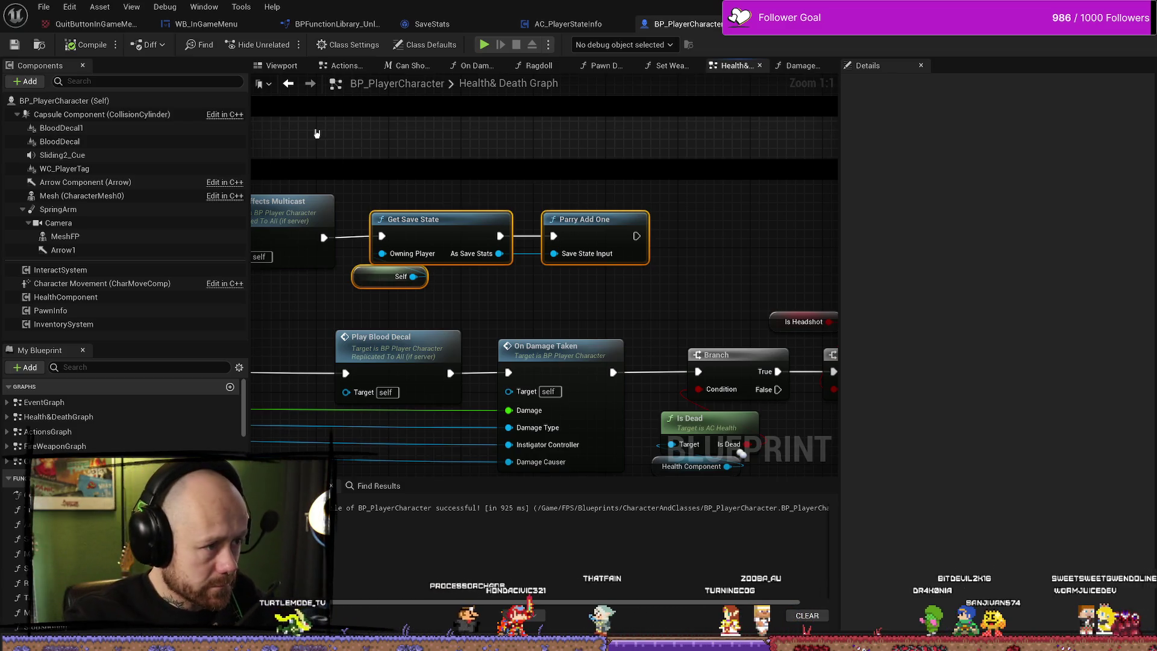
Open the Get Save State function graph in BPFunctionLibrary_Unlockable from the Health&Death graph.
{"action": "left_click_drag", "start_coordinate": [512, 134], "coordinate": [539, 113]}
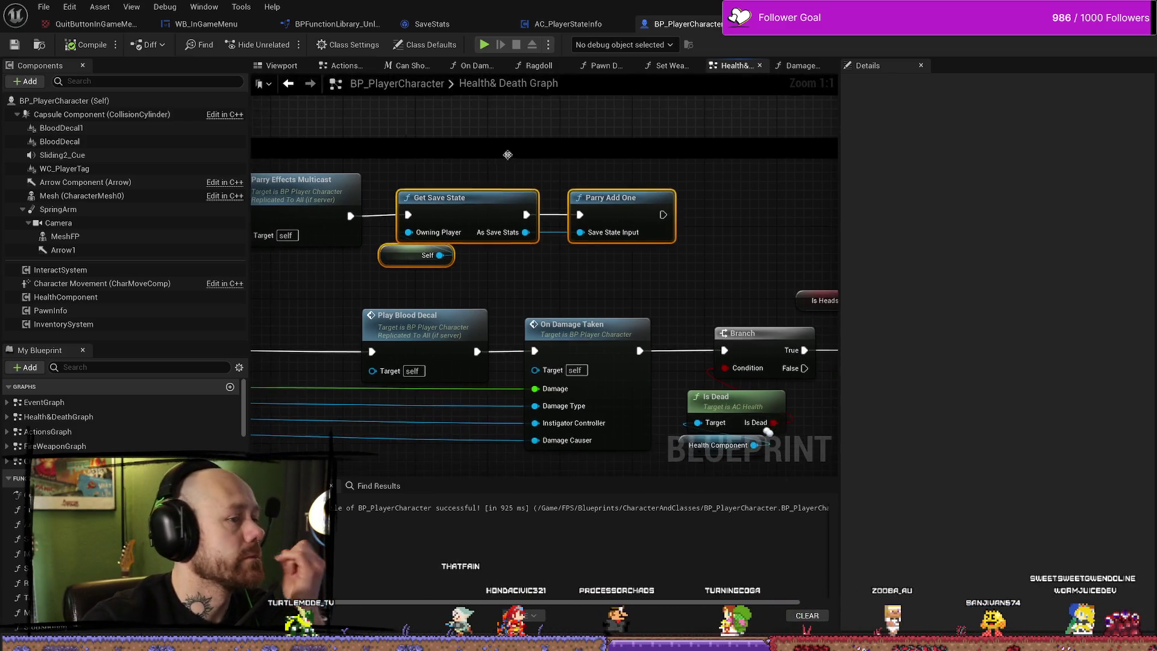
{"action": "double_click", "coordinate": [516, 230]}
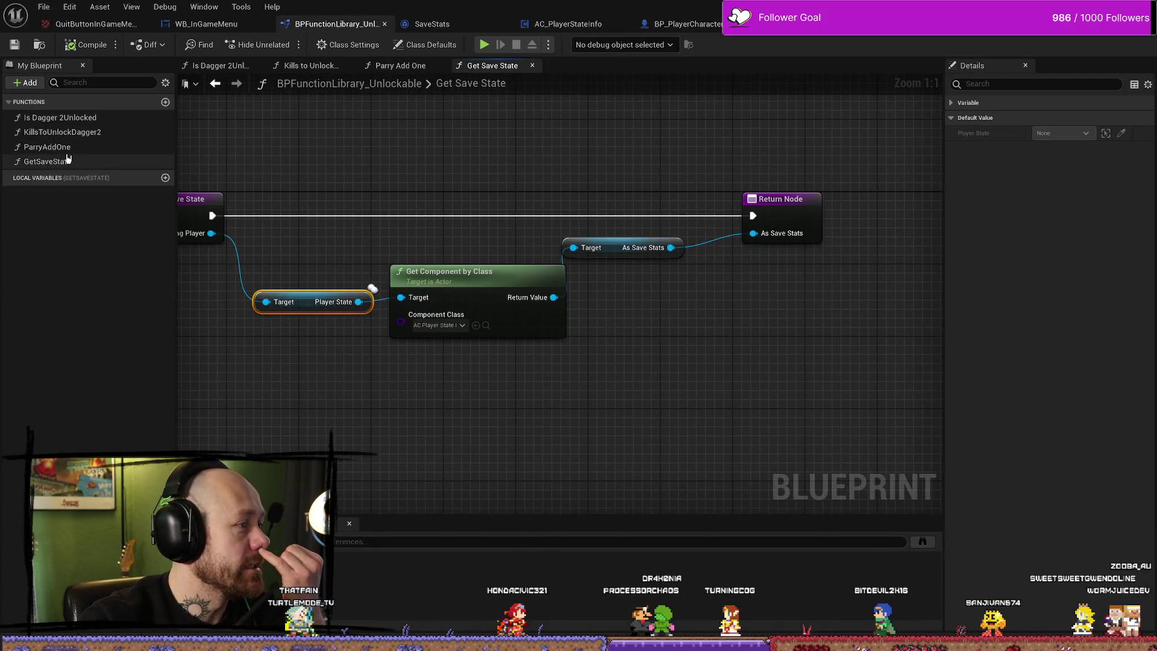
In ParryAddOne, wire the ++ node into a new Return Node and remove the extra NewParam output.
{"action": "double_click", "coordinate": [79, 147]}
{"action": "left_click_drag", "start_coordinate": [561, 248], "coordinate": [551, 243]}
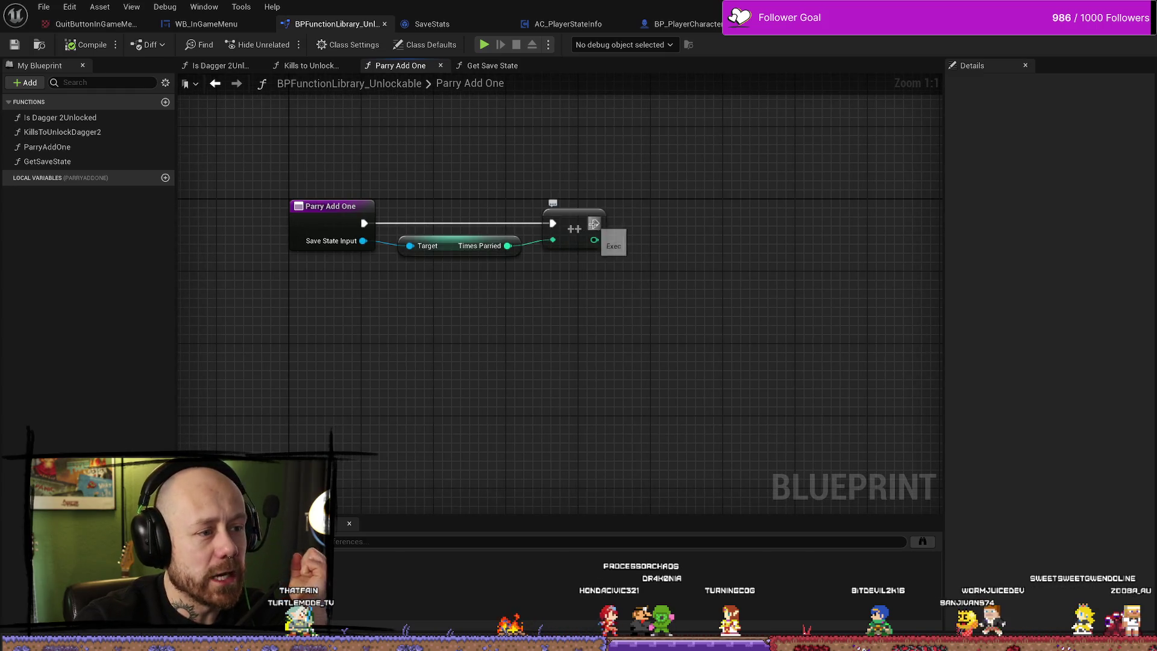
{"action": "left_click", "coordinate": [579, 227]}
{"action": "left_click_drag", "start_coordinate": [334, 206], "coordinate": [344, 206]}
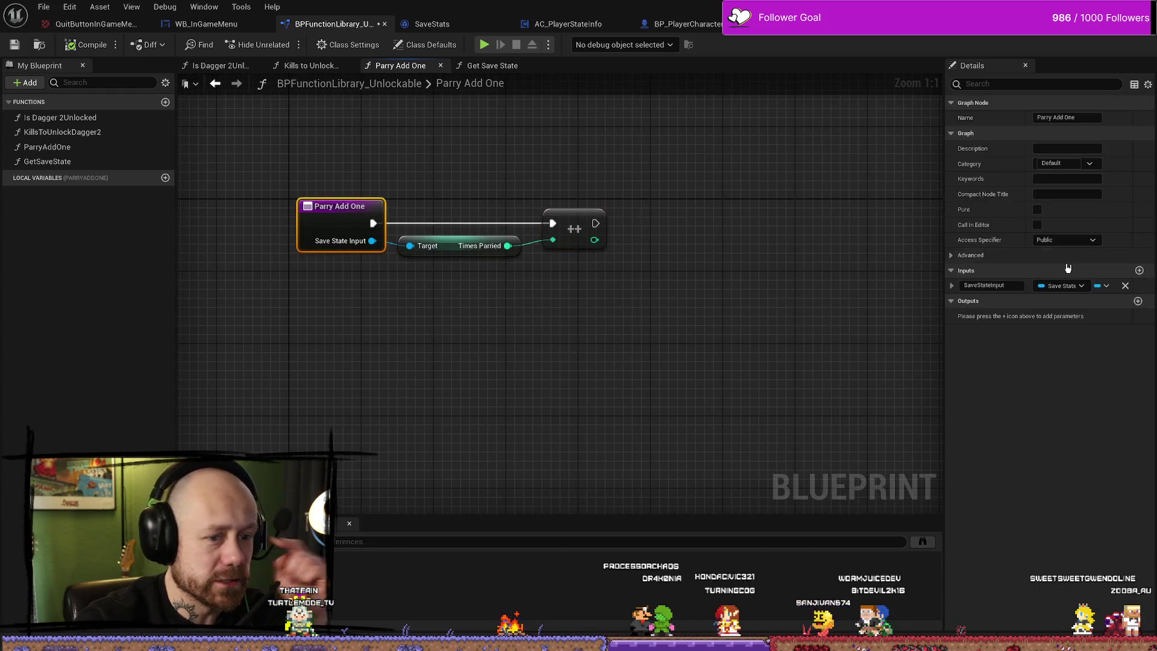
{"action": "left_click", "coordinate": [1137, 301]}
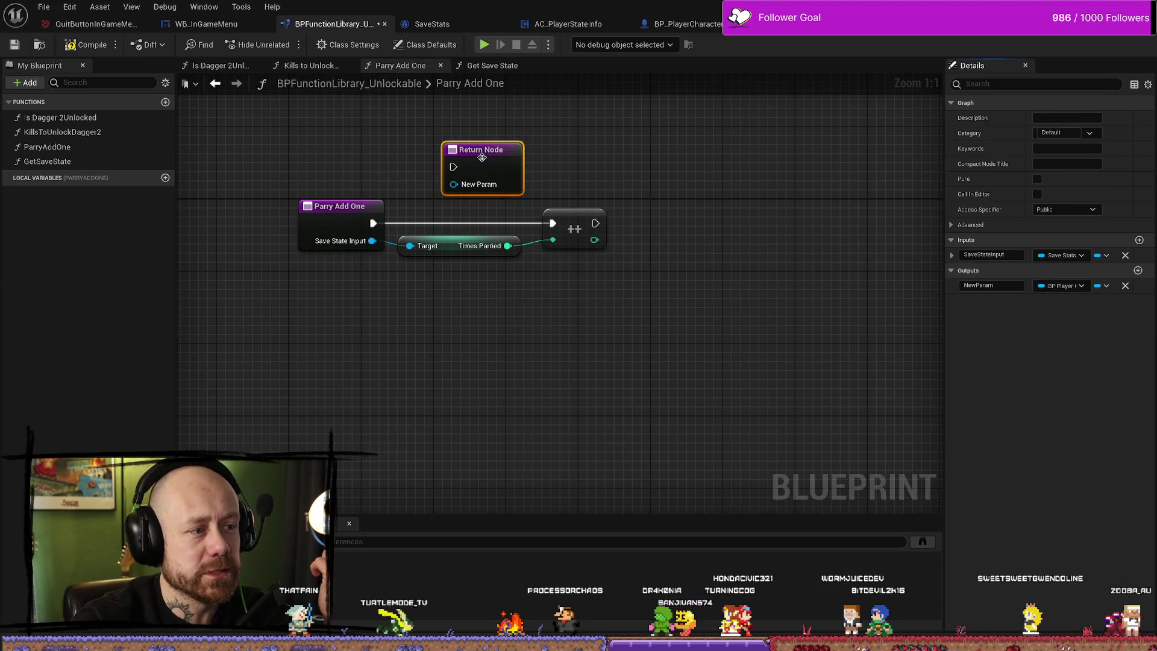
{"action": "mouse_move", "coordinate": [595, 223]}
{"action": "left_mouse_down"}
{"action": "mouse_move", "coordinate": [687, 222]}
{"action": "mouse_move", "coordinate": [697, 241]}
{"action": "mouse_move", "coordinate": [687, 206]}
{"action": "left_mouse_up"}
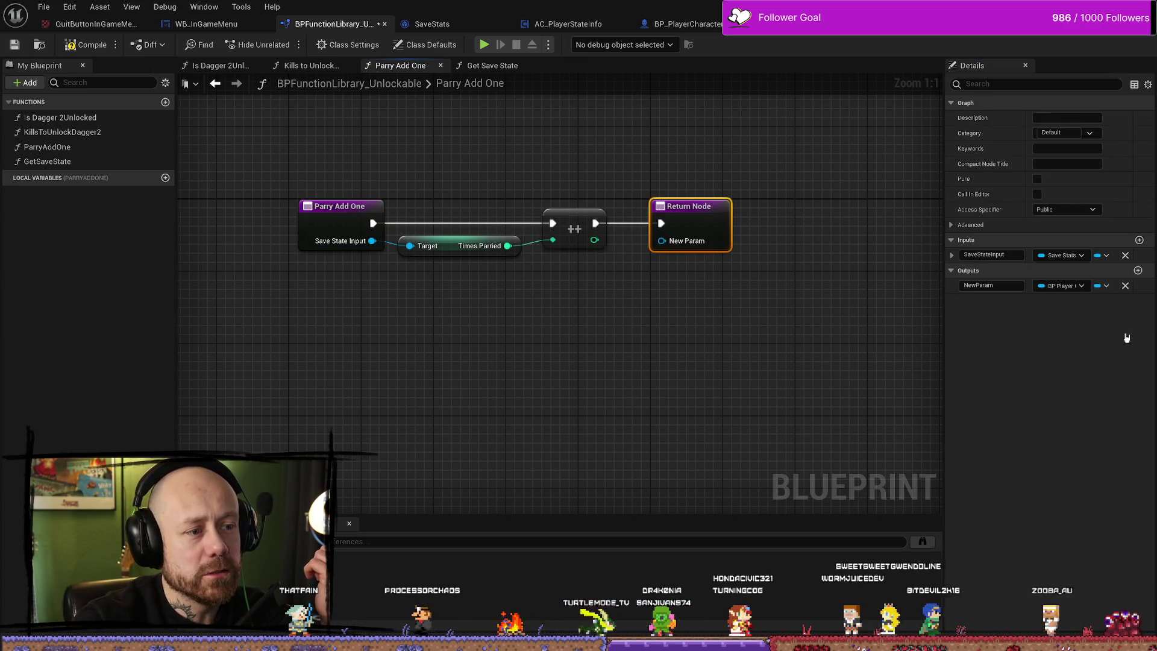
{"action": "left_click", "coordinate": [1124, 287]}
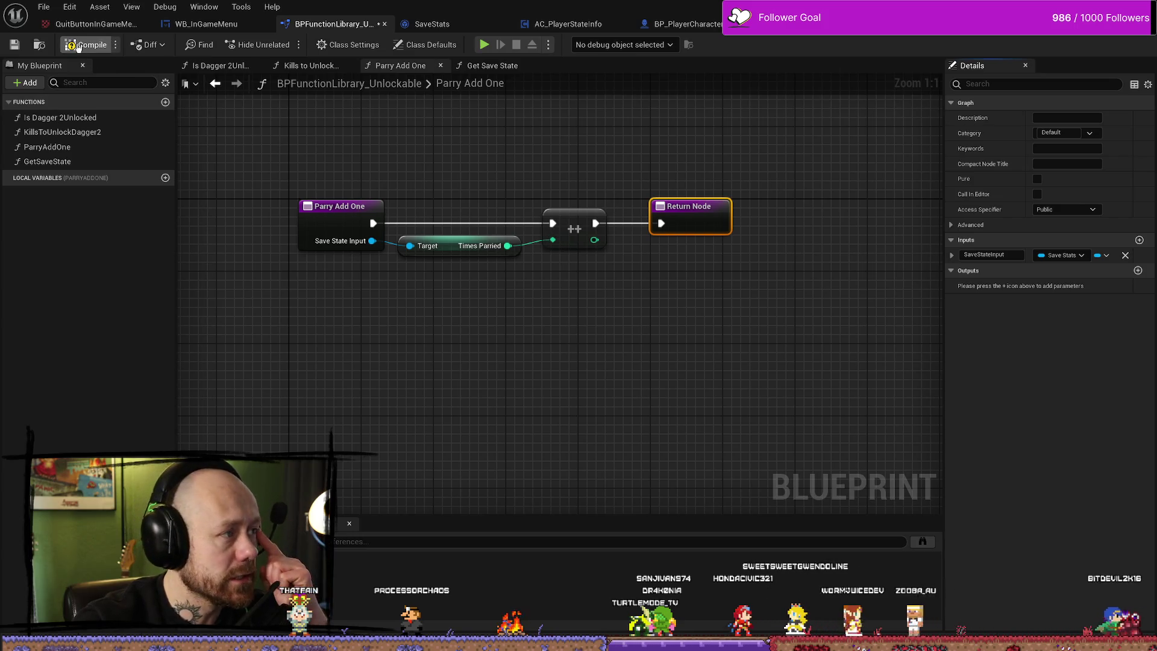
Mark Parry Add One as Pure, then compile and save the function library.
{"action": "key", "text": "F7"}
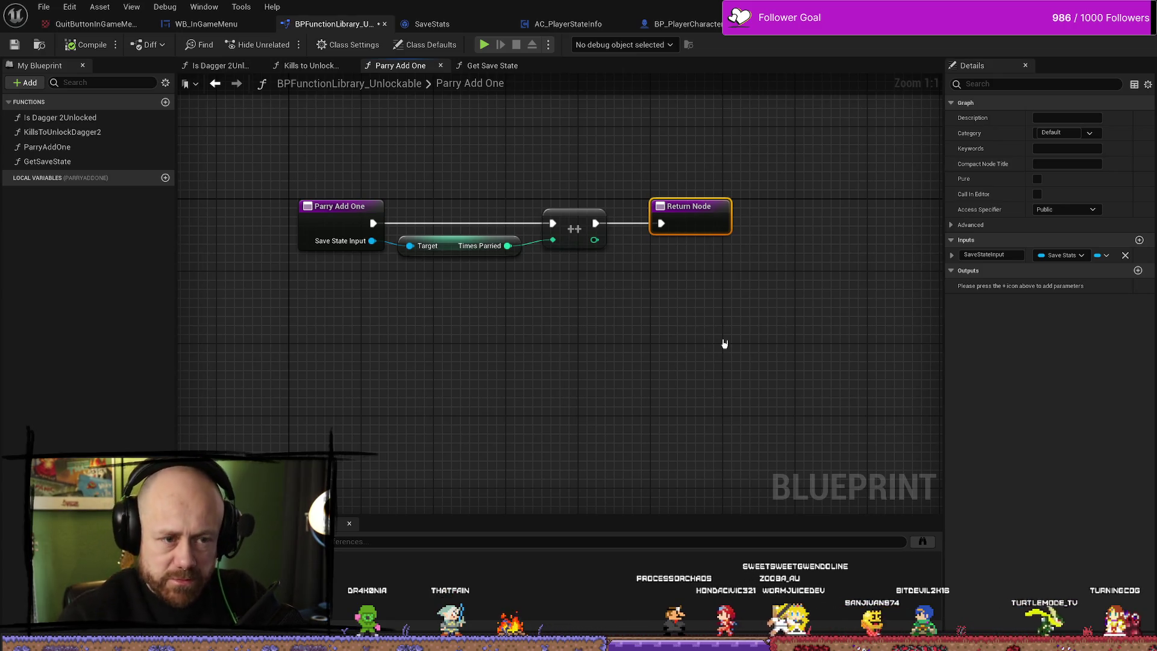
{"action": "left_click", "coordinate": [1037, 179]}
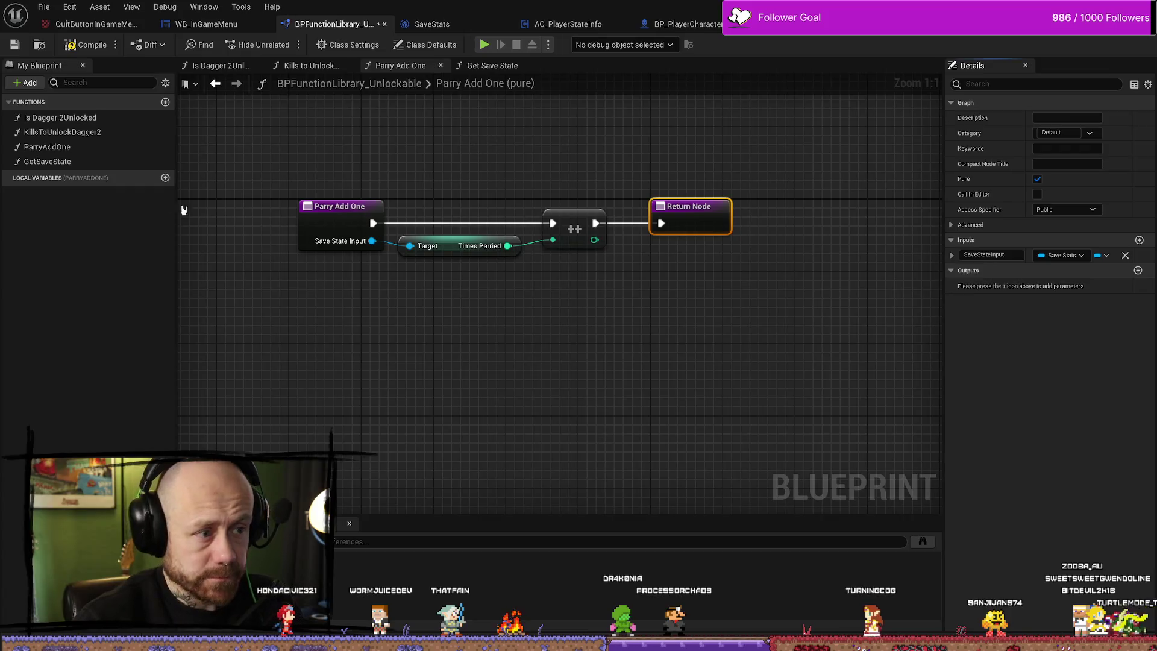
{"action": "left_click", "coordinate": [369, 202]}
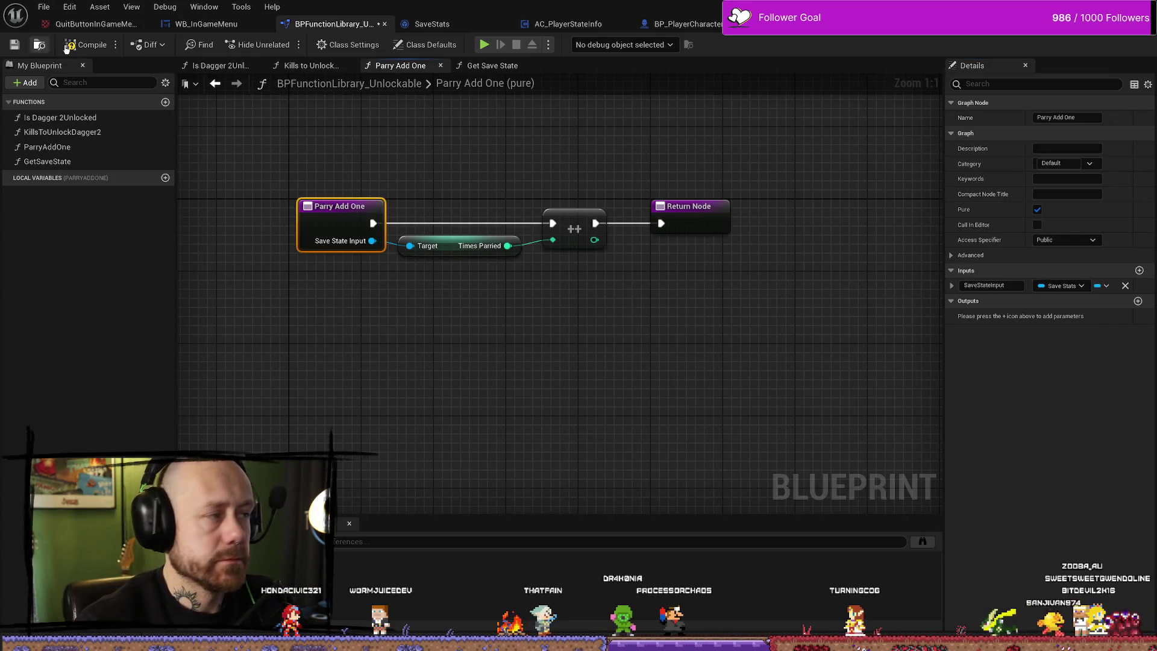
{"action": "left_click", "coordinate": [15, 46]}
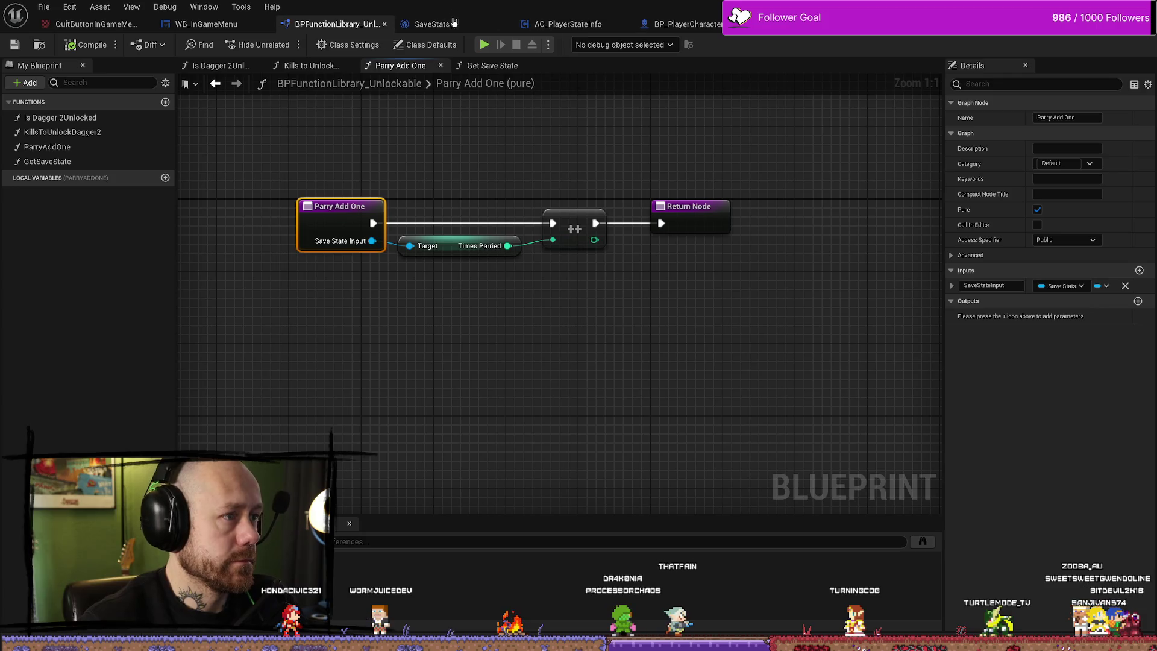
{"action": "left_click", "coordinate": [680, 29]}
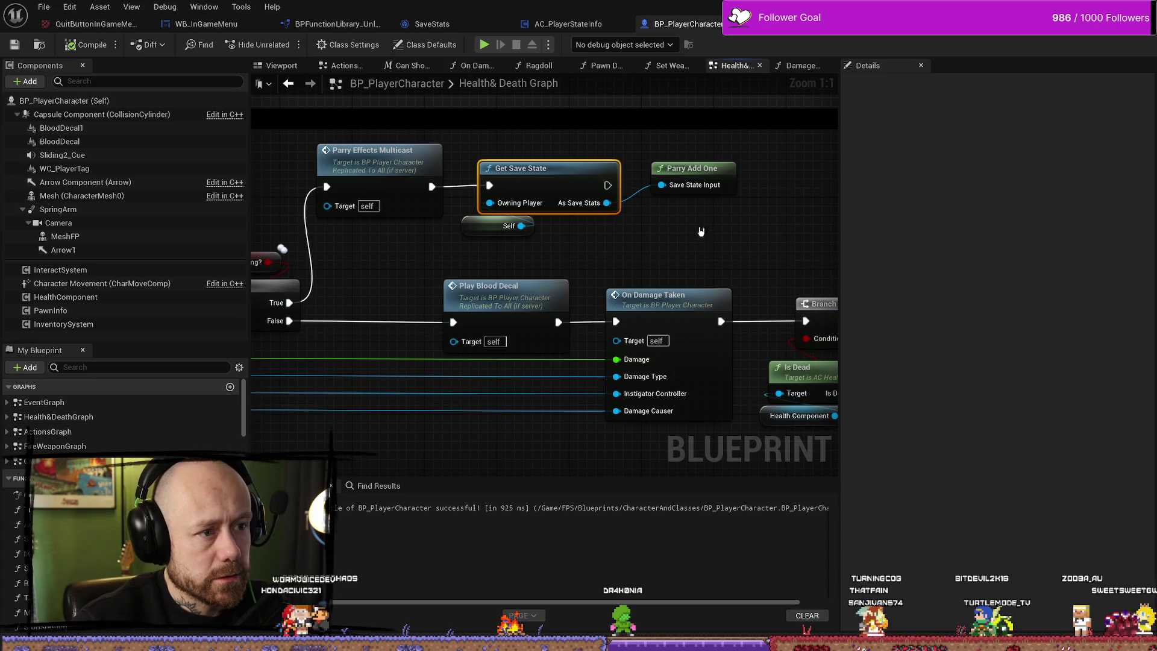
Check the AC_PlayerStateInfo and BP_PlayerCharacter tabs, then return to the library's Parry Add One graph.
{"action": "left_click_drag", "start_coordinate": [714, 230], "coordinate": [706, 203]}
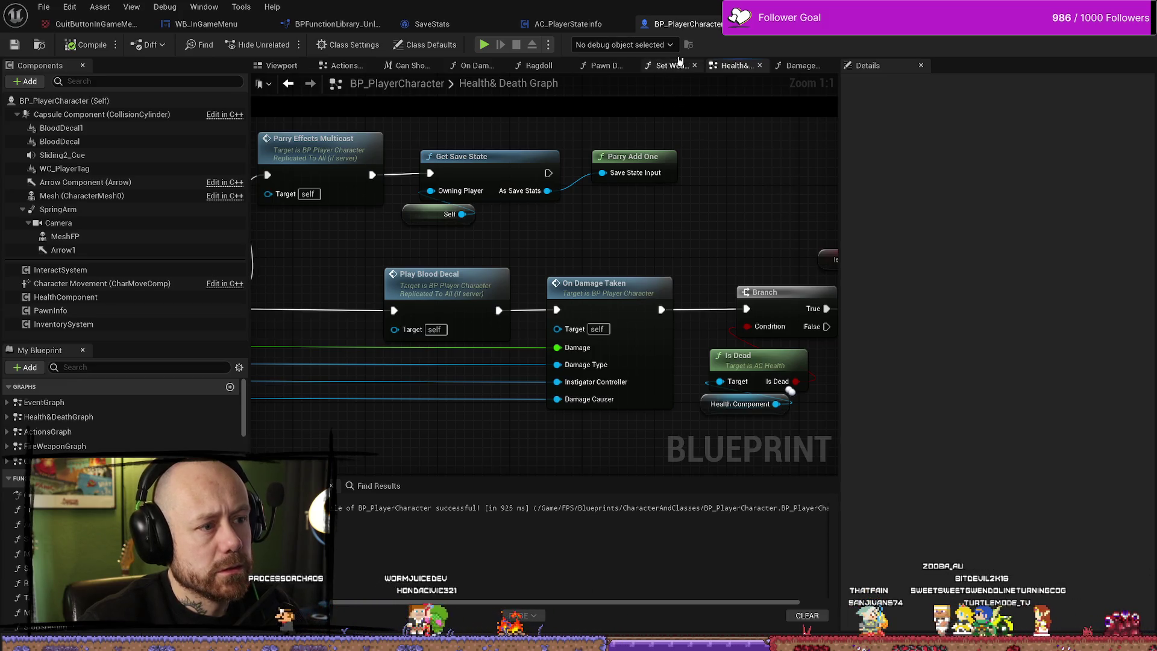
{"action": "left_click", "coordinate": [567, 24]}
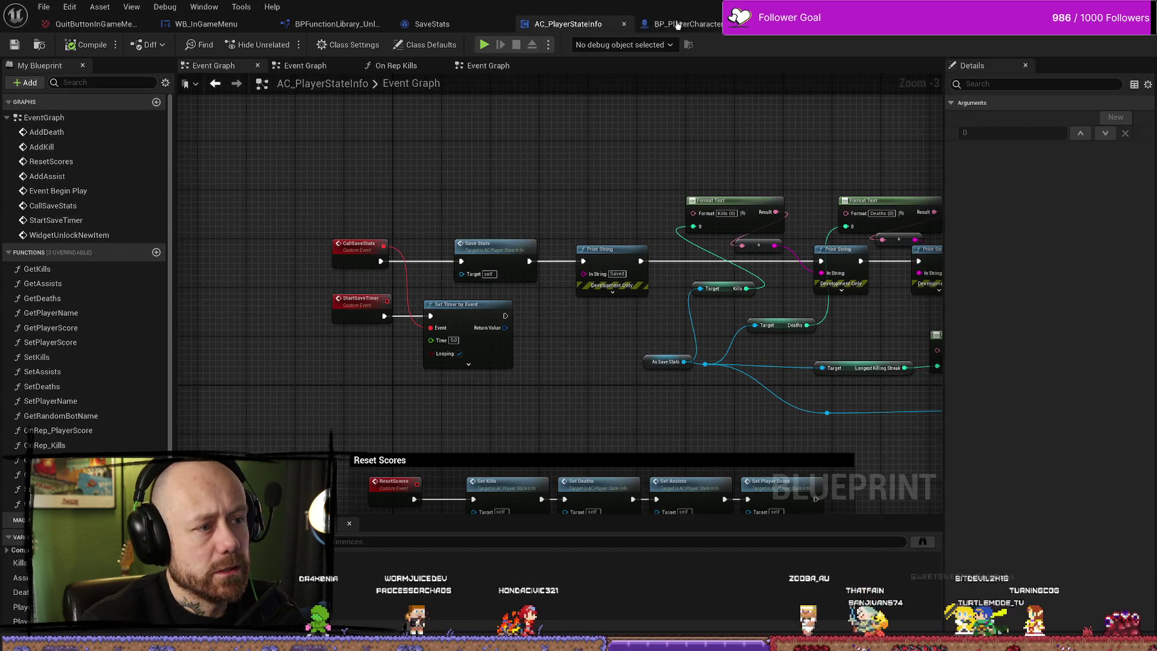
{"action": "left_click", "coordinate": [655, 24]}
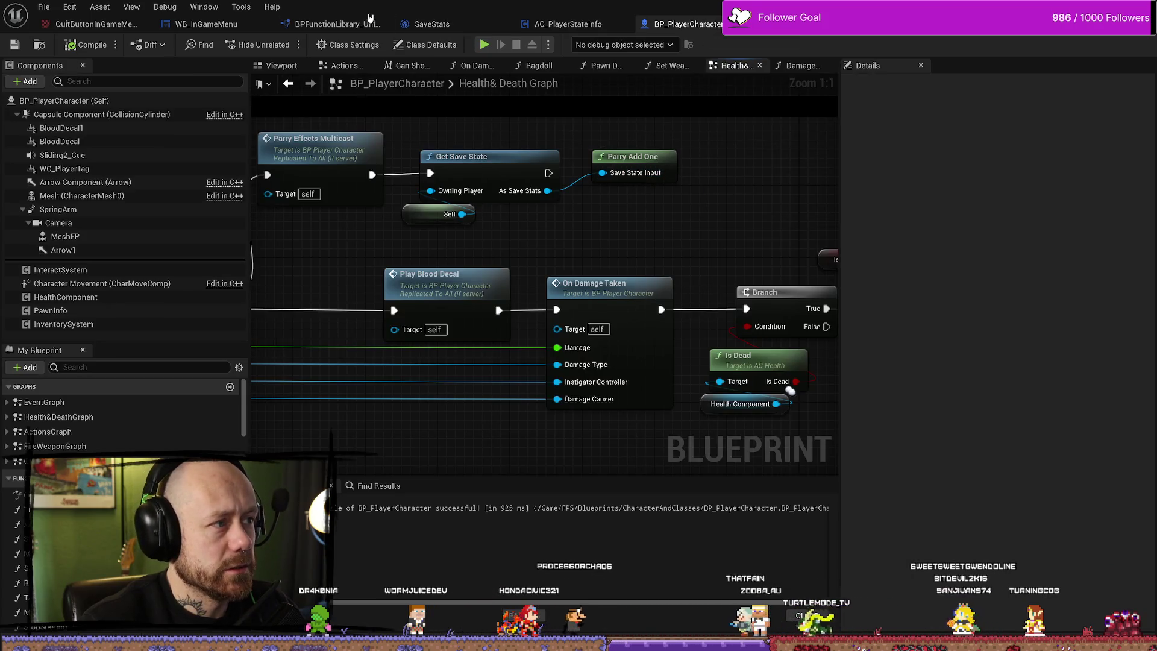
{"action": "left_click", "coordinate": [337, 24]}
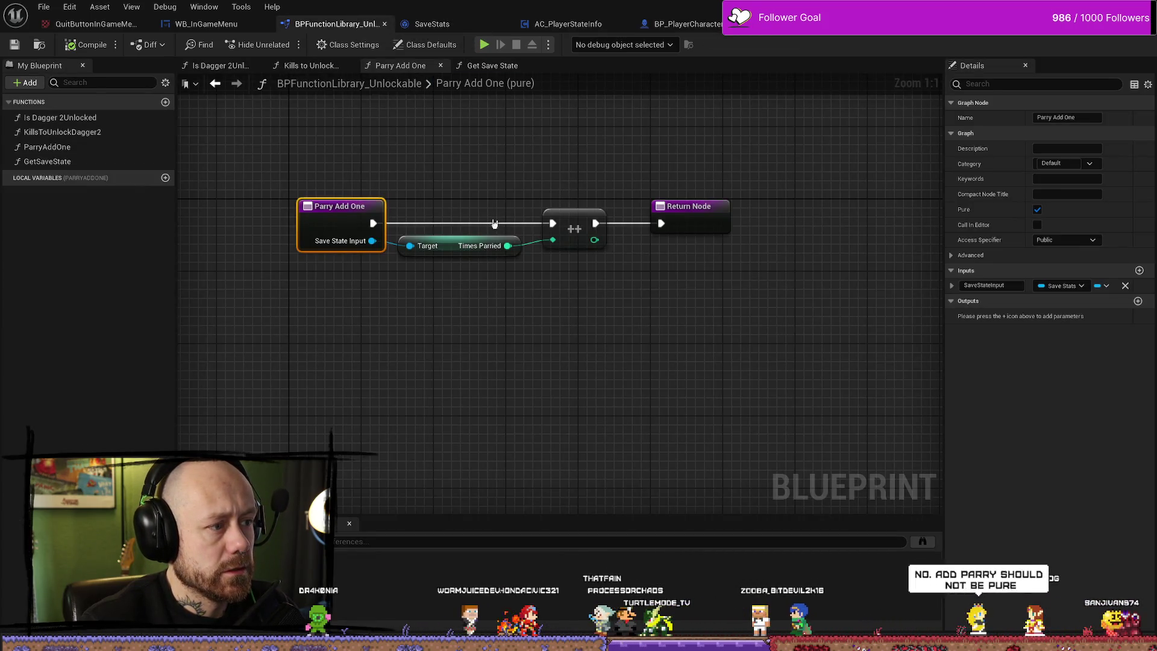
Untick Pure on the Parry Add One function.
{"action": "left_click_drag", "start_coordinate": [661, 296], "coordinate": [718, 266]}
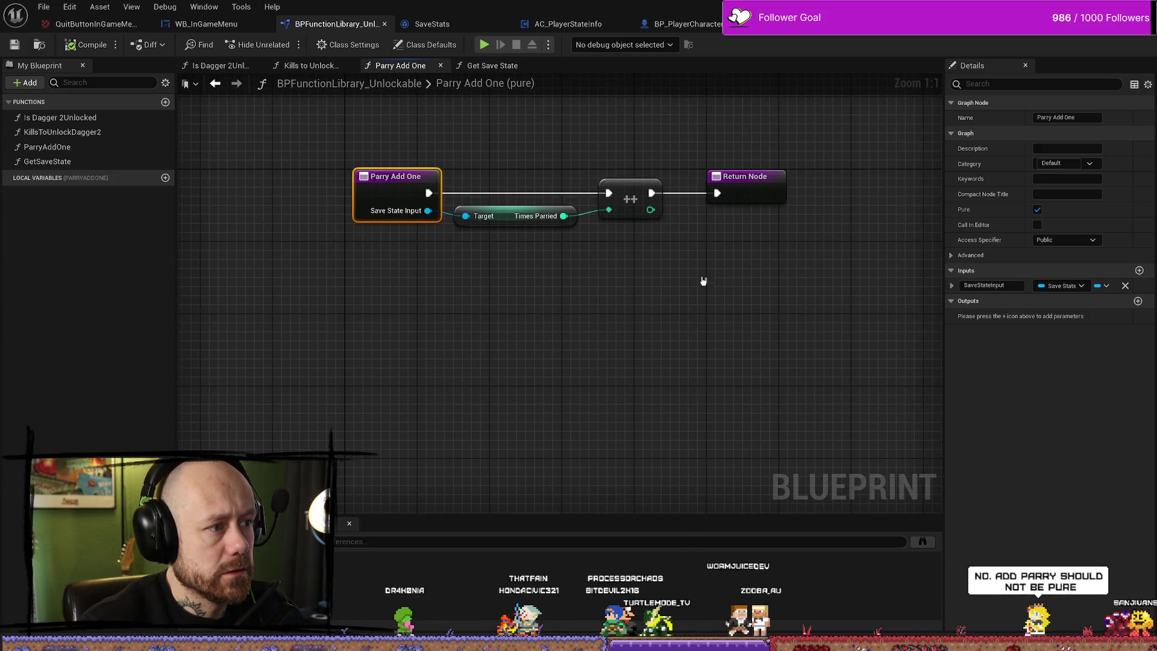
{"action": "left_click", "coordinate": [584, 124]}
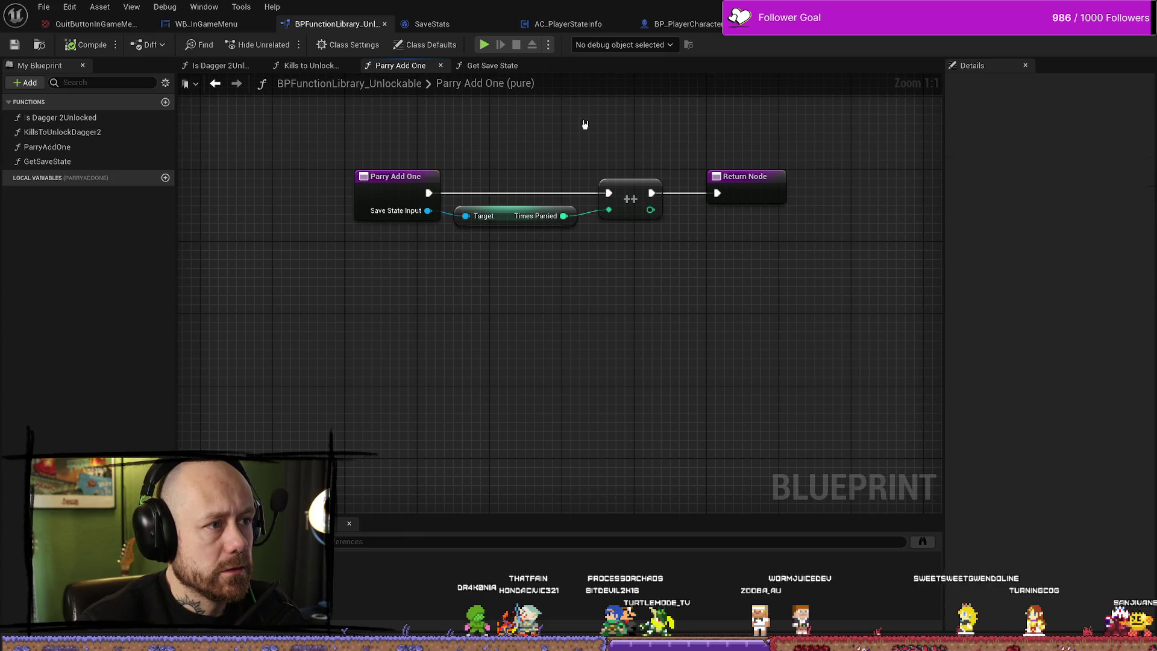
{"action": "left_click", "coordinate": [390, 177]}
{"action": "left_click", "coordinate": [1037, 209]}
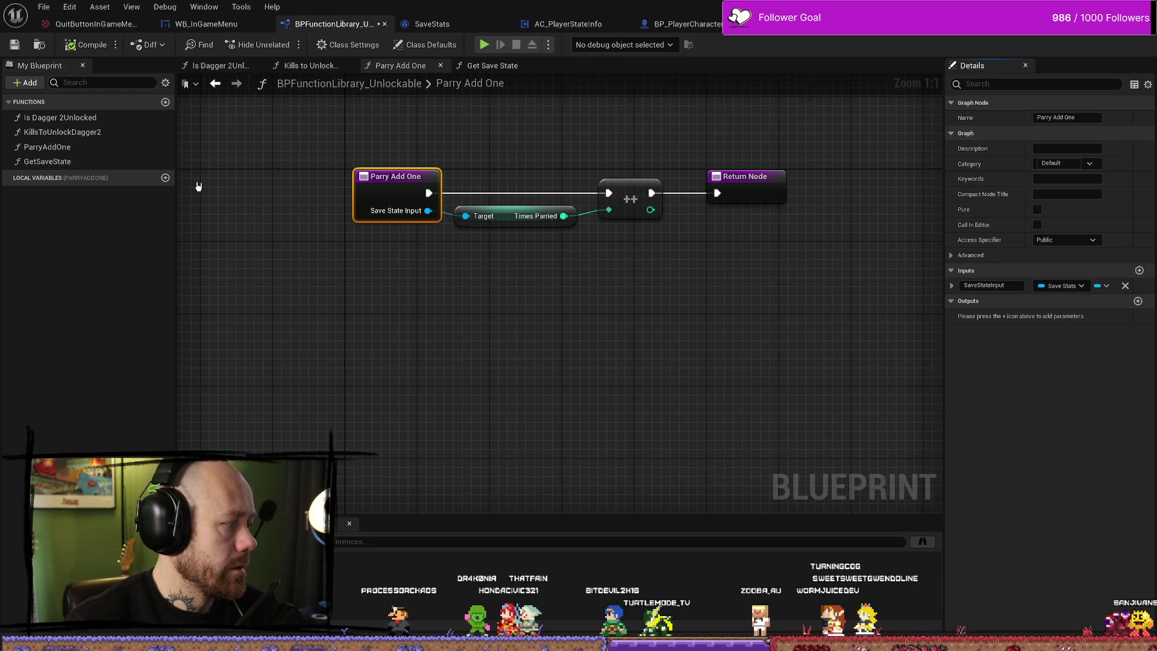
Make GetSaveState a pure function and compile the library.
{"action": "double_click", "coordinate": [90, 161]}
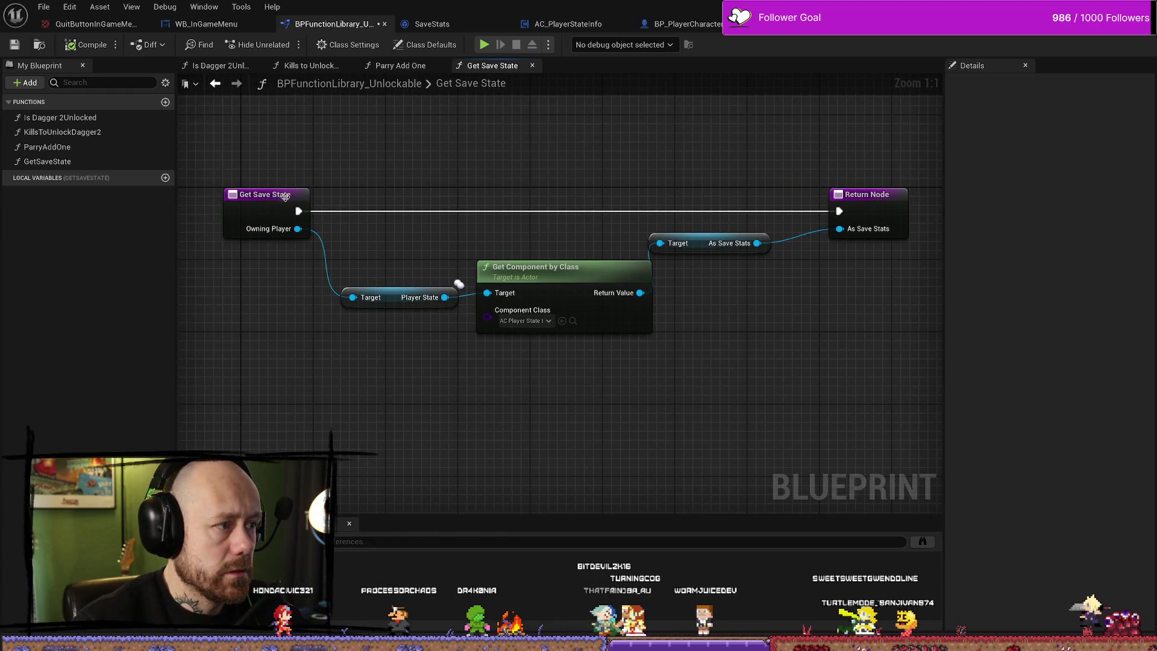
{"action": "left_click", "coordinate": [1037, 209]}
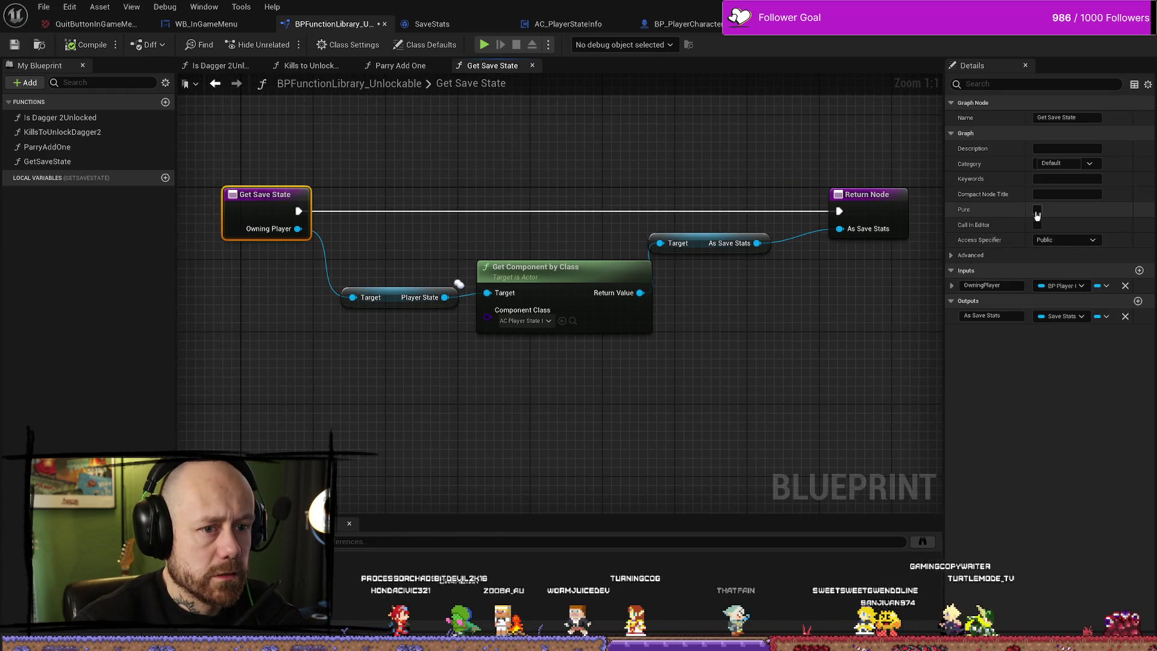
{"action": "key", "text": "F7"}
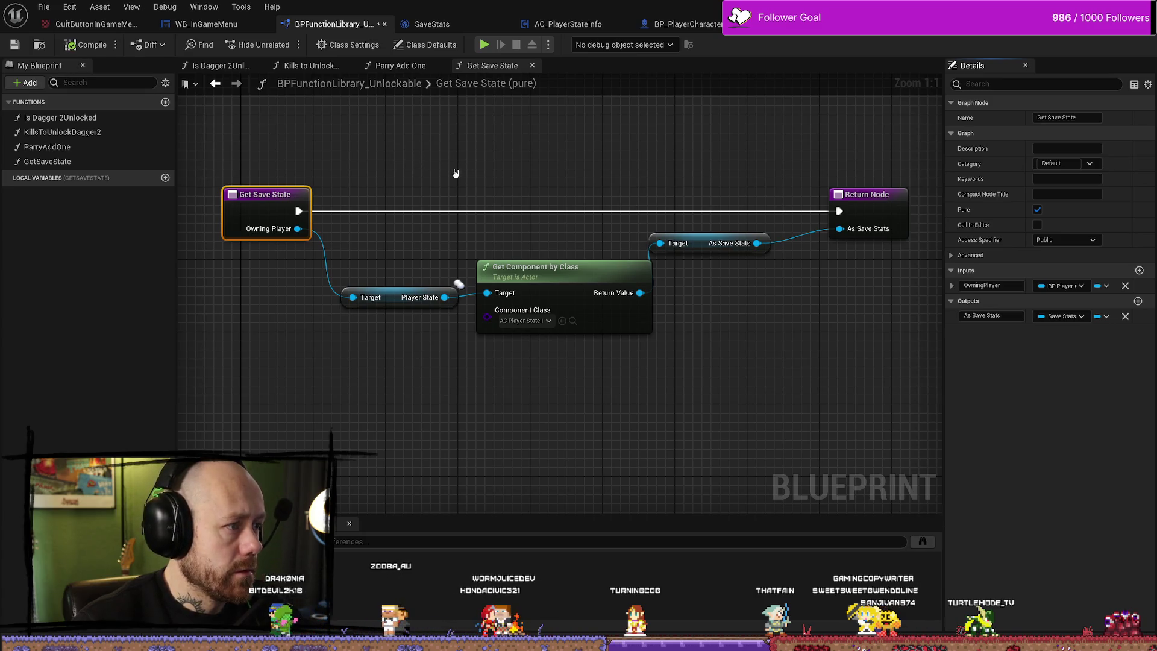
{"action": "left_click", "coordinate": [684, 24]}
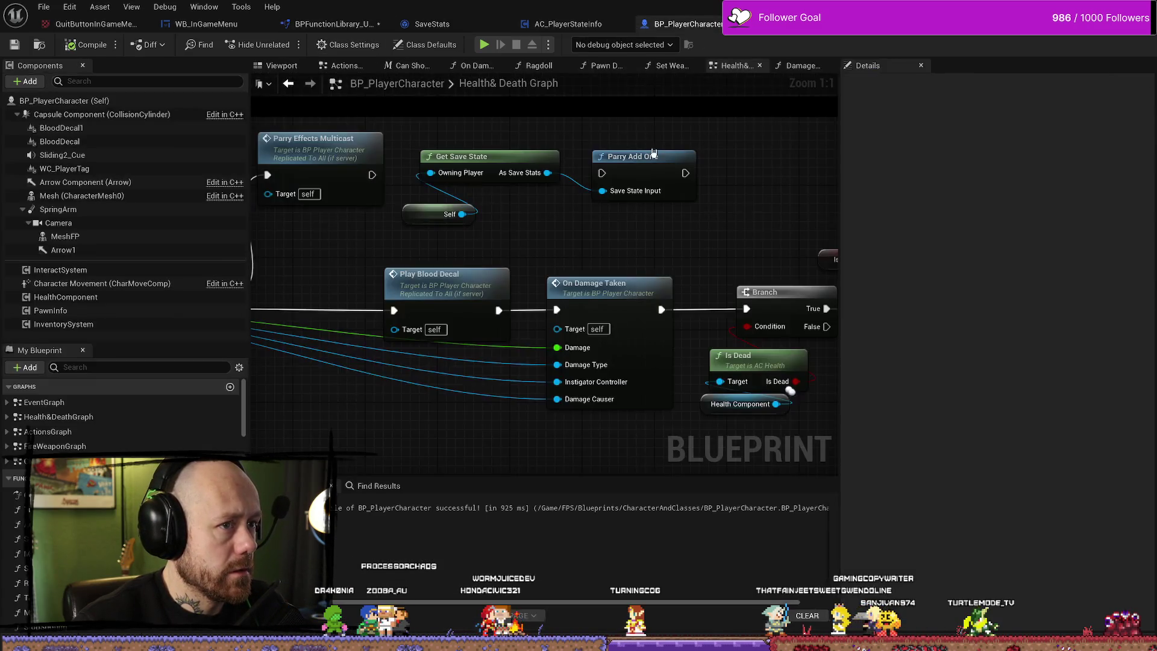
Wire Self into Get Save State's Owning Player and Parry Effects Multicast into Parry Add One, tidying the nodes.
{"action": "mouse_move", "coordinate": [591, 222]}
{"action": "left_mouse_down"}
{"action": "mouse_move", "coordinate": [667, 227]}
{"action": "mouse_move", "coordinate": [626, 220]}
{"action": "left_mouse_up"}
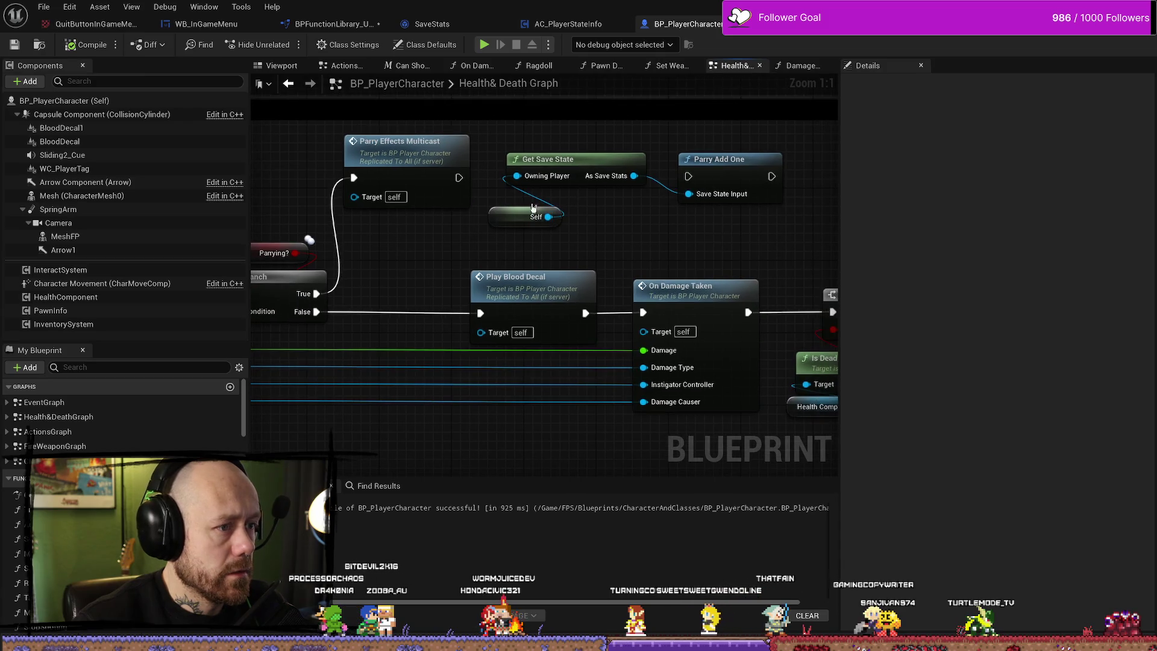
{"action": "left_click_drag", "start_coordinate": [549, 217], "coordinate": [517, 175]}
{"action": "left_click_drag", "start_coordinate": [651, 138], "coordinate": [485, 232]}
{"action": "left_click_drag", "start_coordinate": [566, 173], "coordinate": [575, 227]}
{"action": "left_click_drag", "start_coordinate": [459, 177], "coordinate": [688, 176]}
{"action": "left_click", "coordinate": [554, 213], "text": "ctrl"}
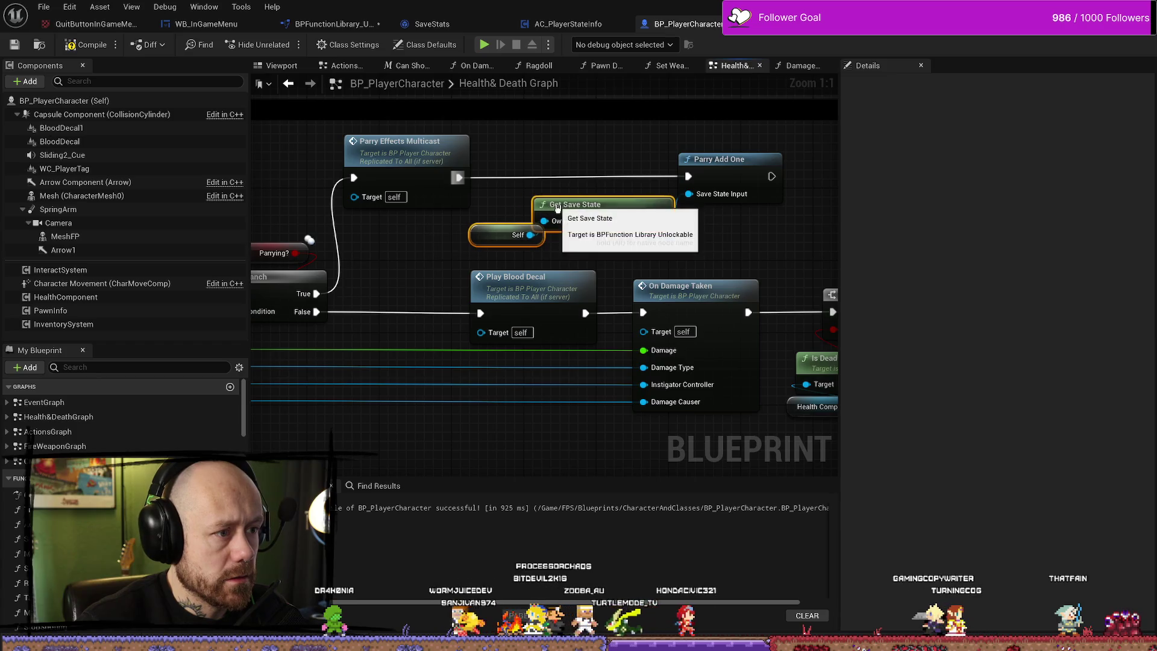
{"action": "left_click_drag", "start_coordinate": [561, 220], "coordinate": [565, 207]}
{"action": "left_click_drag", "start_coordinate": [722, 131], "coordinate": [488, 212]}
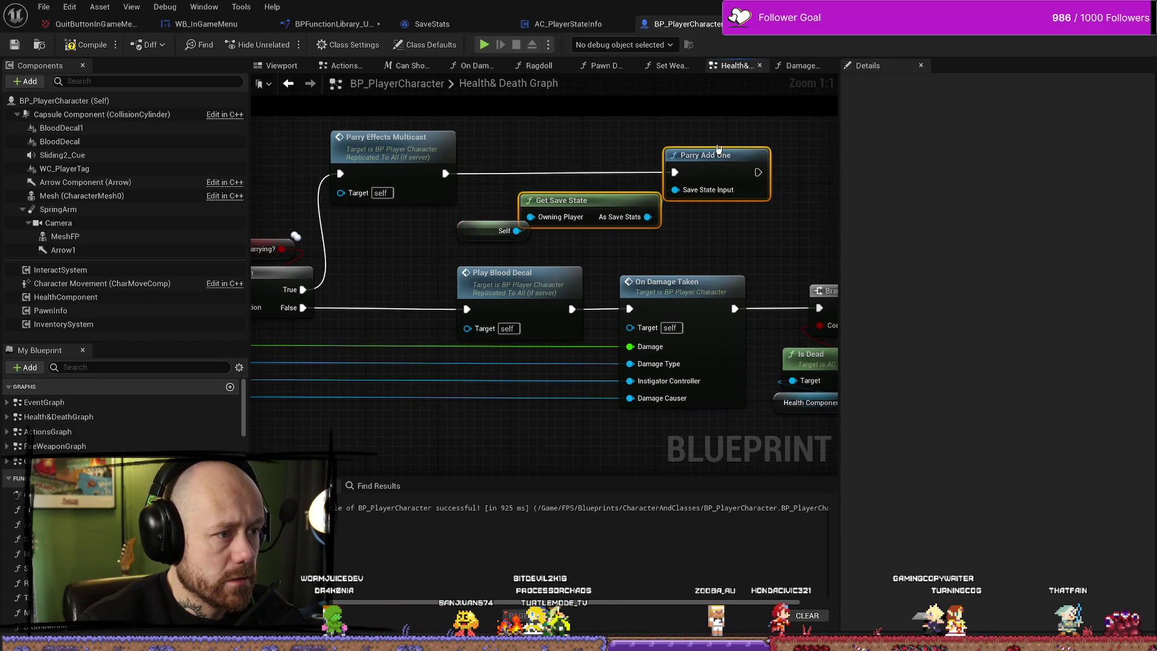
{"action": "left_click", "coordinate": [503, 231], "text": "ctrl"}
{"action": "left_click_drag", "start_coordinate": [701, 151], "coordinate": [656, 151]}
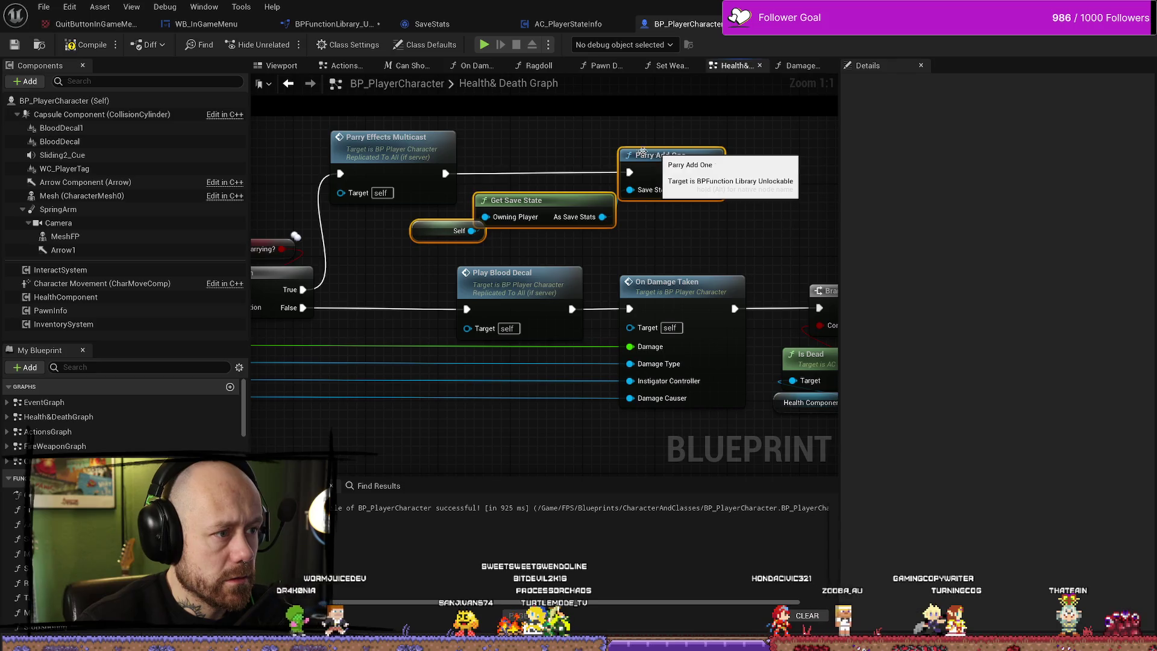
Compile and save all, then open the Deathmatch_RuinedVillage level from the GameModes maps folder.
{"action": "left_click", "coordinate": [14, 46]}
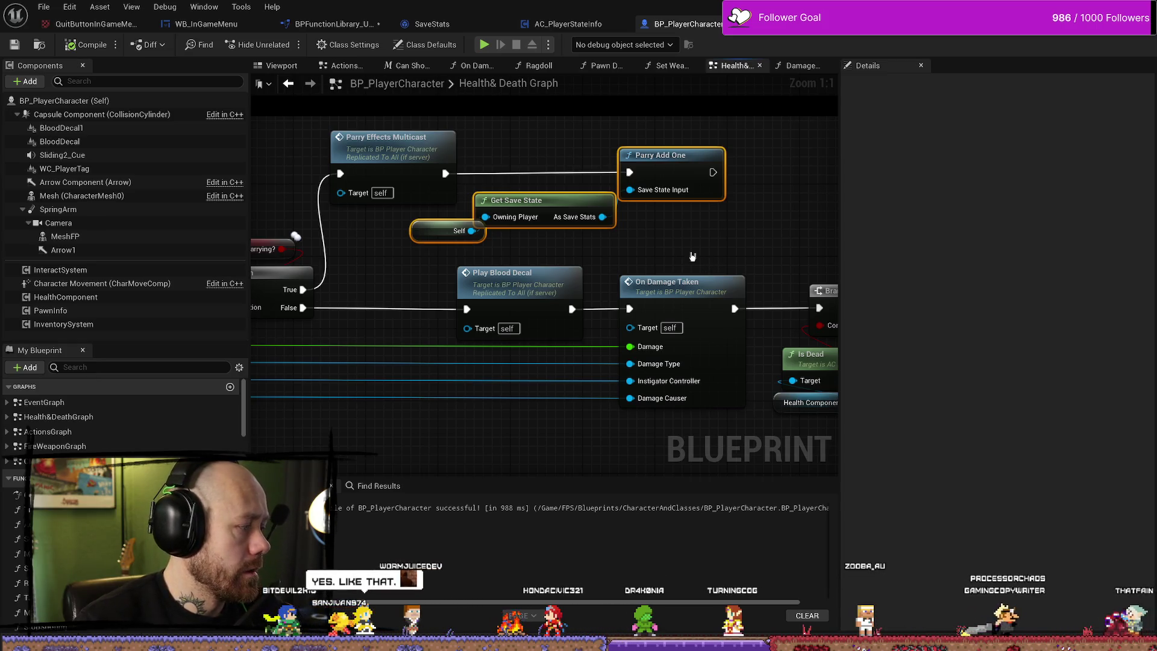
{"action": "key", "text": "ctrl+s"}
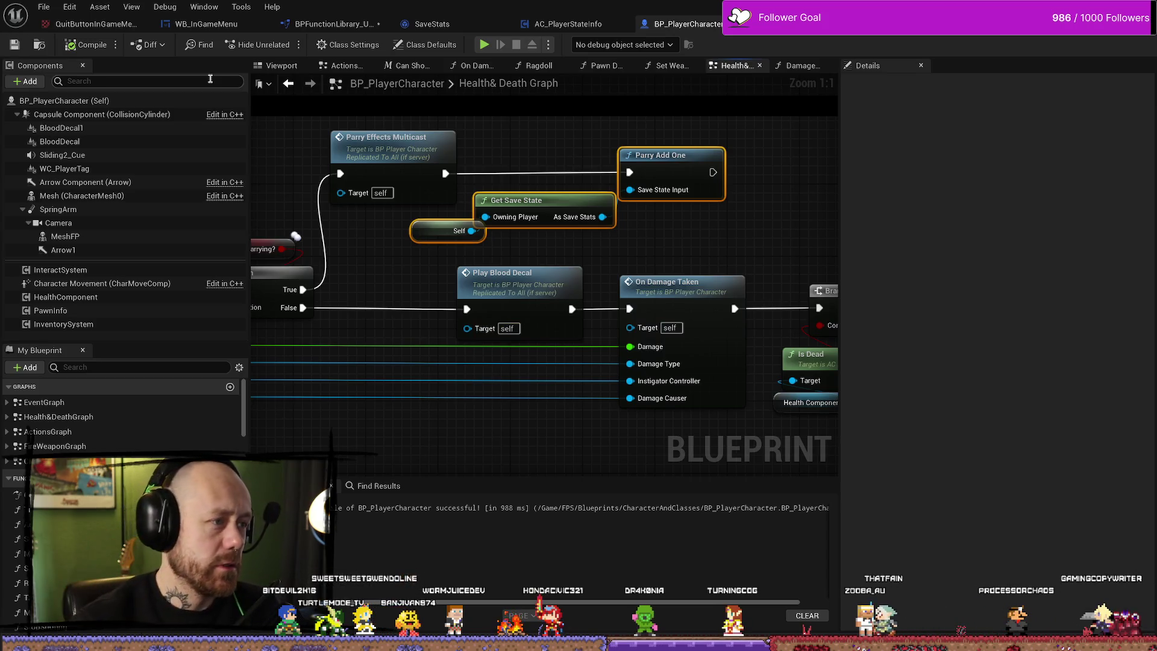
{"action": "left_click", "coordinate": [326, 24]}
{"action": "key", "text": "alt+Tab"}
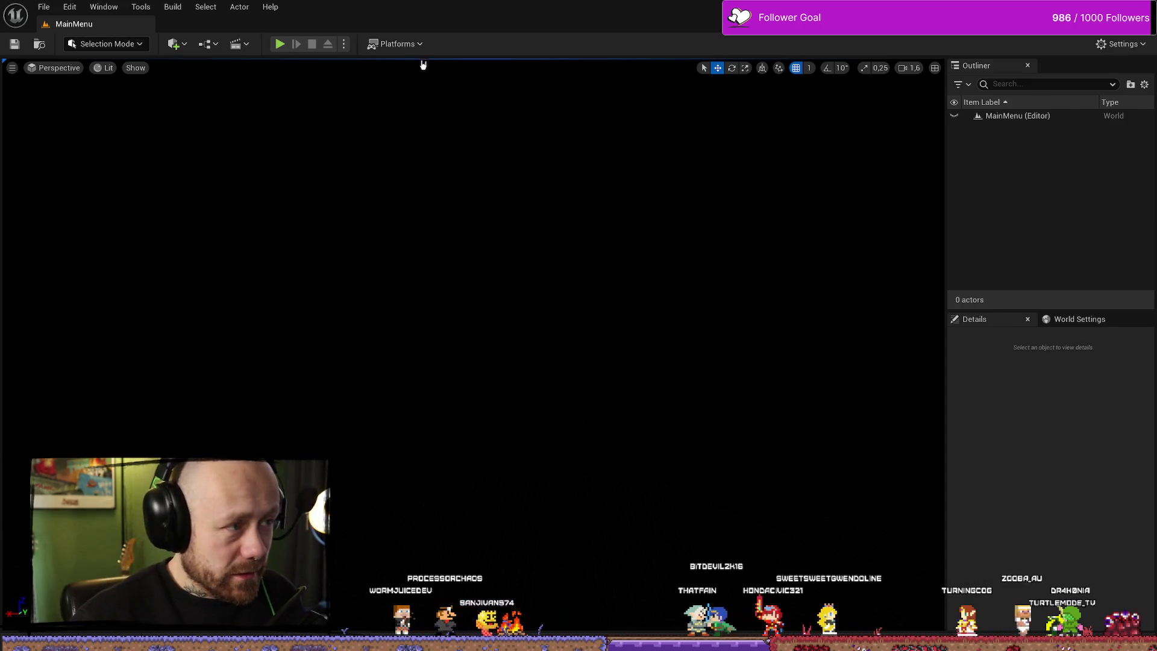
{"action": "key", "text": "ctrl+space"}
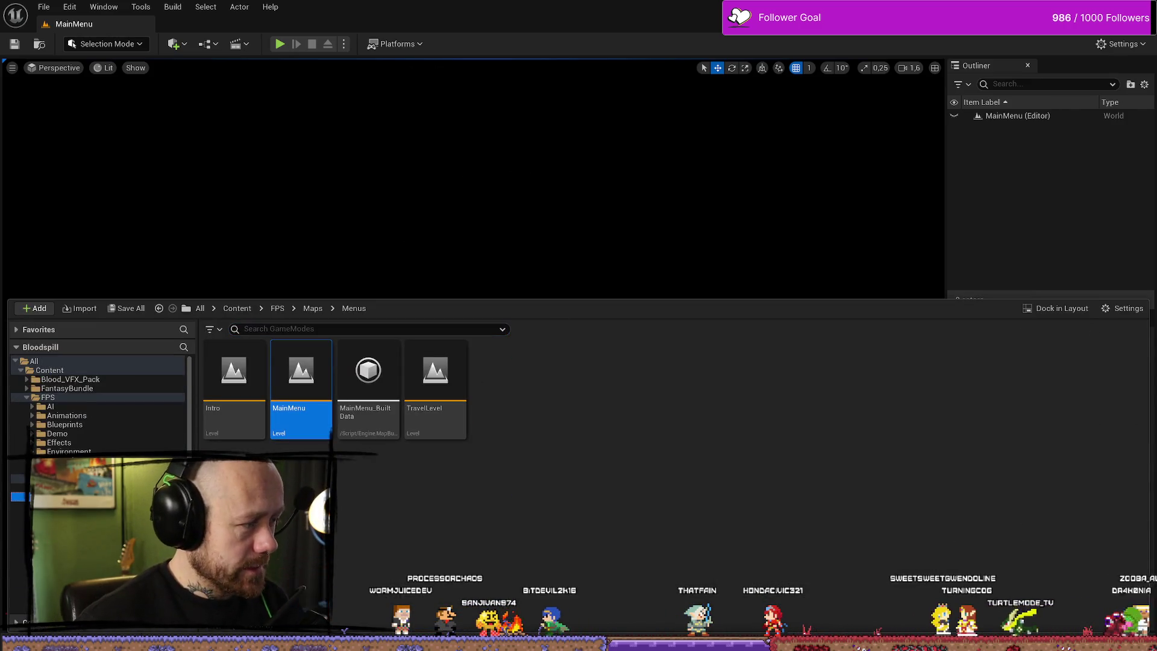
{"action": "left_click", "coordinate": [60, 496]}
{"action": "double_click", "coordinate": [1131, 364]}
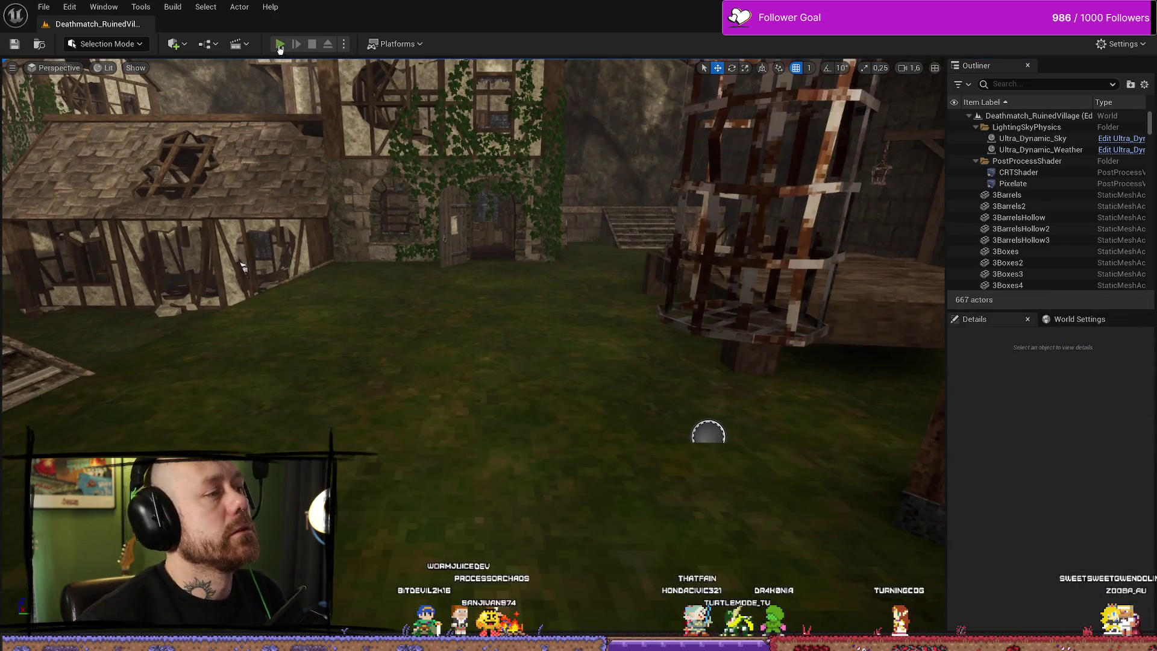
{"action": "left_click", "coordinate": [280, 45]}
{"action": "key", "text": "Escape"}
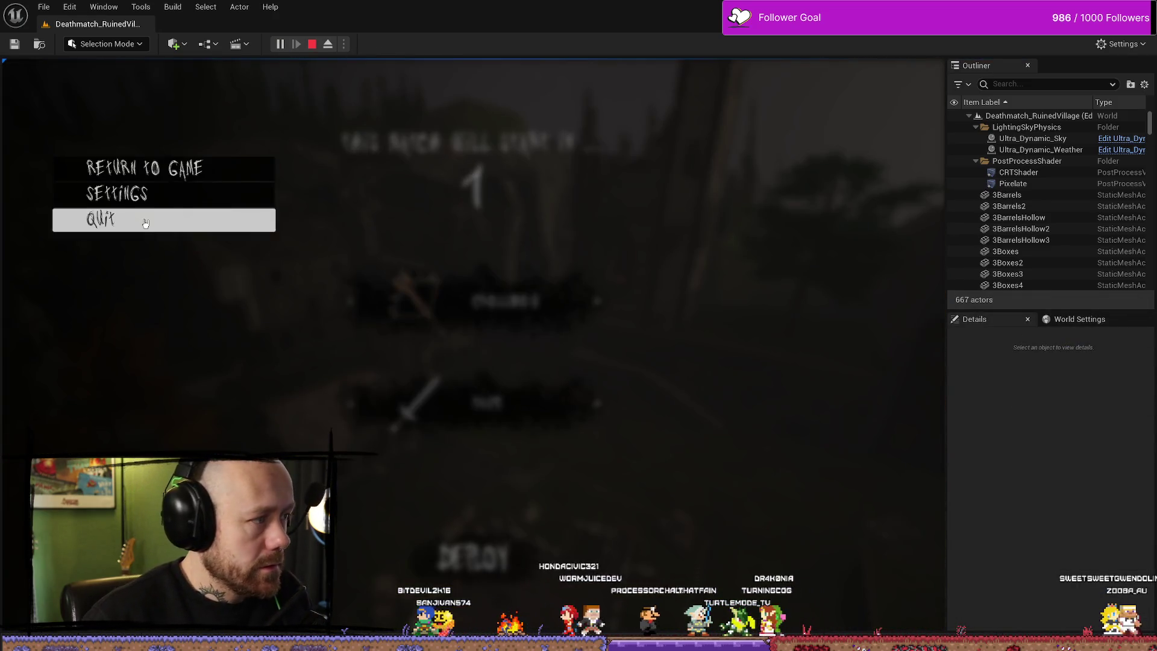
{"action": "left_click", "coordinate": [145, 223]}
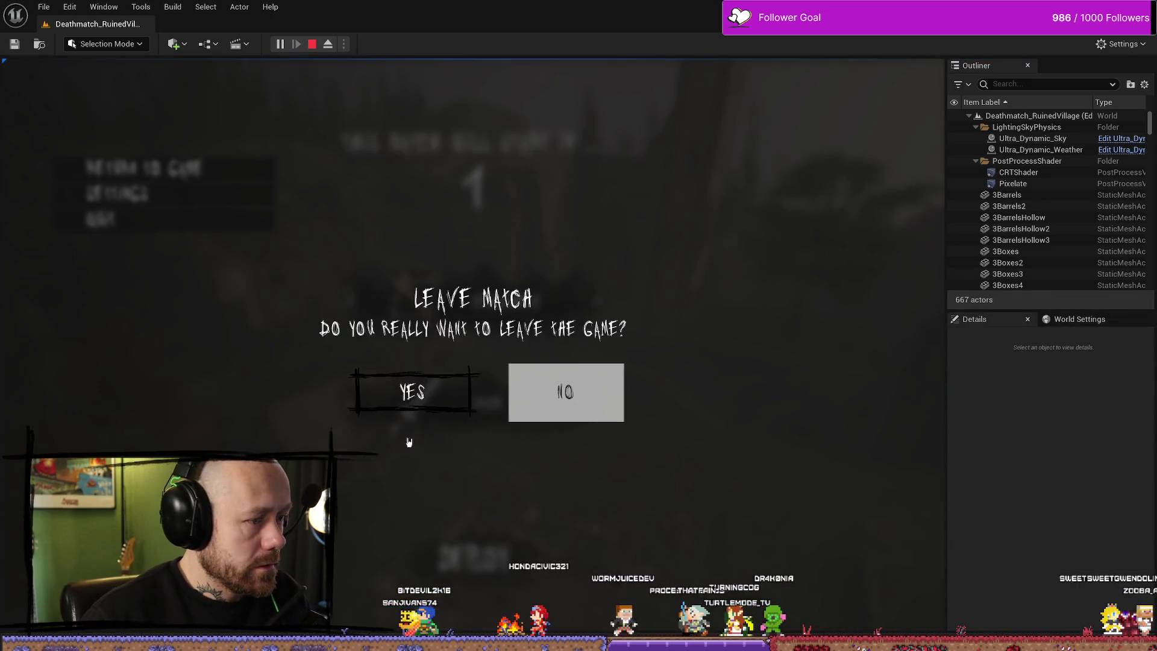
{"action": "left_click", "coordinate": [452, 400]}
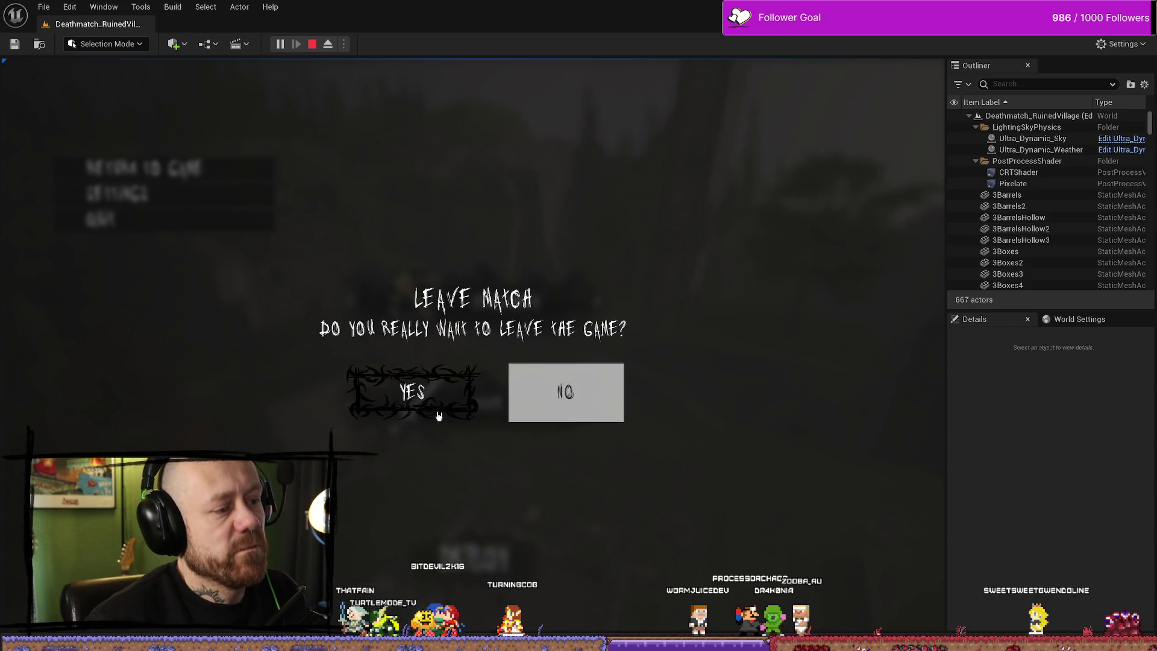
{"action": "left_click", "coordinate": [317, 45]}
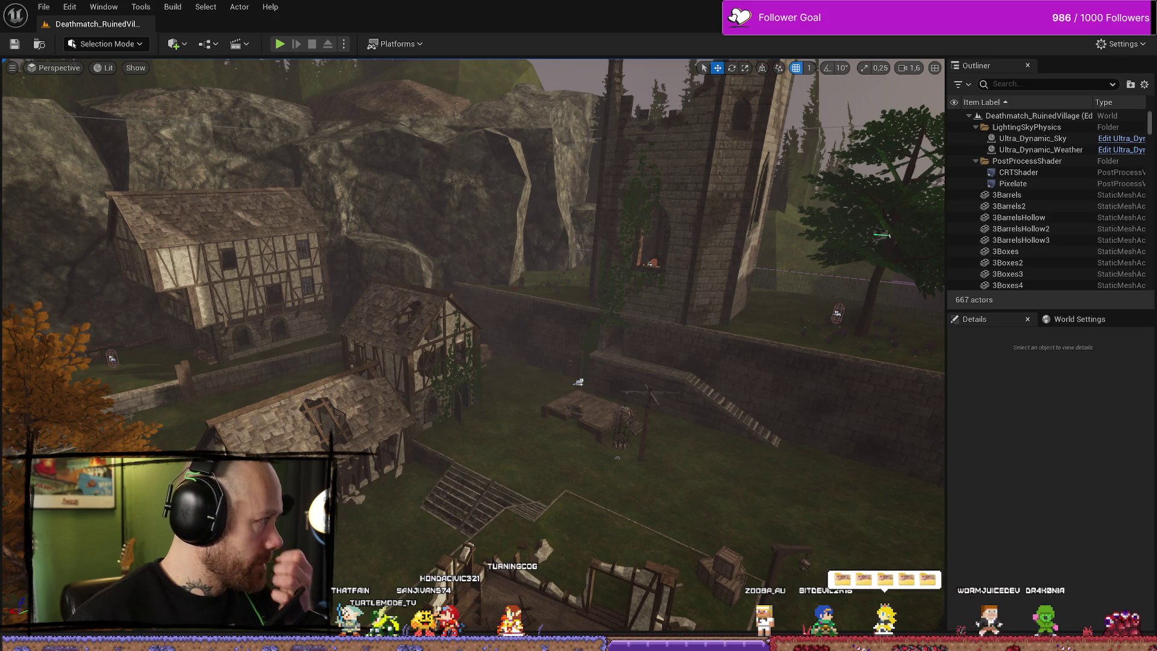
{"action": "key", "text": "super+e"}
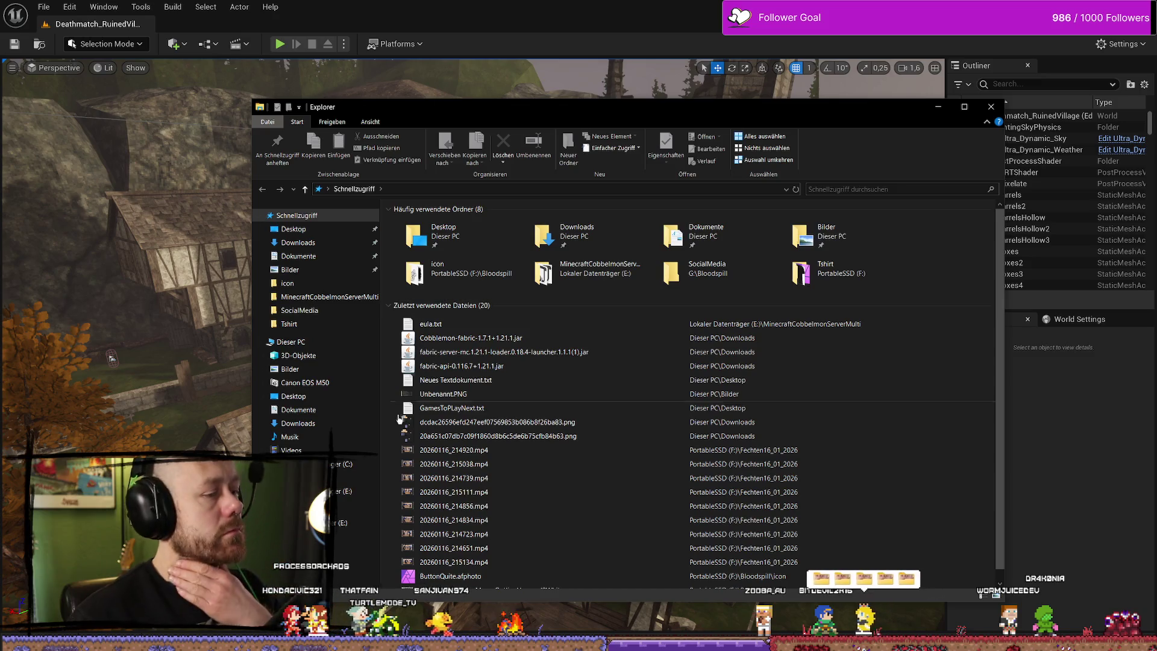
Browse to PortableSSD (F:) > Bloodspill > icon and select ButtonQuite.afphoto for Affinity Photo.
{"action": "left_click", "coordinate": [369, 505]}
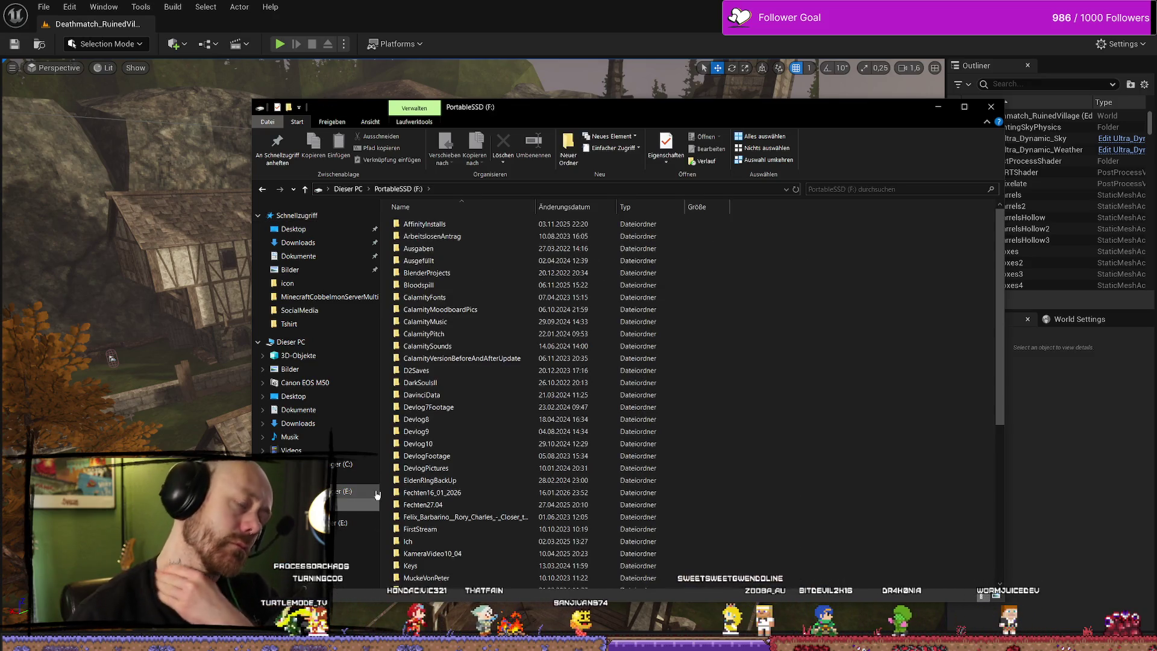
{"action": "double_click", "coordinate": [463, 286]}
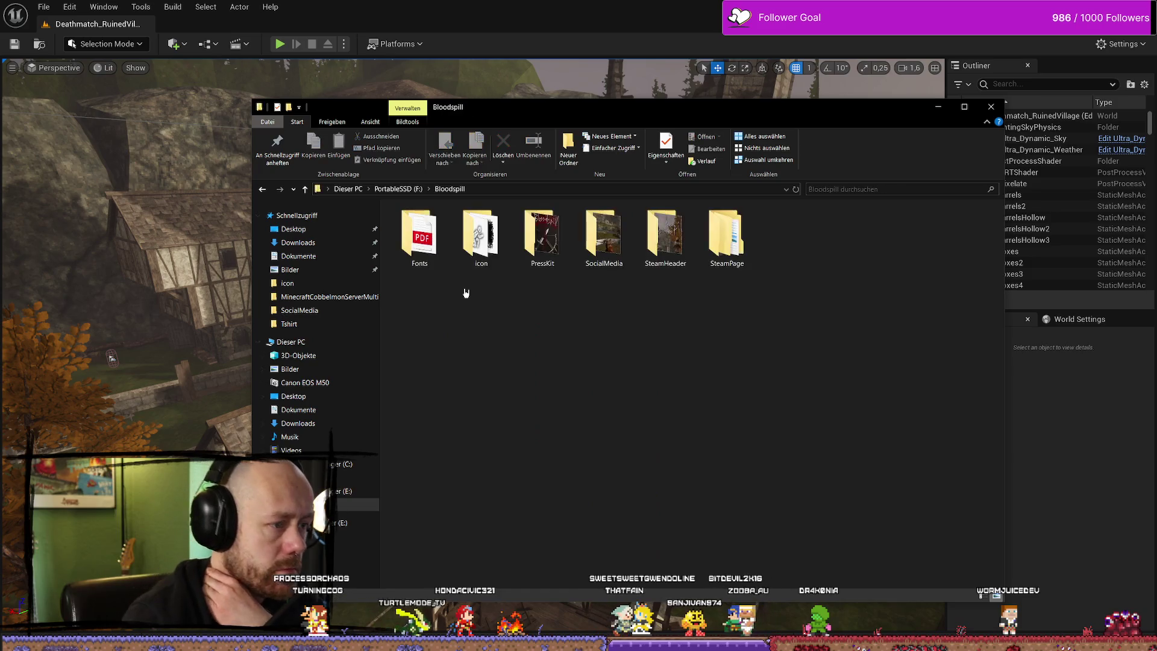
{"action": "double_click", "coordinate": [480, 244]}
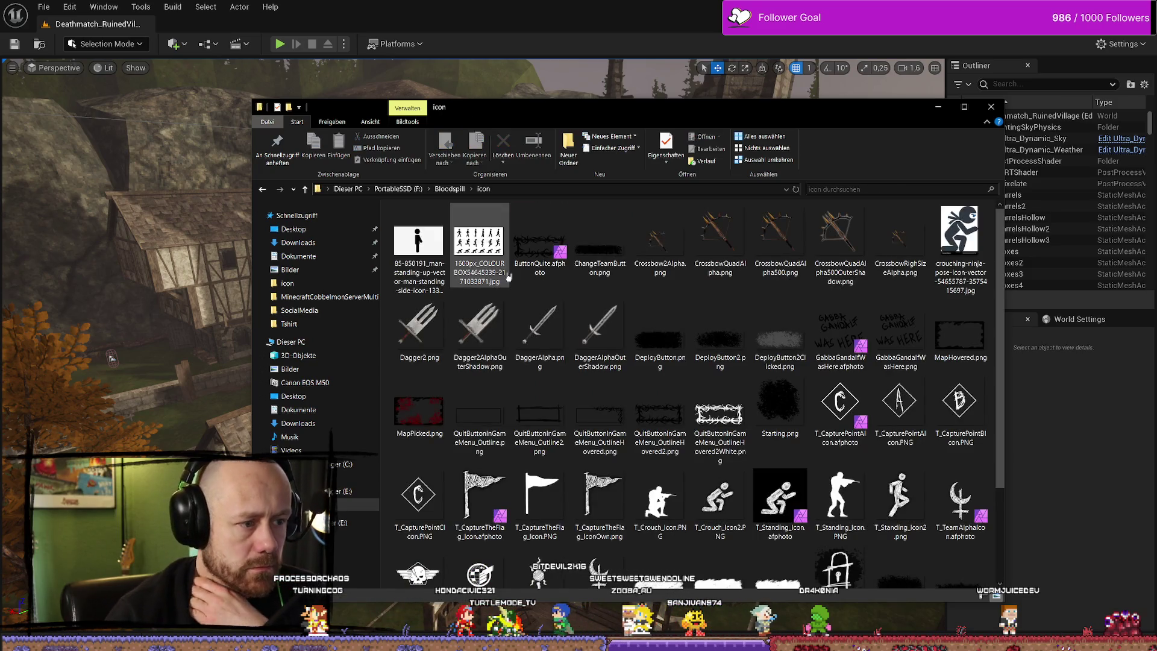
{"action": "left_click", "coordinate": [547, 258]}
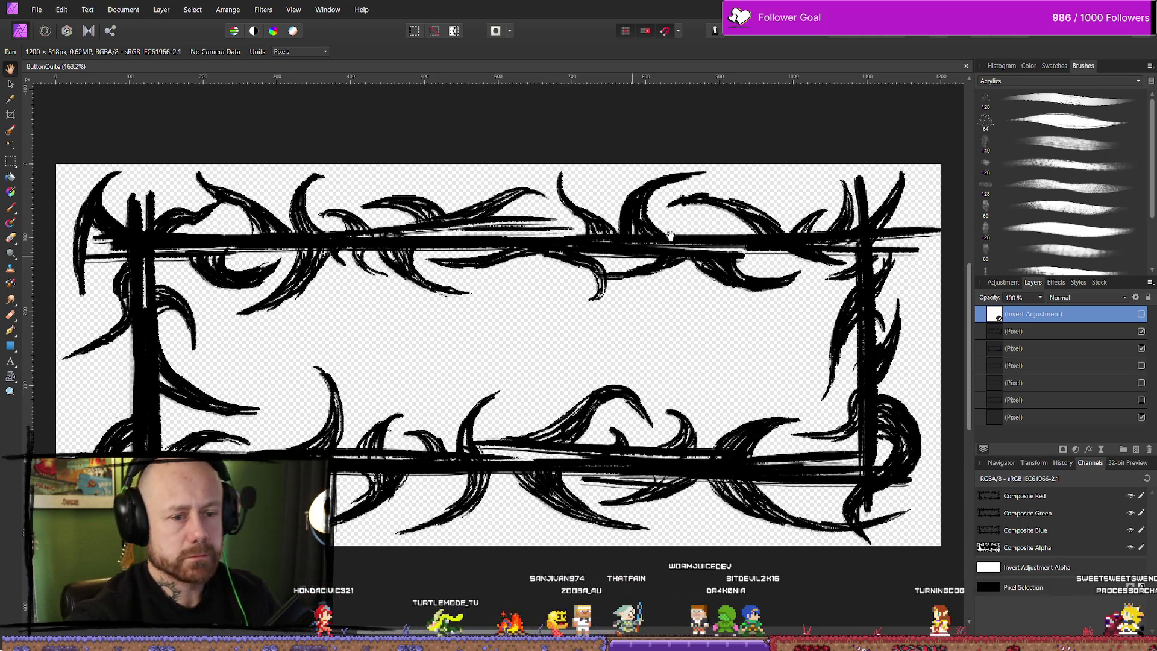
Add an empty pixel layer above the second Pixel layer and switch to the Paint Brush.
{"action": "right_click", "coordinate": [1055, 335]}
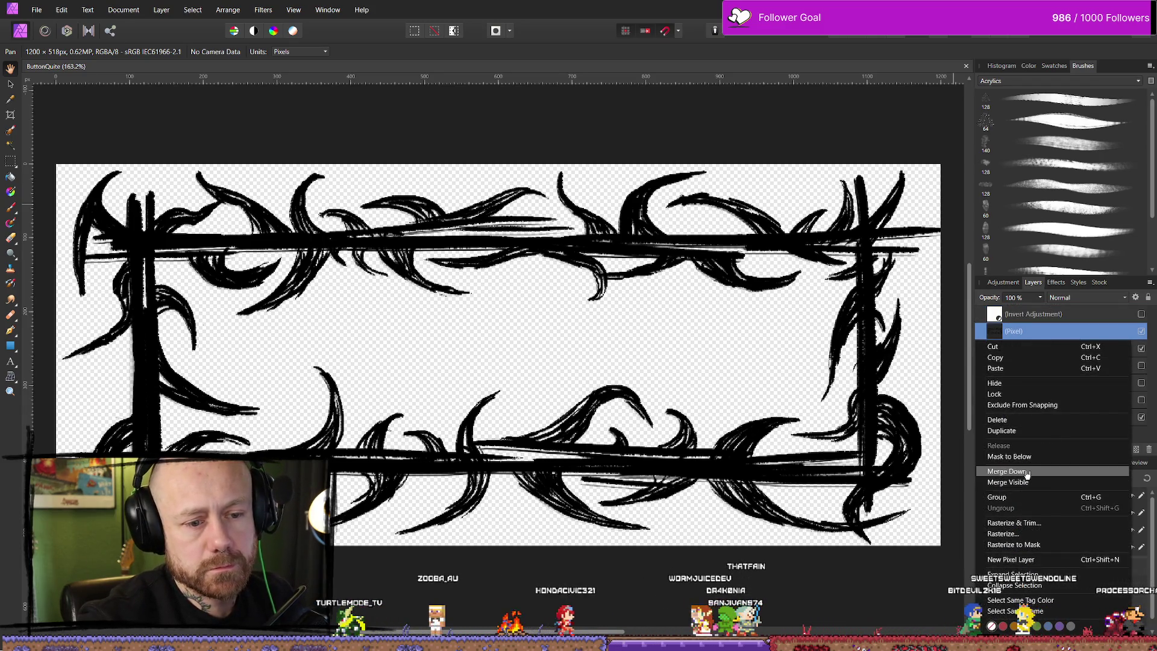
{"action": "left_click", "coordinate": [1060, 322]}
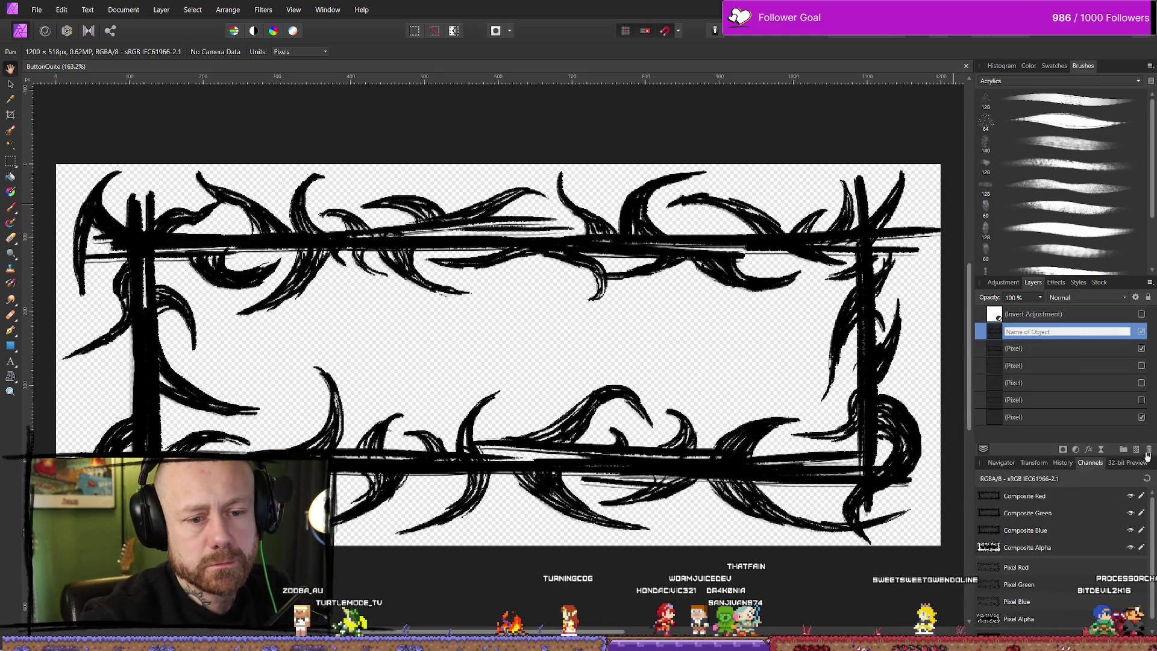
{"action": "left_click", "coordinate": [1044, 365]}
{"action": "left_click", "coordinate": [1065, 337]}
{"action": "left_click", "coordinate": [1141, 449]}
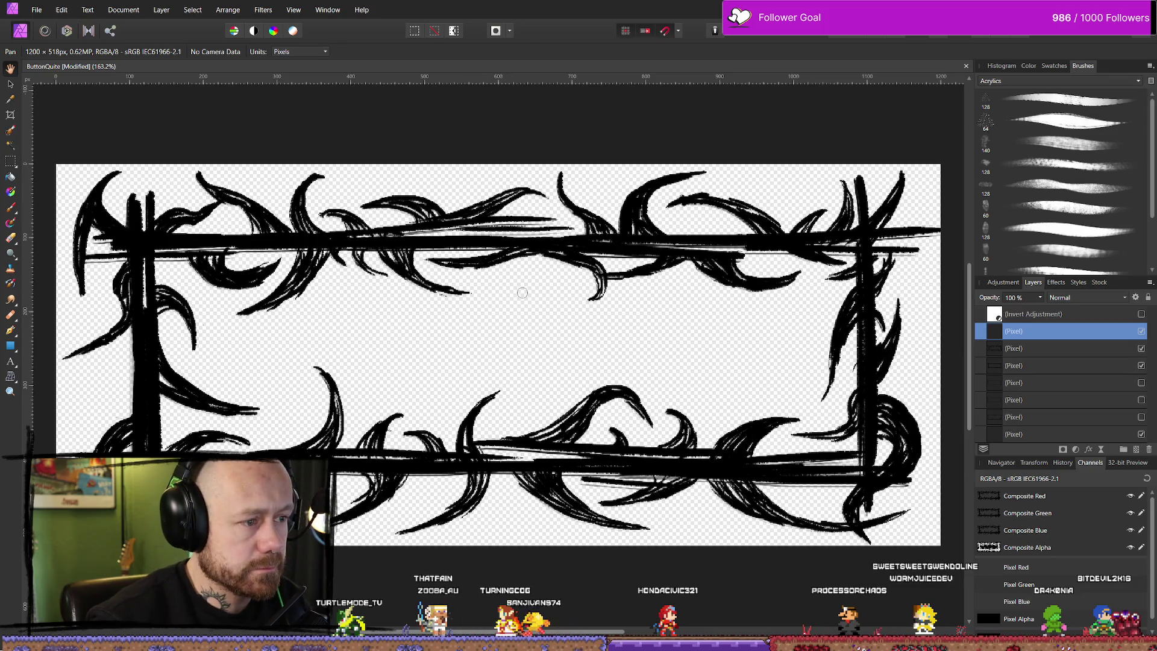
{"action": "key", "text": "b"}
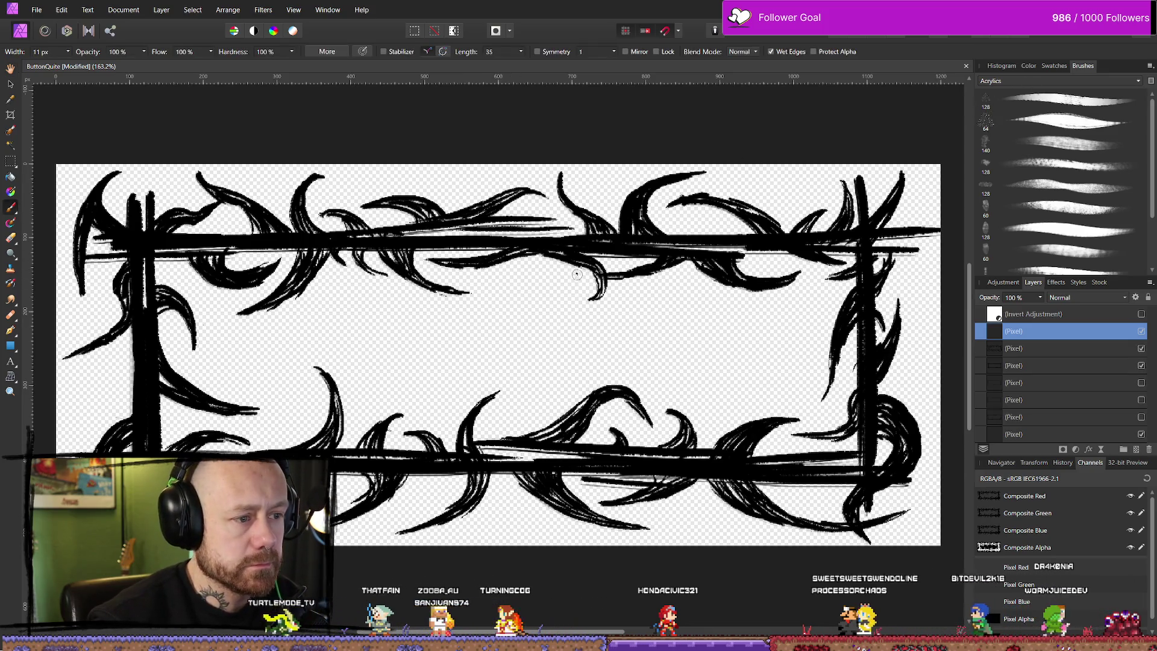
Paint thin black branching twigs at 11 px hanging from the top border into the upper-right interior.
{"action": "left_click_drag", "start_coordinate": [599, 274], "coordinate": [578, 312]}
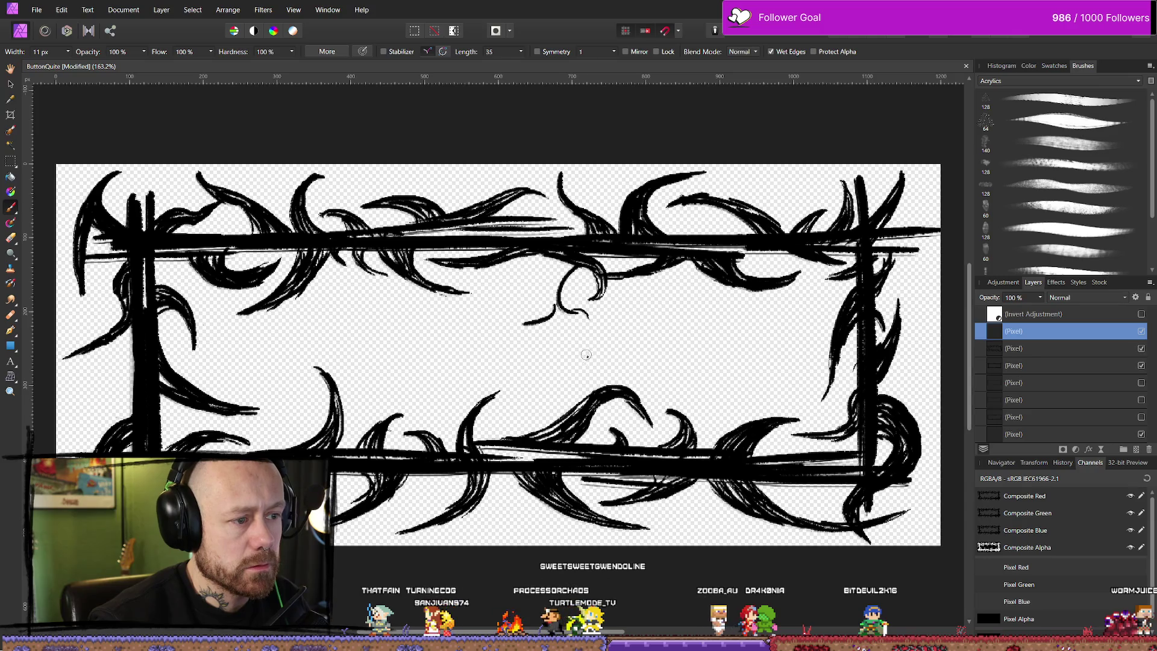
{"action": "left_click_drag", "start_coordinate": [570, 282], "coordinate": [575, 308]}
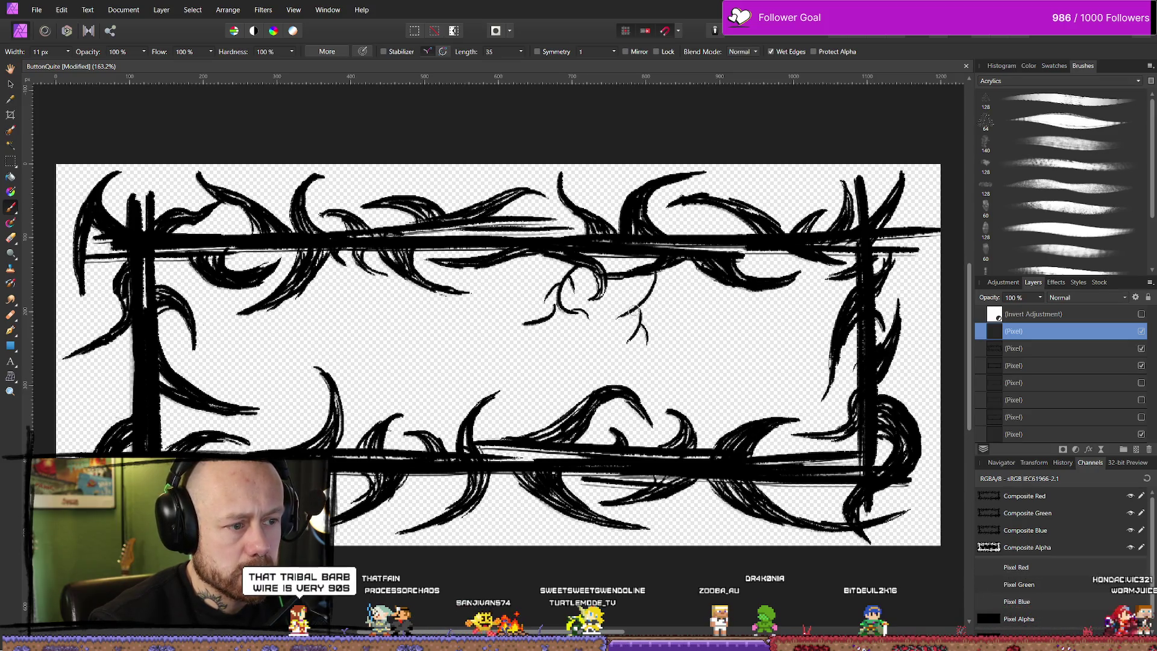
{"action": "left_click_drag", "start_coordinate": [619, 294], "coordinate": [651, 325]}
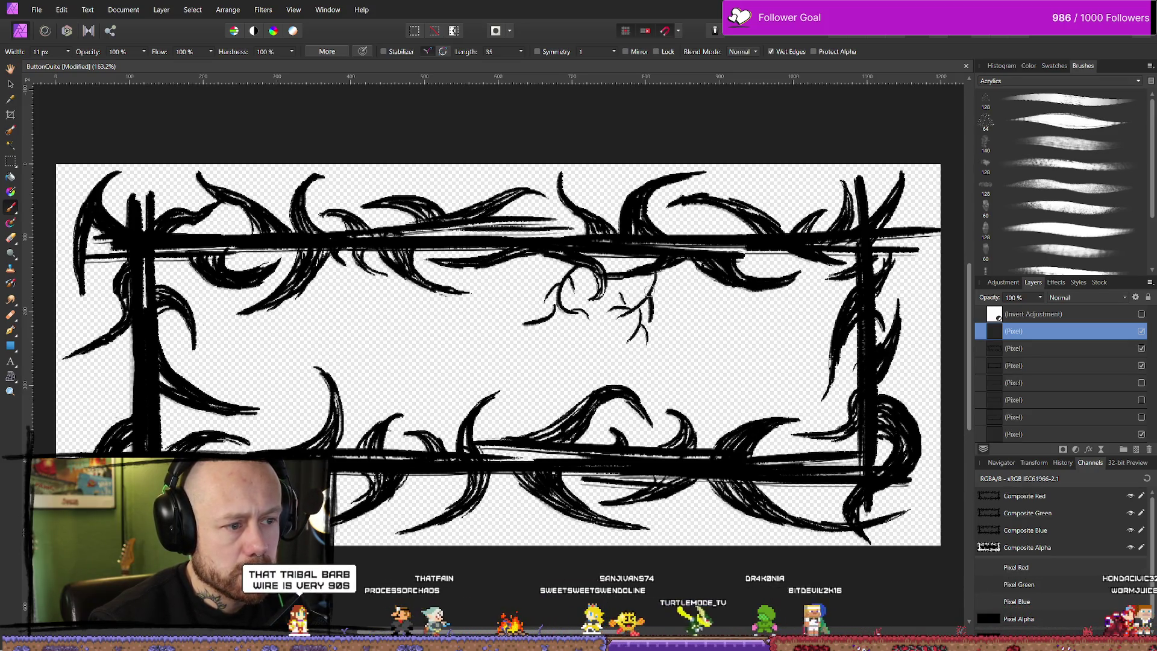
{"action": "mouse_move", "coordinate": [687, 280]}
{"action": "left_mouse_down"}
{"action": "mouse_move", "coordinate": [692, 308]}
{"action": "mouse_move", "coordinate": [679, 293]}
{"action": "left_mouse_up"}
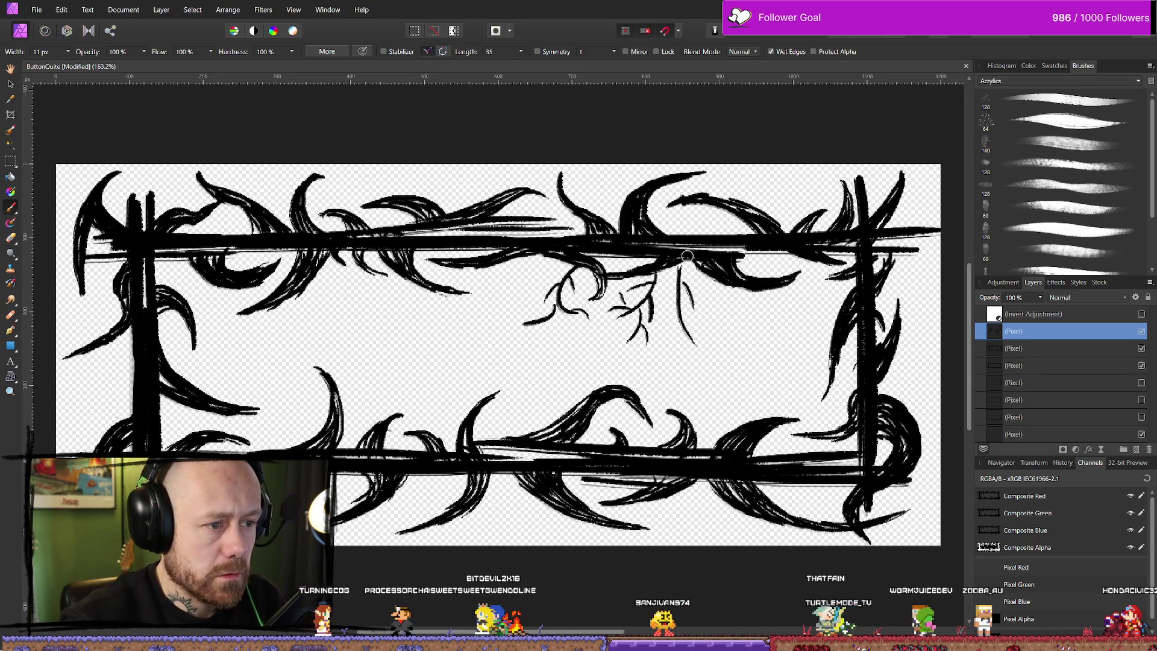
{"action": "left_click_drag", "start_coordinate": [676, 268], "coordinate": [705, 355]}
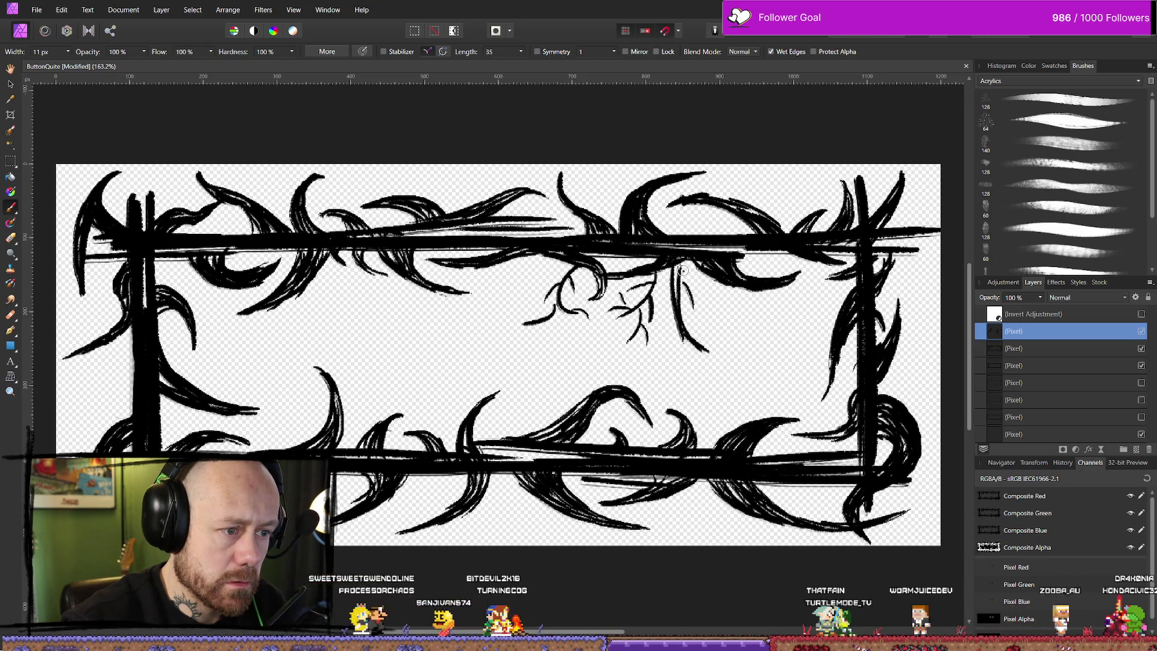
{"action": "left_click_drag", "start_coordinate": [694, 300], "coordinate": [718, 323]}
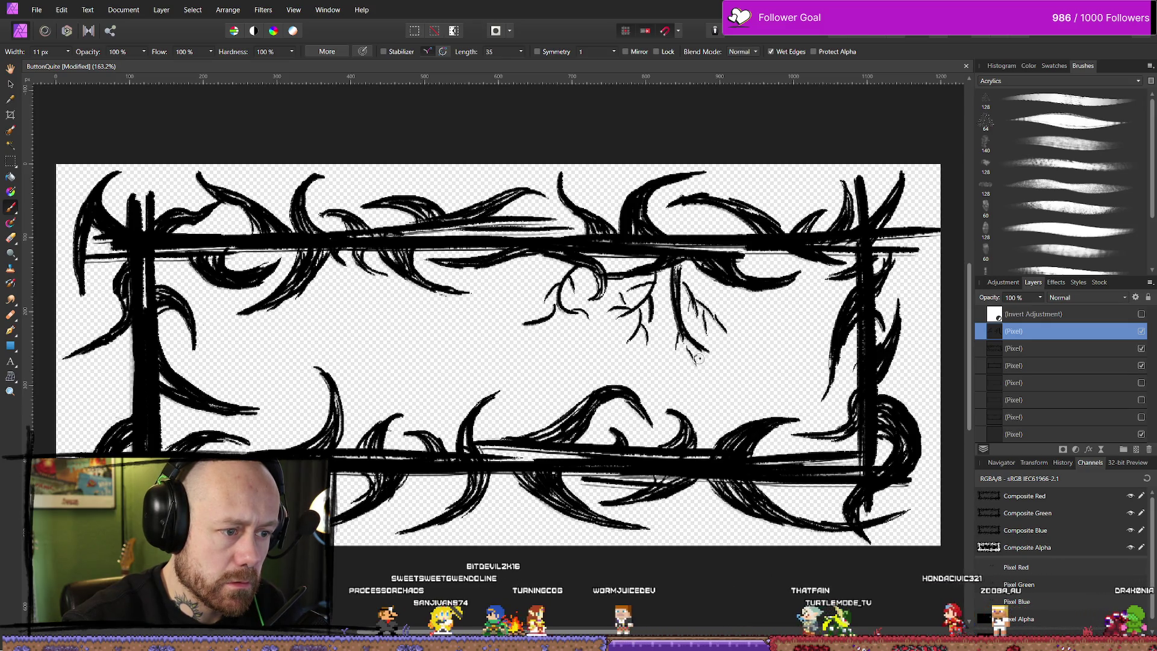
{"action": "left_click_drag", "start_coordinate": [700, 355], "coordinate": [690, 380]}
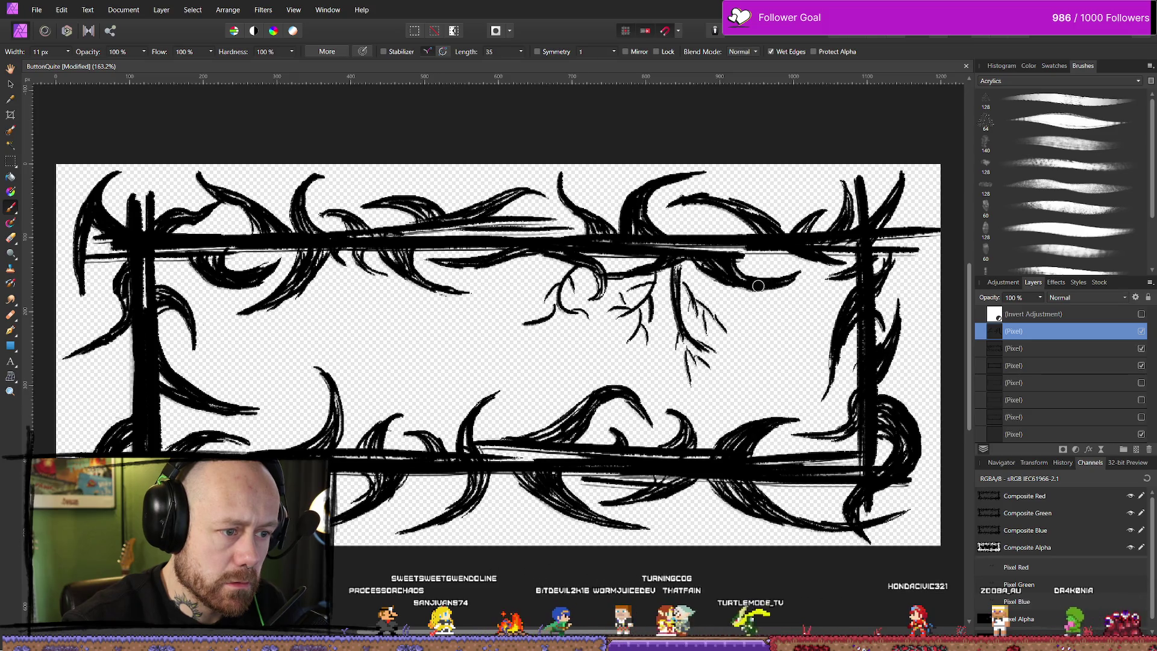
{"action": "left_click_drag", "start_coordinate": [756, 312], "coordinate": [772, 291]}
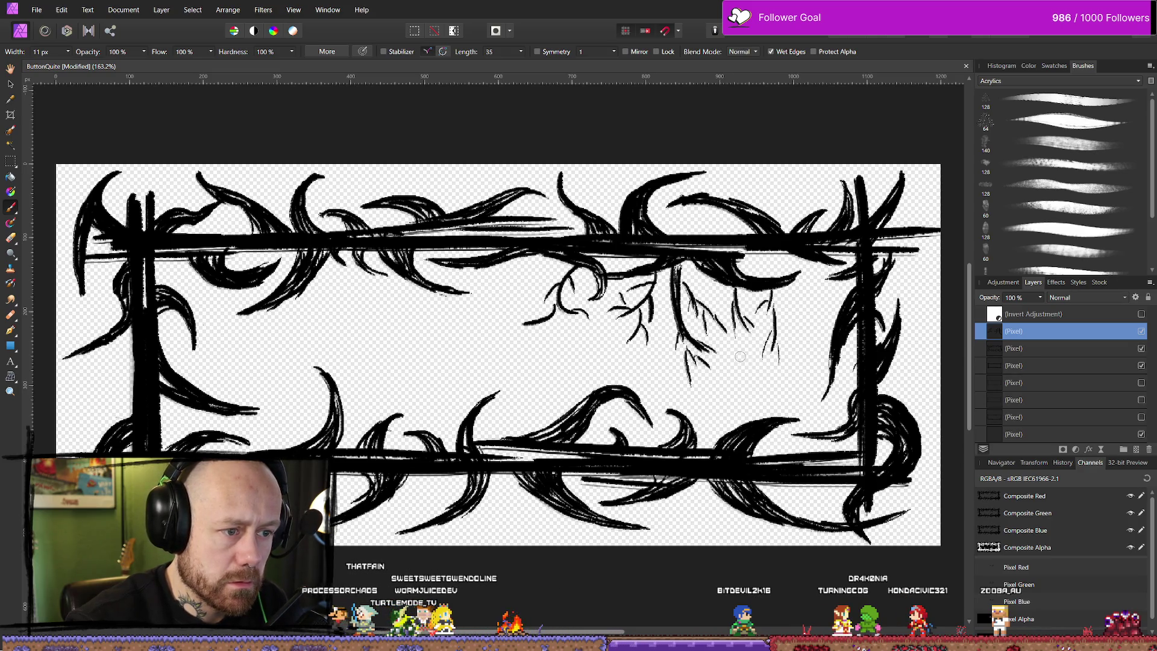
{"action": "mouse_move", "coordinate": [766, 262]}
{"action": "left_mouse_down"}
{"action": "mouse_move", "coordinate": [799, 273]}
{"action": "mouse_move", "coordinate": [790, 335]}
{"action": "mouse_move", "coordinate": [810, 343]}
{"action": "left_mouse_up"}
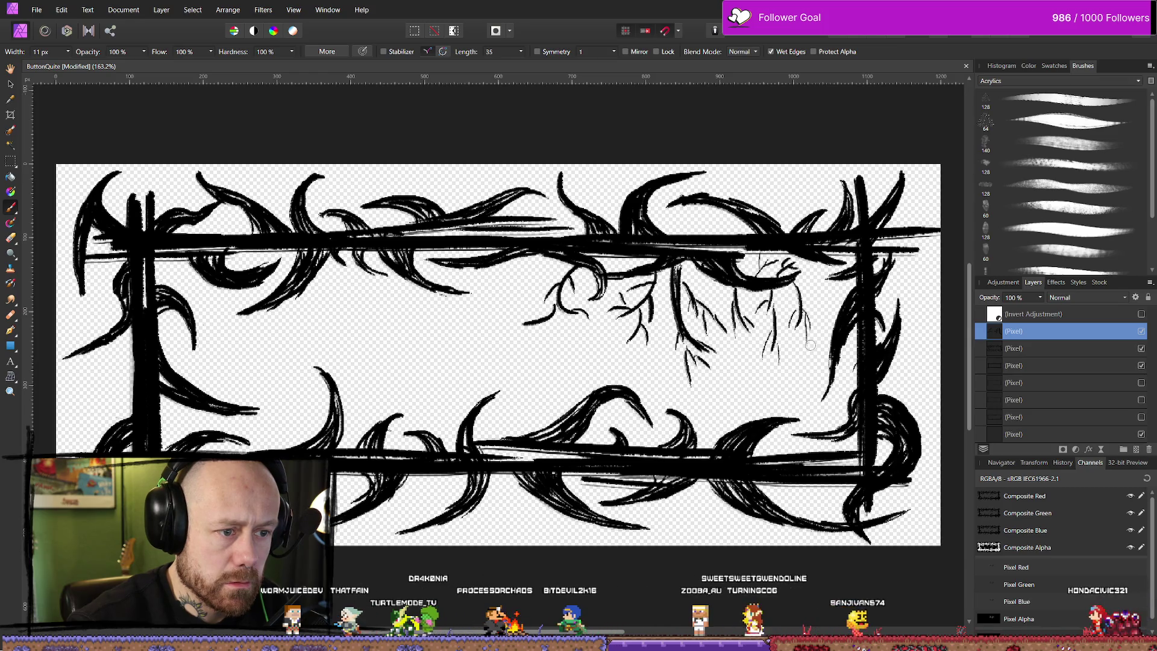
{"action": "left_click_drag", "start_coordinate": [813, 300], "coordinate": [824, 300]}
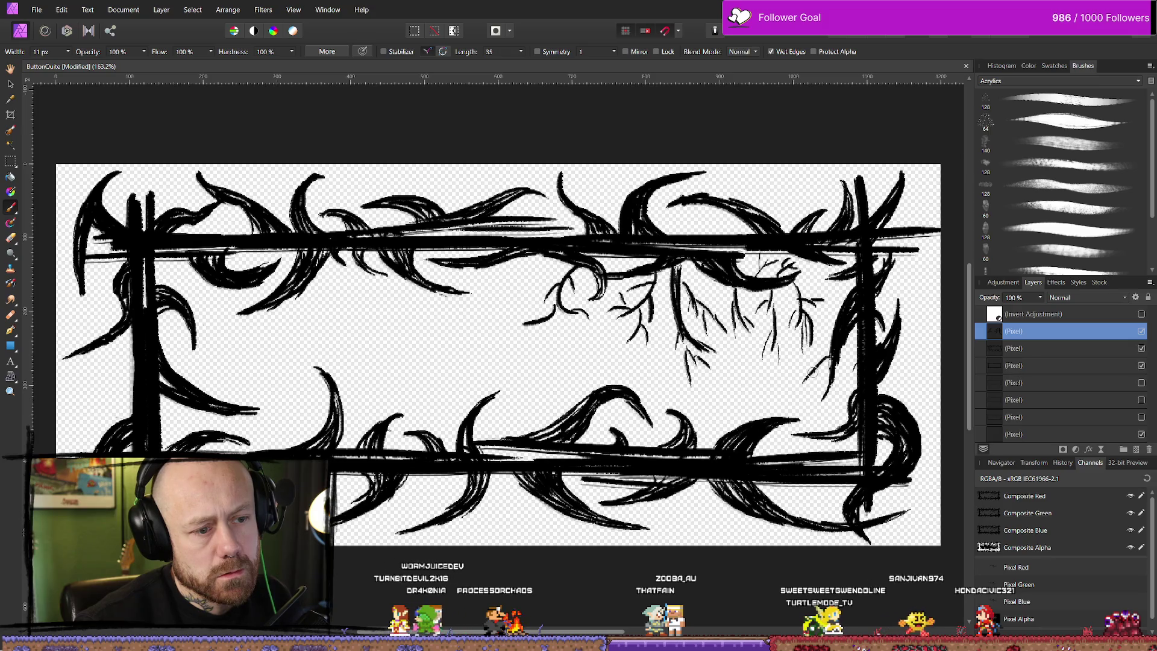
{"action": "left_click_drag", "start_coordinate": [813, 365], "coordinate": [789, 396]}
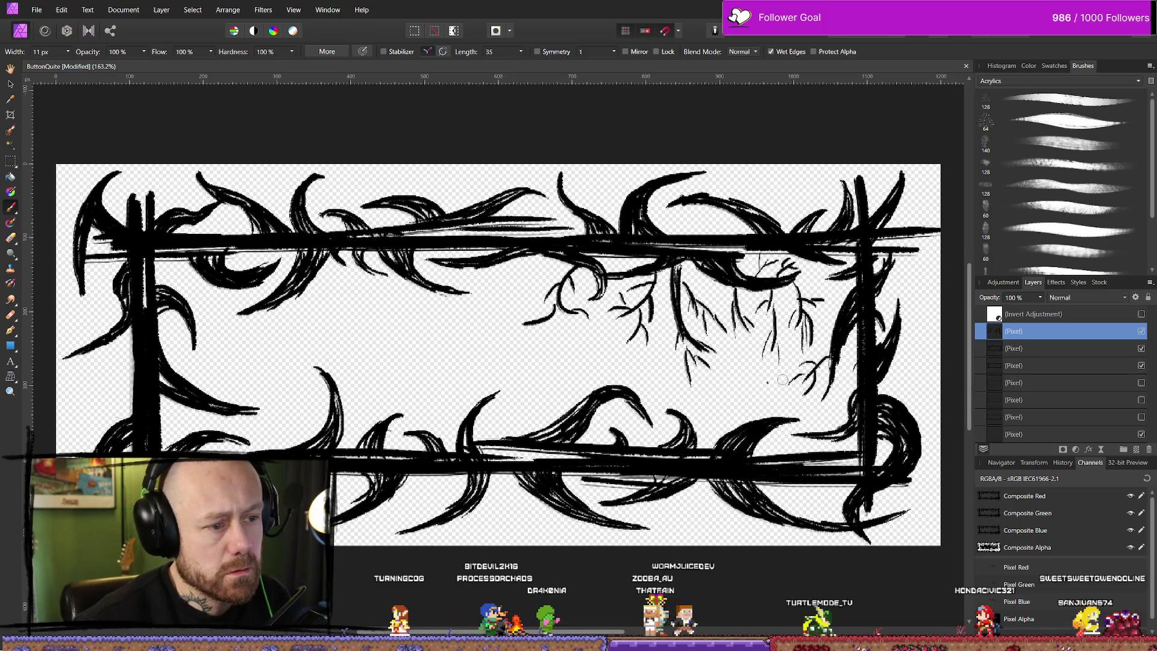
Add more twigs near the lower-right and in the frame's upper middle.
{"action": "left_click_drag", "start_coordinate": [834, 352], "coordinate": [805, 395]}
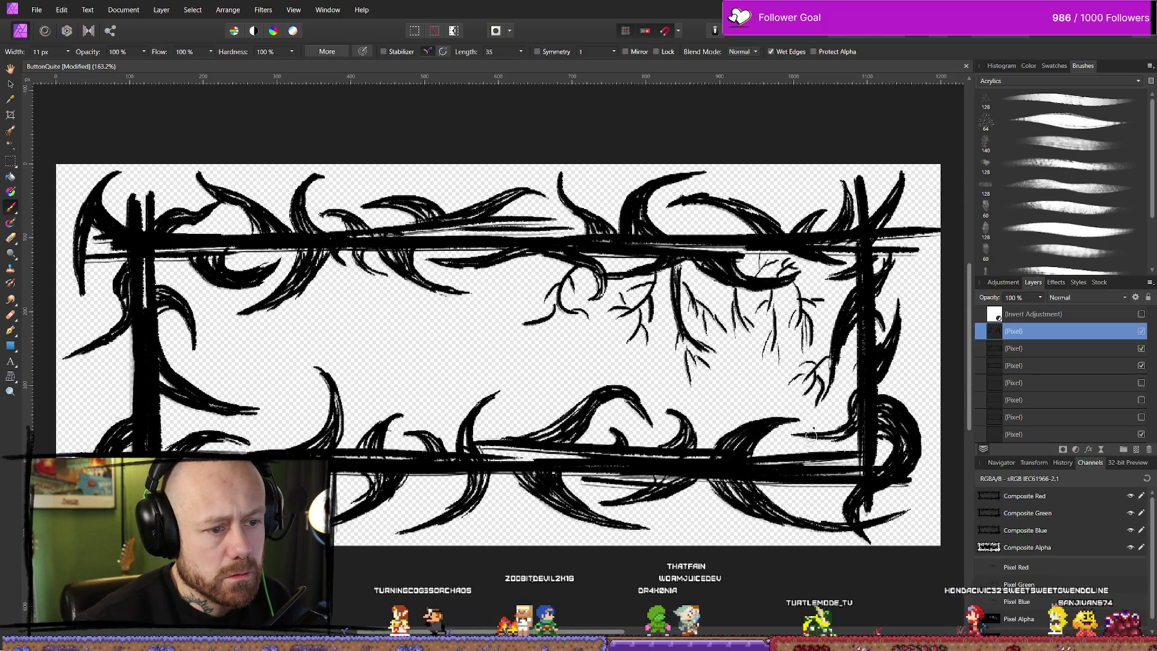
{"action": "left_click_drag", "start_coordinate": [732, 378], "coordinate": [739, 402]}
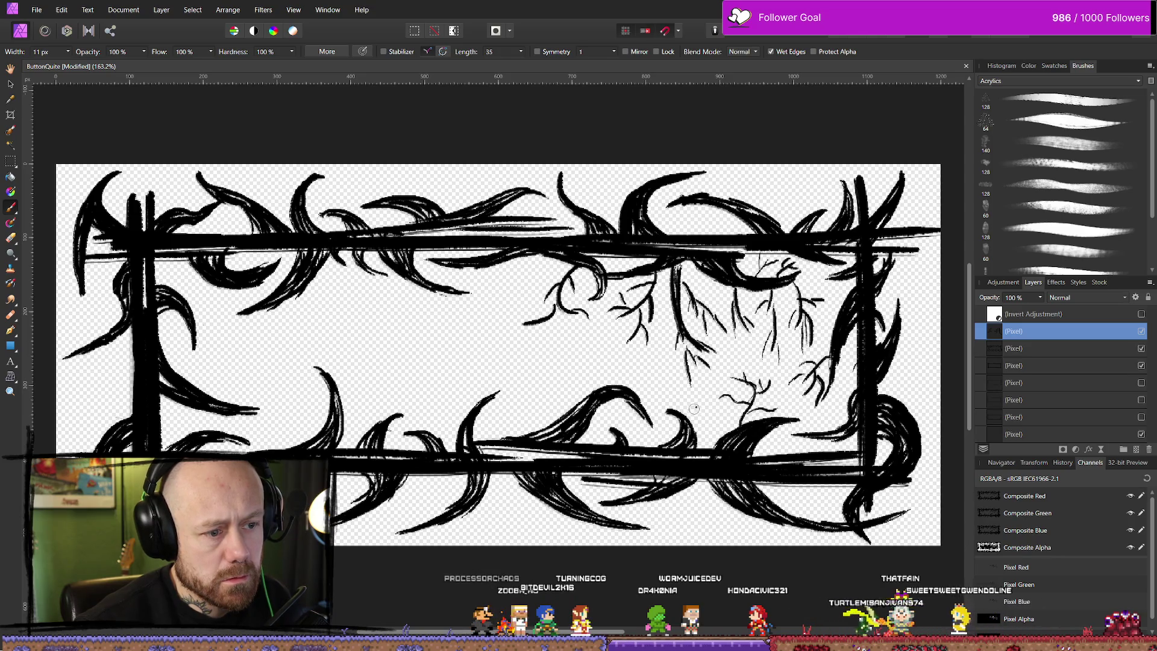
{"action": "mouse_move", "coordinate": [506, 275]}
{"action": "left_mouse_down"}
{"action": "mouse_move", "coordinate": [474, 328]}
{"action": "mouse_move", "coordinate": [486, 332]}
{"action": "mouse_move", "coordinate": [486, 305]}
{"action": "left_mouse_up"}
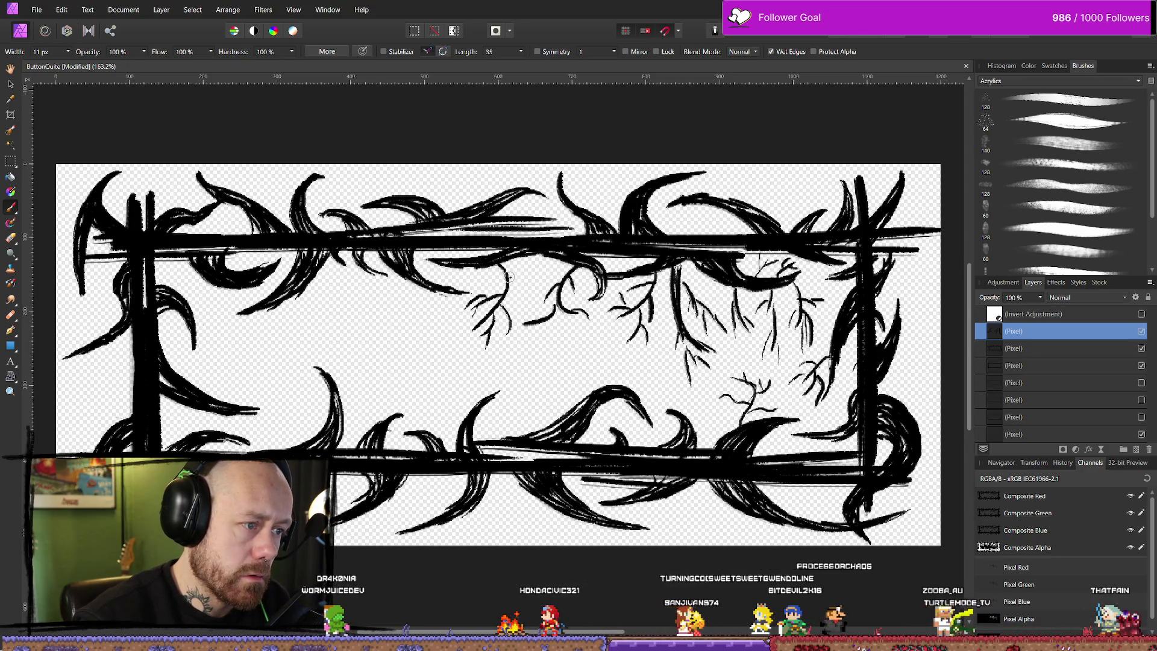
{"action": "left_click_drag", "start_coordinate": [511, 279], "coordinate": [524, 319]}
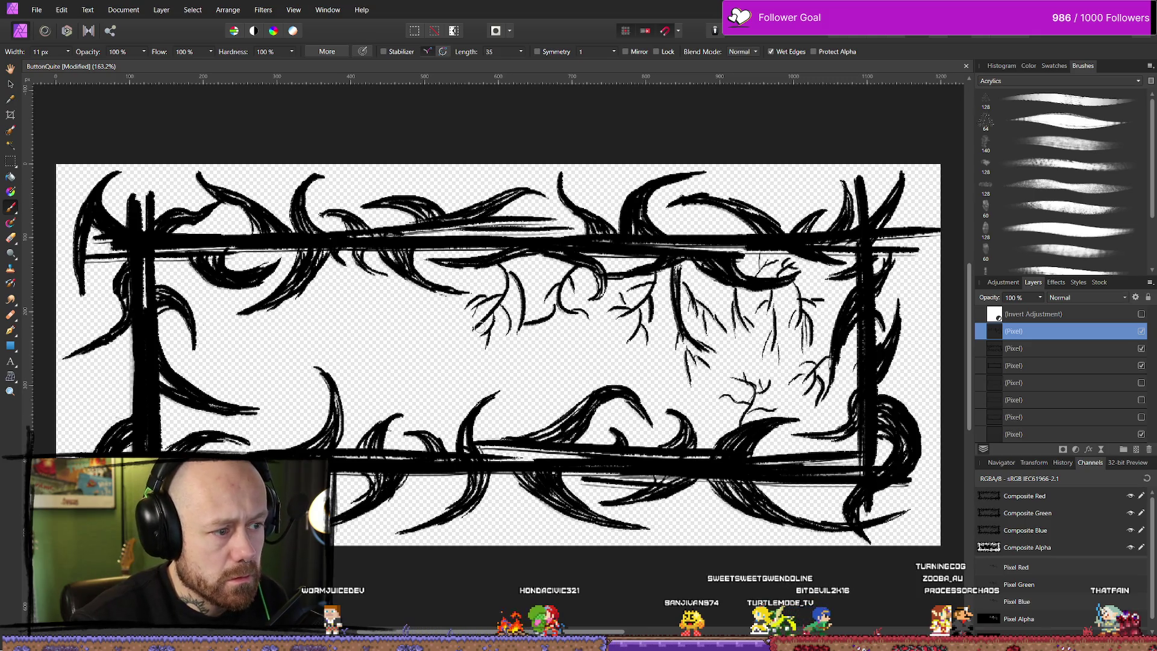
{"action": "left_click_drag", "start_coordinate": [561, 304], "coordinate": [587, 315]}
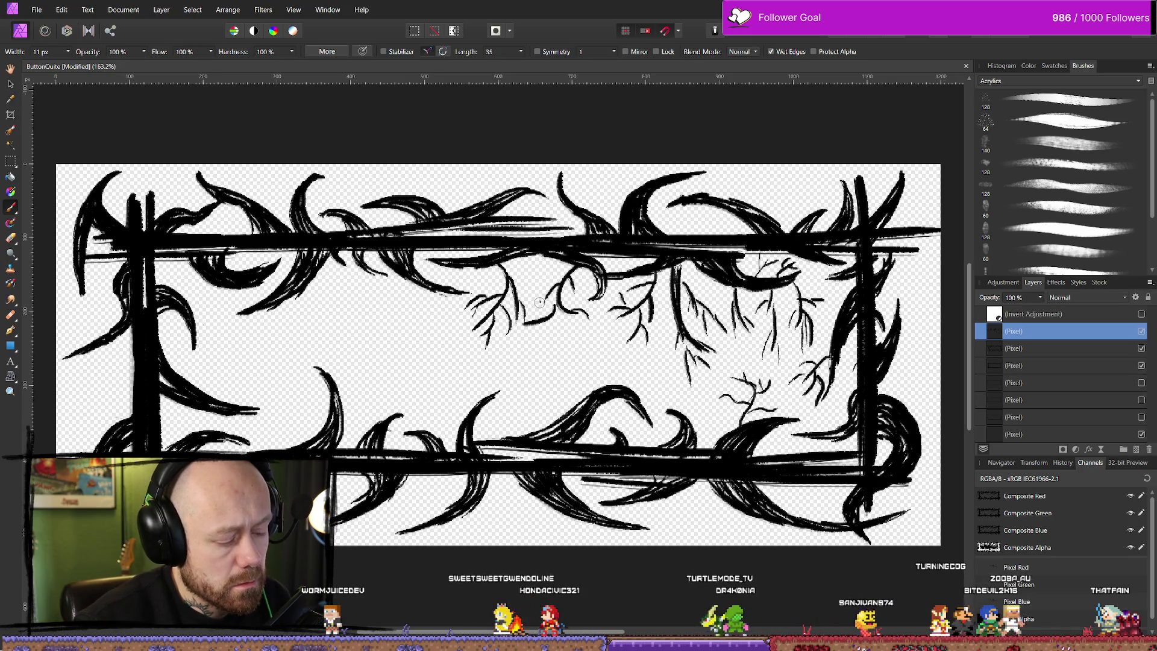
{"action": "left_click_drag", "start_coordinate": [524, 323], "coordinate": [552, 306]}
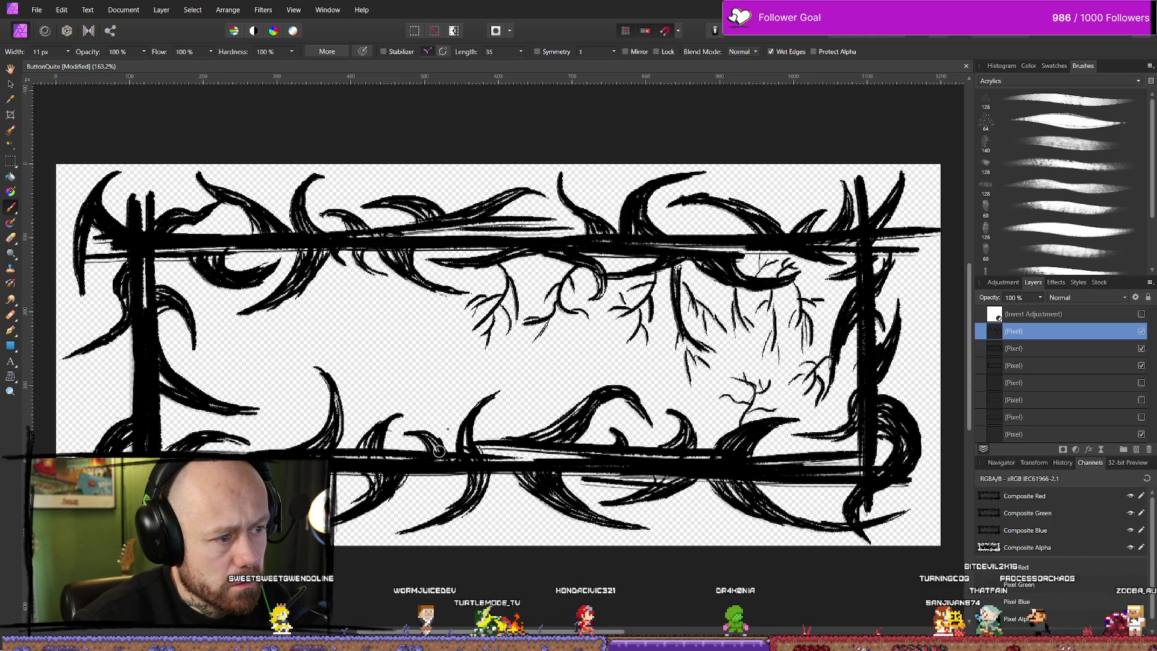
Draw thin branching strokes left of centre and along the frame's top edge.
{"action": "left_click_drag", "start_coordinate": [415, 289], "coordinate": [421, 358]}
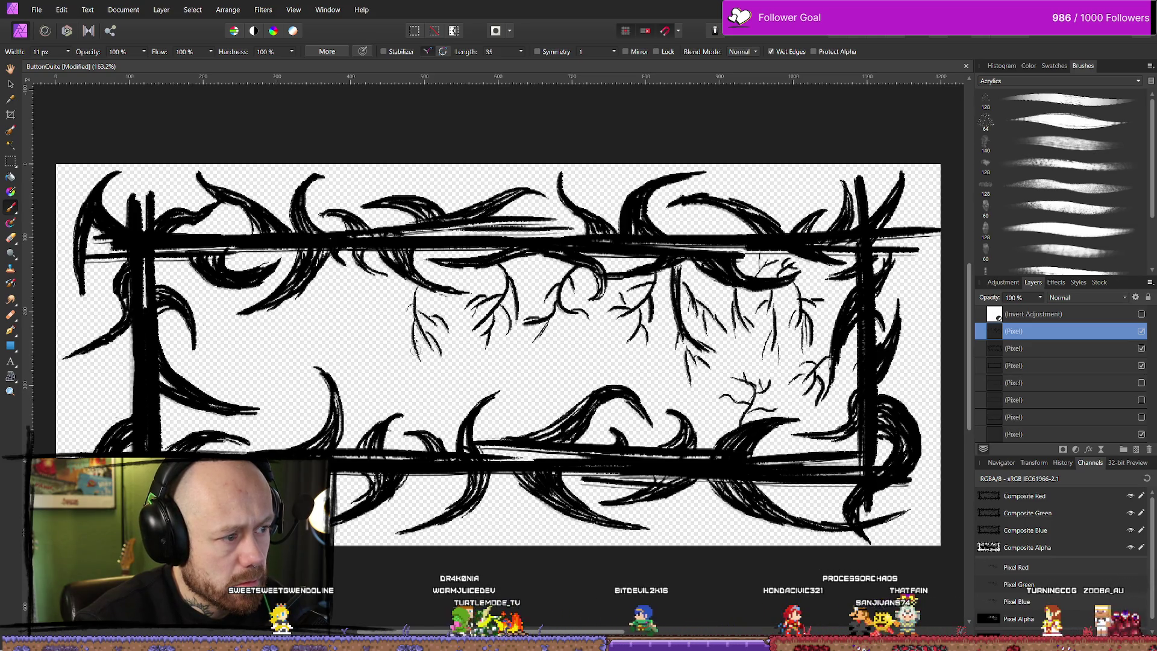
{"action": "left_click_drag", "start_coordinate": [322, 214], "coordinate": [357, 209]}
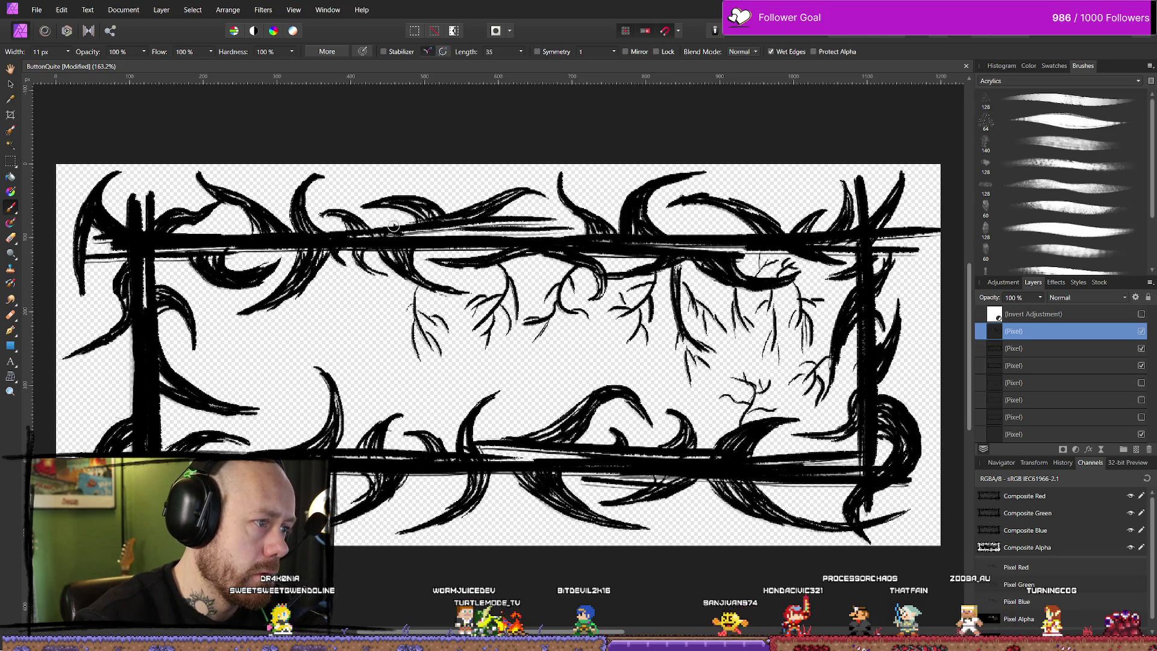
{"action": "left_click_drag", "start_coordinate": [355, 183], "coordinate": [386, 194]}
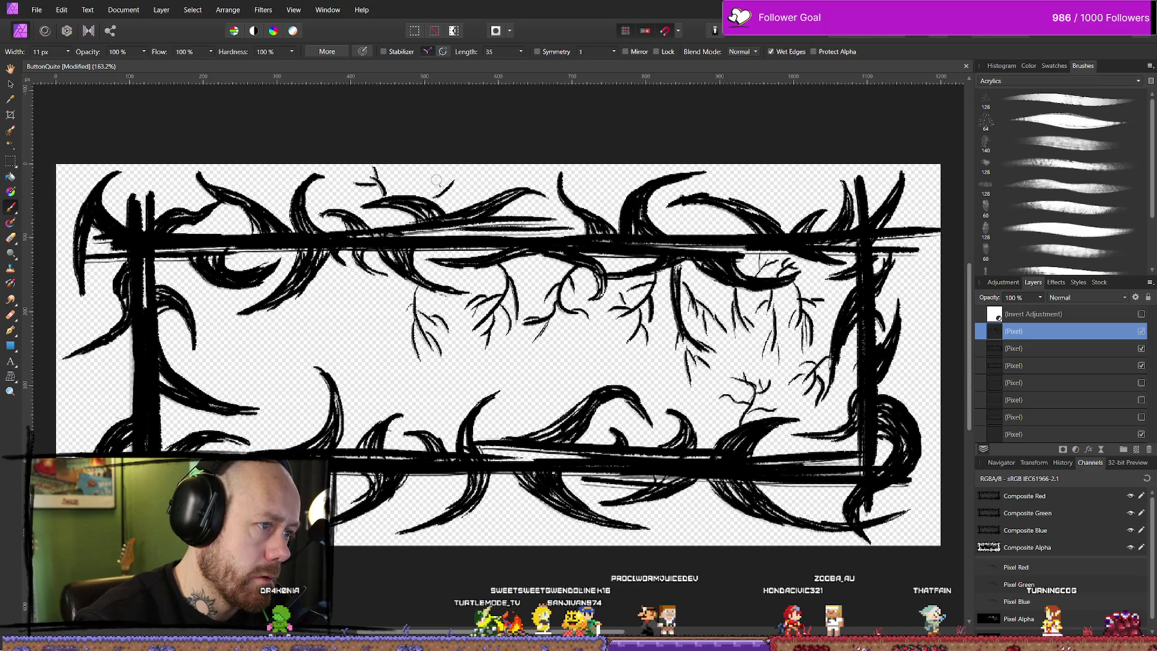
{"action": "left_click_drag", "start_coordinate": [449, 191], "coordinate": [475, 173]}
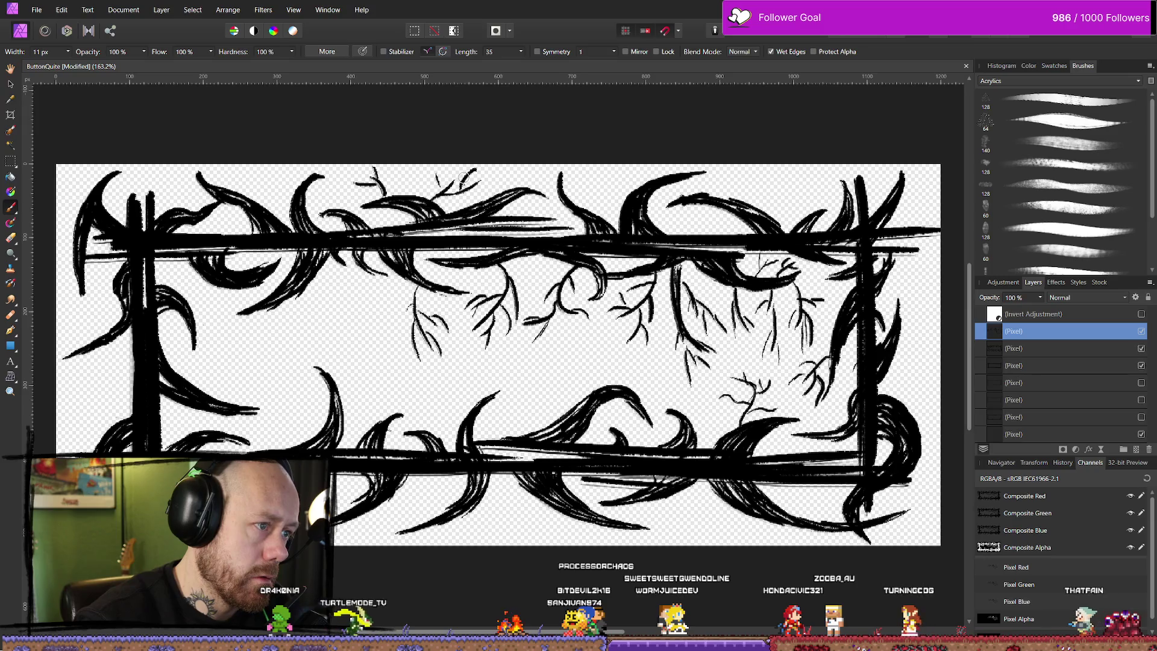
{"action": "left_click_drag", "start_coordinate": [482, 191], "coordinate": [515, 180]}
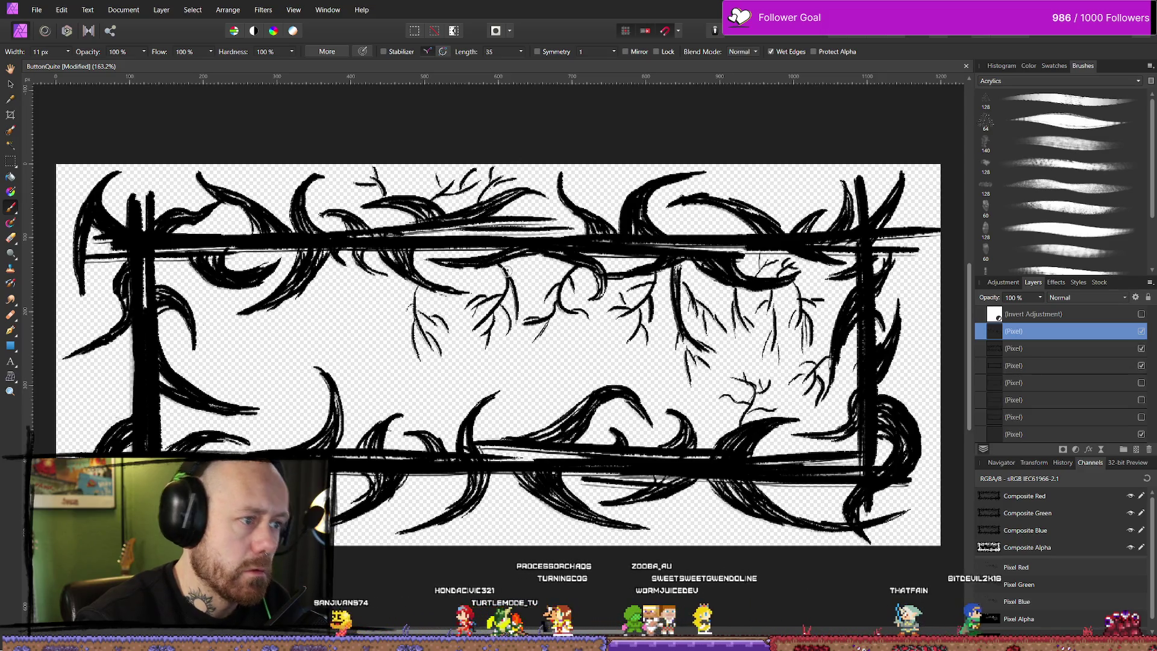
{"action": "scroll", "coordinate": [542, 259], "scroll_direction": "down", "scroll_amount": 6}
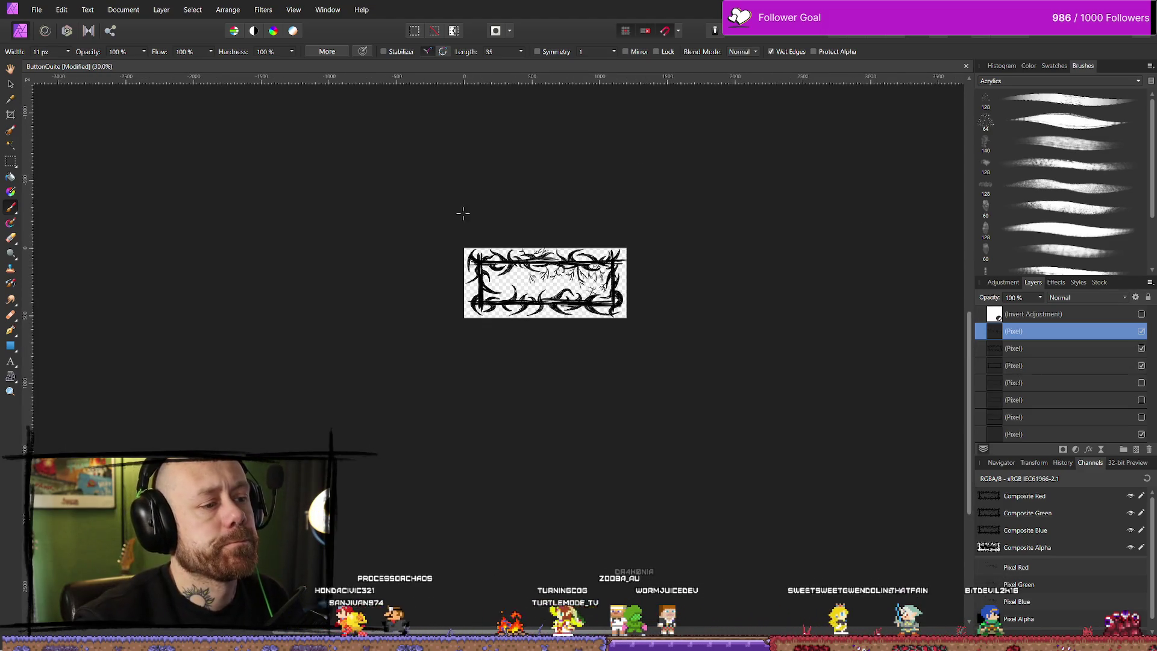
Zoom the canvas back to 114% and switch to the Erase Brush at 20 px width.
{"action": "scroll", "coordinate": [561, 240], "scroll_direction": "up", "scroll_amount": 3}
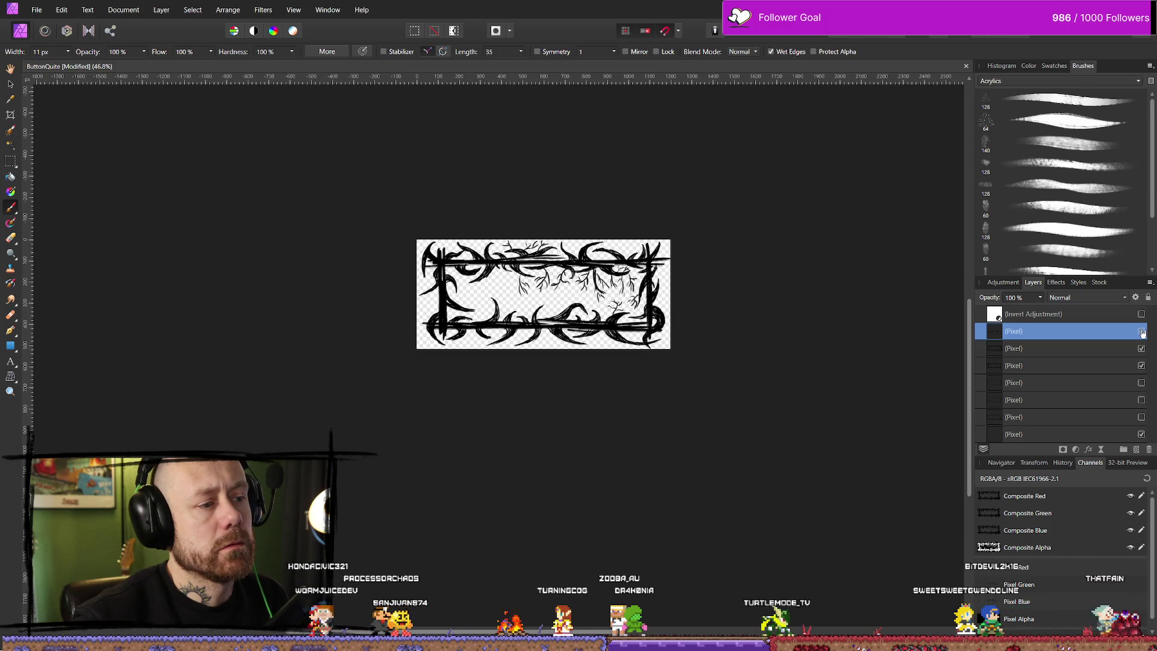
{"action": "scroll", "coordinate": [672, 274], "scroll_direction": "up", "scroll_amount": 5}
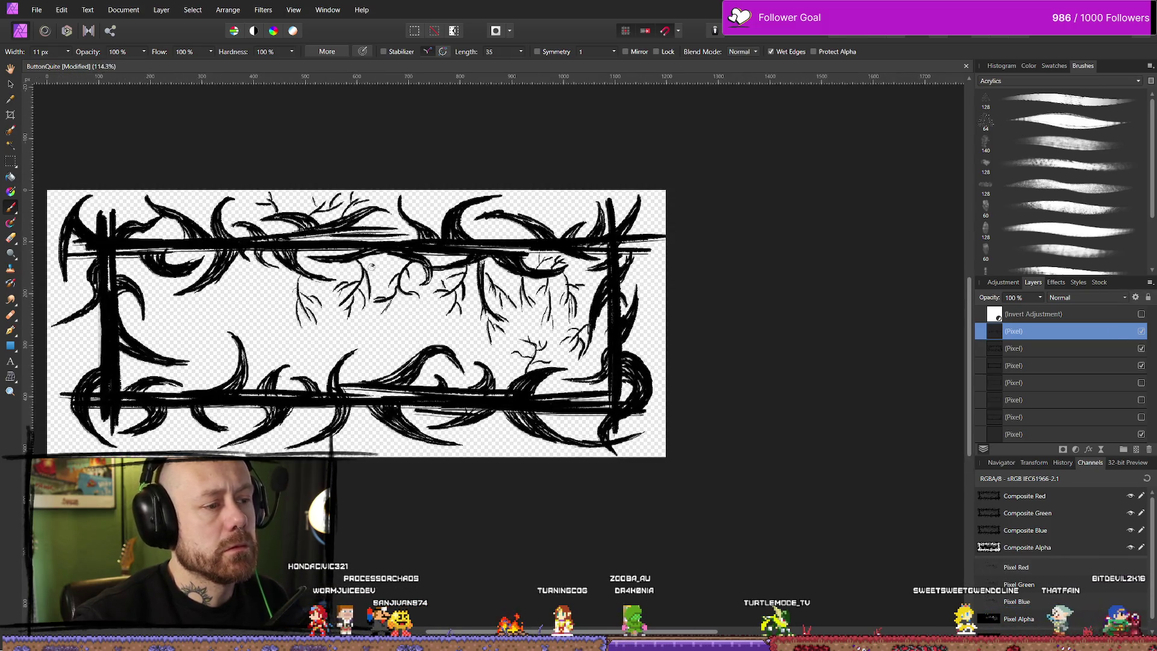
{"action": "scroll", "coordinate": [374, 266], "scroll_direction": "left", "scroll_amount": 5}
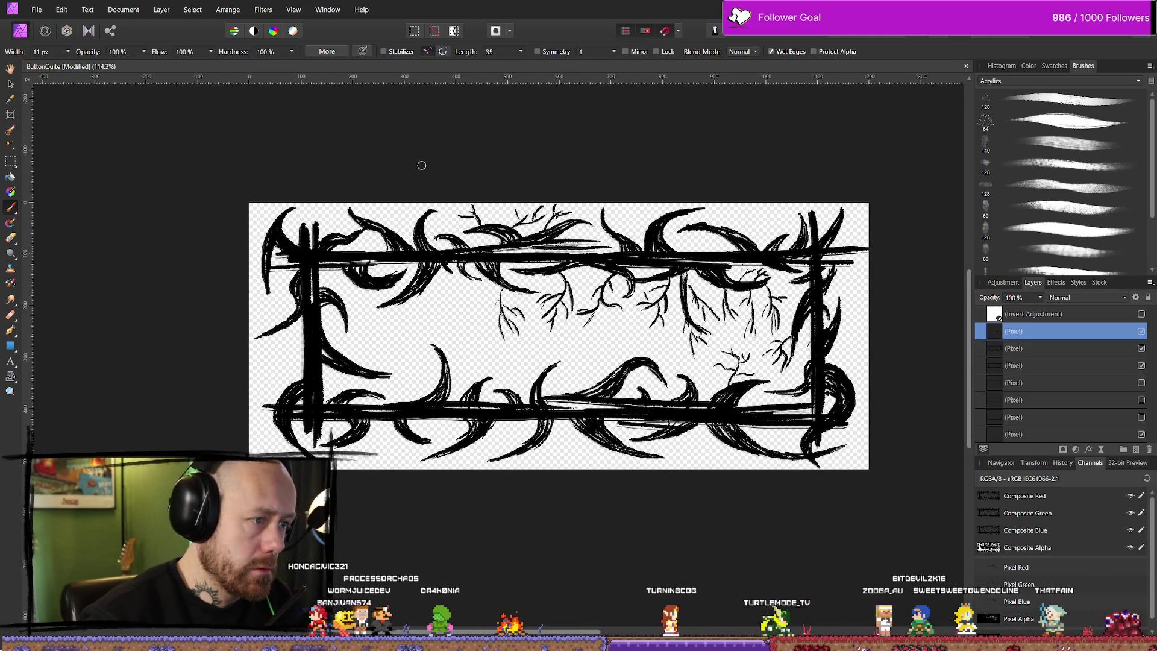
{"action": "key", "text": "e"}
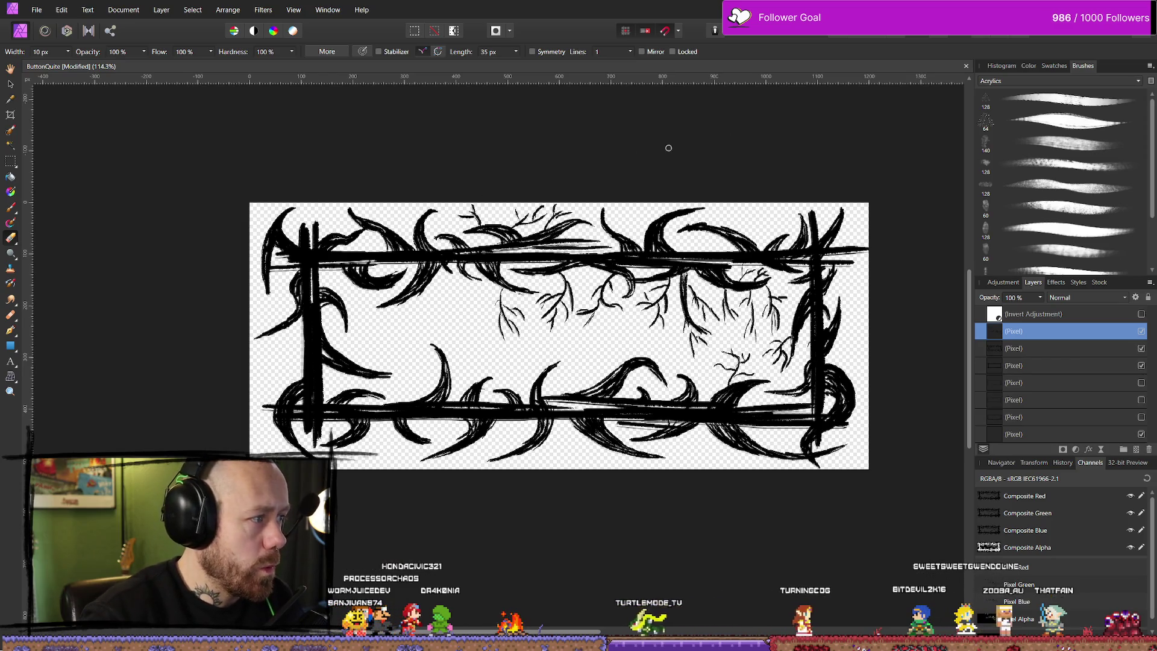
{"action": "left_click", "coordinate": [68, 52]}
Erase the thin twigs along the top edge and across the interior with a 20 px eraser.
{"action": "left_click", "coordinate": [76, 62]}
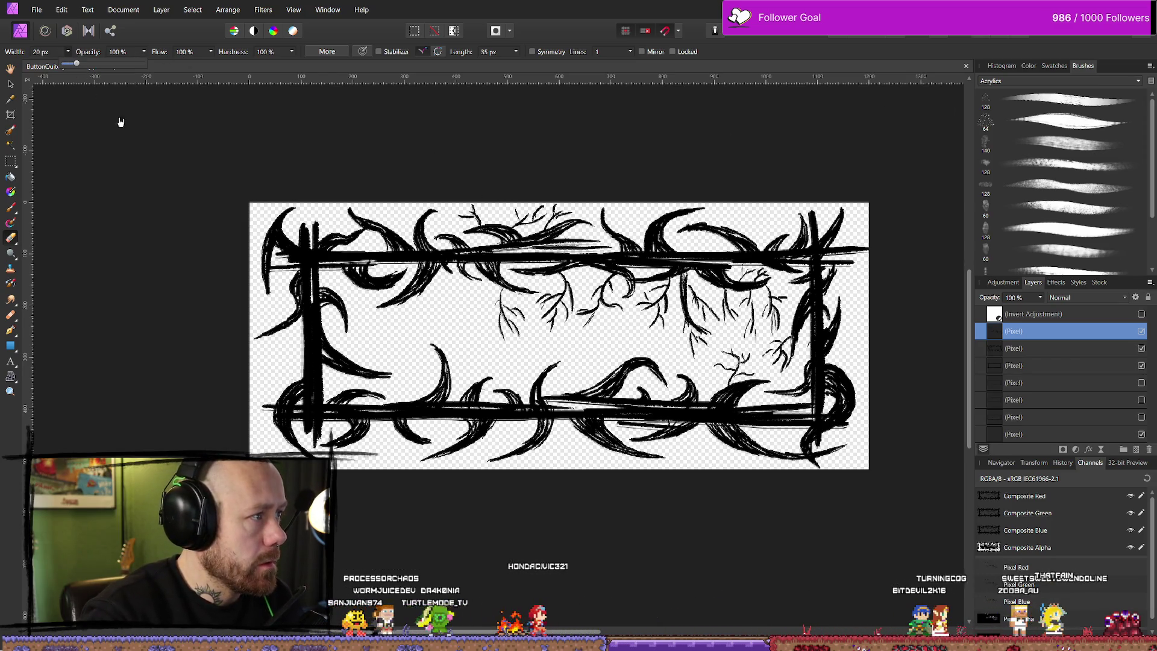
{"action": "left_click_drag", "start_coordinate": [487, 218], "coordinate": [560, 208]}
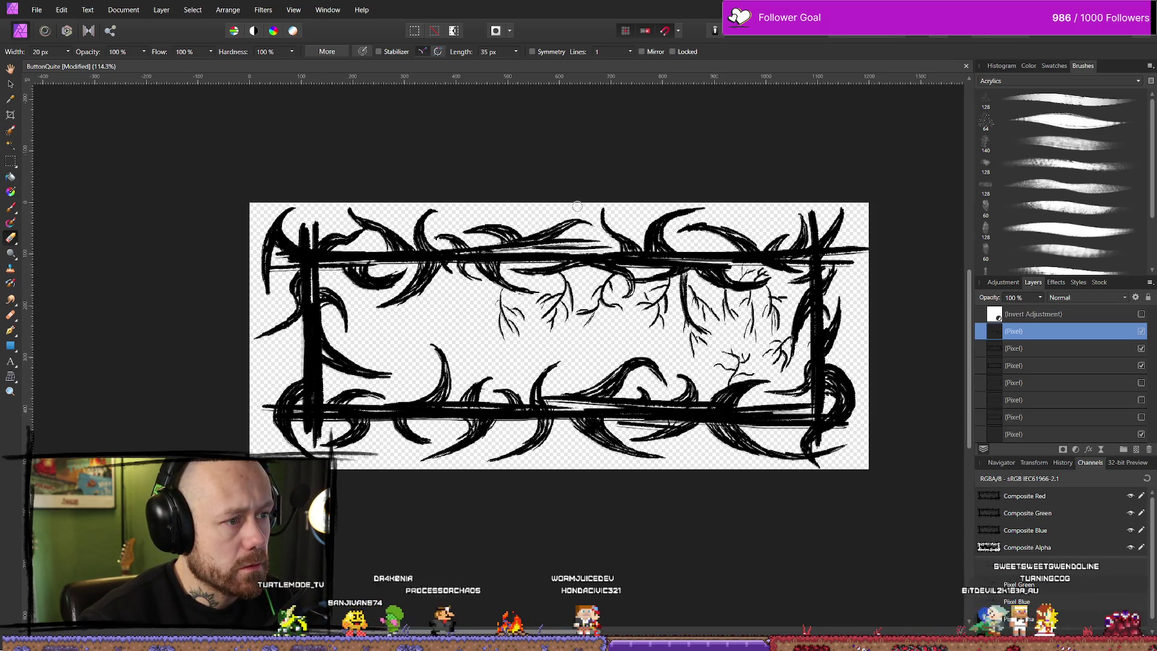
{"action": "mouse_move", "coordinate": [545, 280]}
{"action": "left_mouse_down"}
{"action": "mouse_move", "coordinate": [560, 316]}
{"action": "mouse_move", "coordinate": [578, 295]}
{"action": "mouse_move", "coordinate": [620, 289]}
{"action": "mouse_move", "coordinate": [606, 328]}
{"action": "mouse_move", "coordinate": [578, 305]}
{"action": "mouse_move", "coordinate": [571, 332]}
{"action": "left_mouse_up"}
{"action": "left_click_drag", "start_coordinate": [621, 301], "coordinate": [668, 288]}
{"action": "mouse_move", "coordinate": [674, 350]}
{"action": "left_mouse_down"}
{"action": "mouse_move", "coordinate": [692, 313]}
{"action": "mouse_move", "coordinate": [726, 362]}
{"action": "mouse_move", "coordinate": [762, 314]}
{"action": "mouse_move", "coordinate": [780, 349]}
{"action": "mouse_move", "coordinate": [729, 312]}
{"action": "left_mouse_up"}
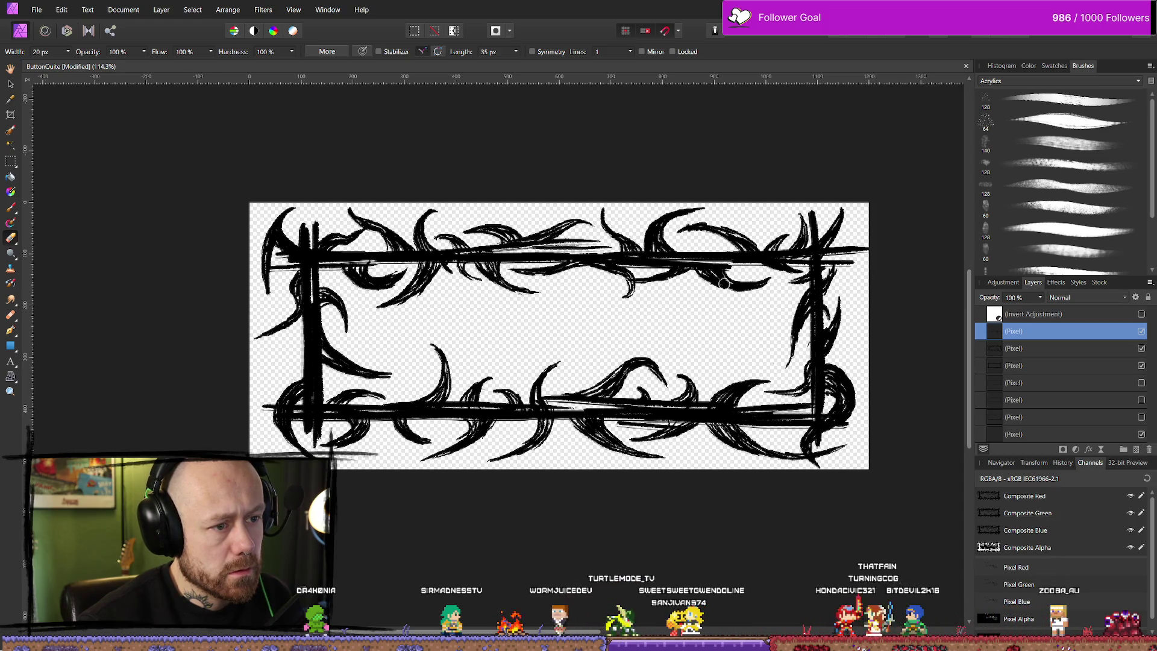
{"action": "key", "text": "b"}
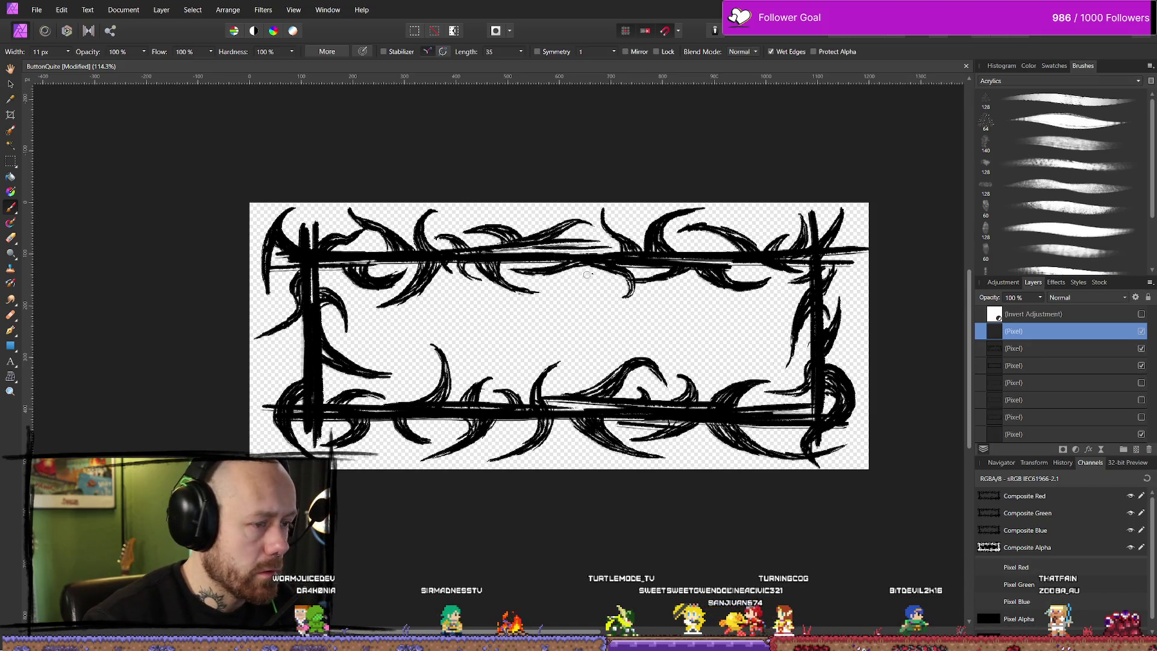
Paint a thick branch hanging from the top border down the centre, ending in a tail.
{"action": "left_click_drag", "start_coordinate": [558, 335], "coordinate": [561, 275]}
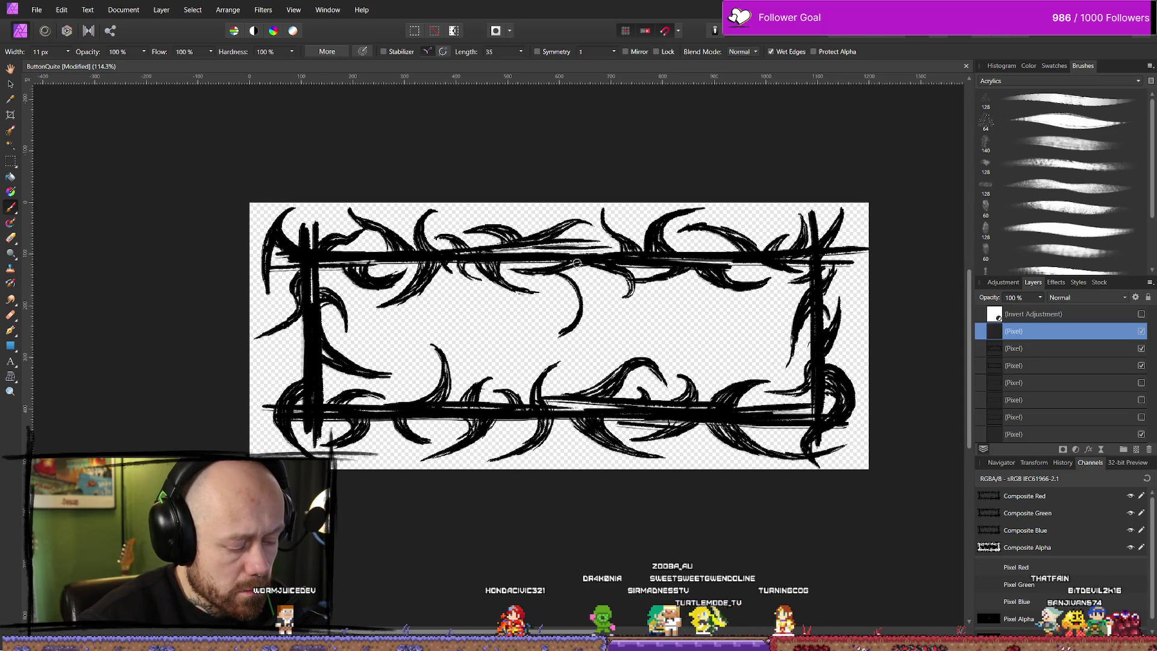
{"action": "left_click_drag", "start_coordinate": [556, 276], "coordinate": [567, 331]}
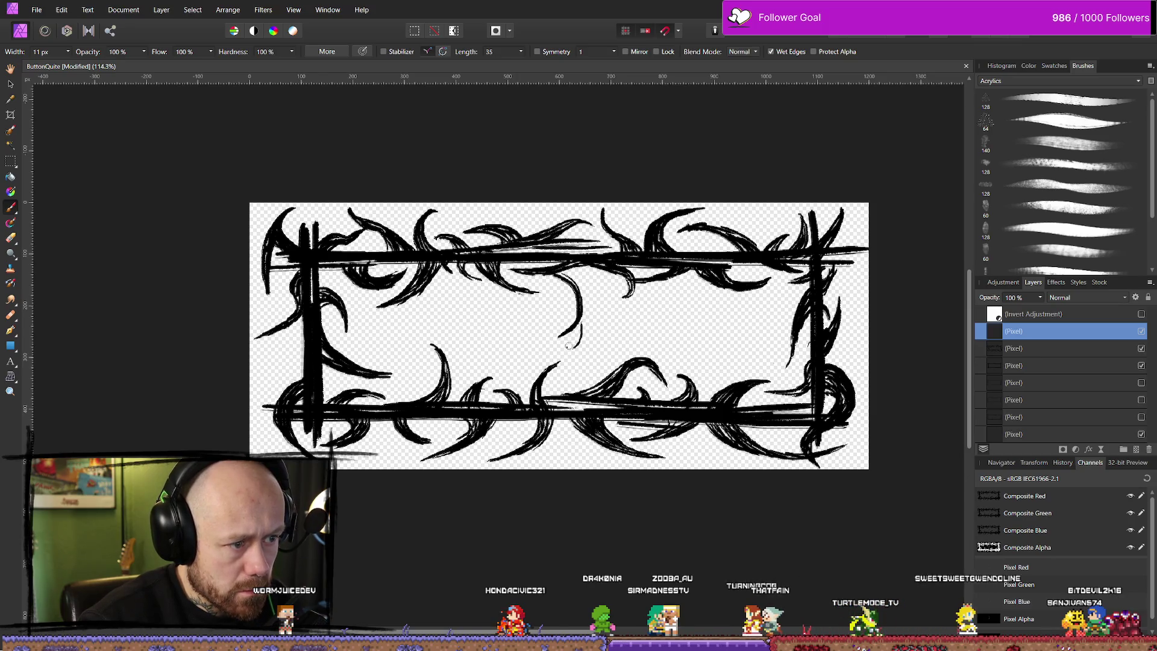
{"action": "mouse_move", "coordinate": [579, 328]}
{"action": "left_mouse_down"}
{"action": "mouse_move", "coordinate": [590, 342]}
{"action": "mouse_move", "coordinate": [574, 309]}
{"action": "mouse_move", "coordinate": [544, 313]}
{"action": "left_mouse_up"}
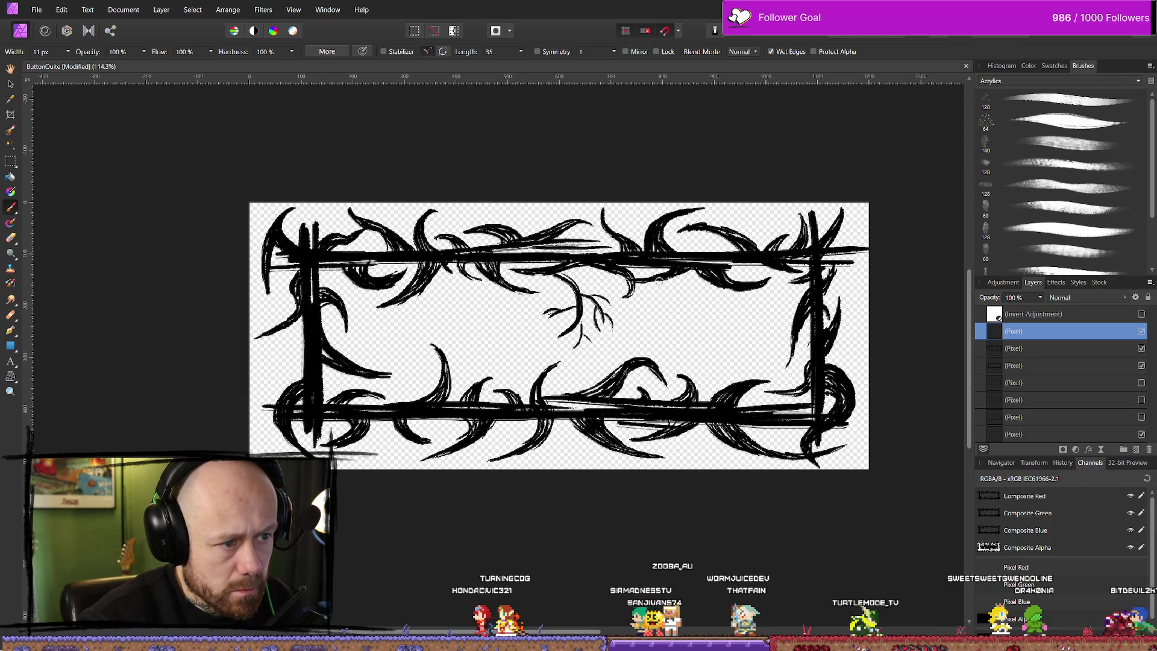
Add a curved branch with side twigs right of centre, and a branch curving down-left.
{"action": "left_click_drag", "start_coordinate": [659, 281], "coordinate": [701, 311]}
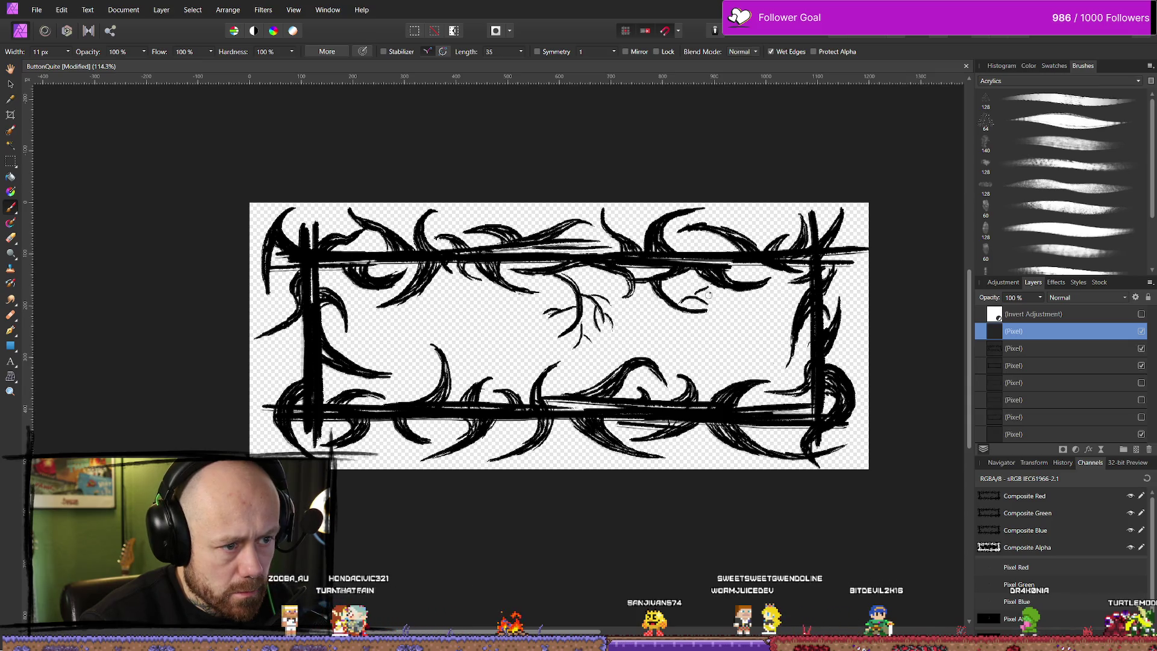
{"action": "mouse_move", "coordinate": [699, 292]}
{"action": "left_mouse_down"}
{"action": "mouse_move", "coordinate": [716, 337]}
{"action": "mouse_move", "coordinate": [673, 308]}
{"action": "left_mouse_up"}
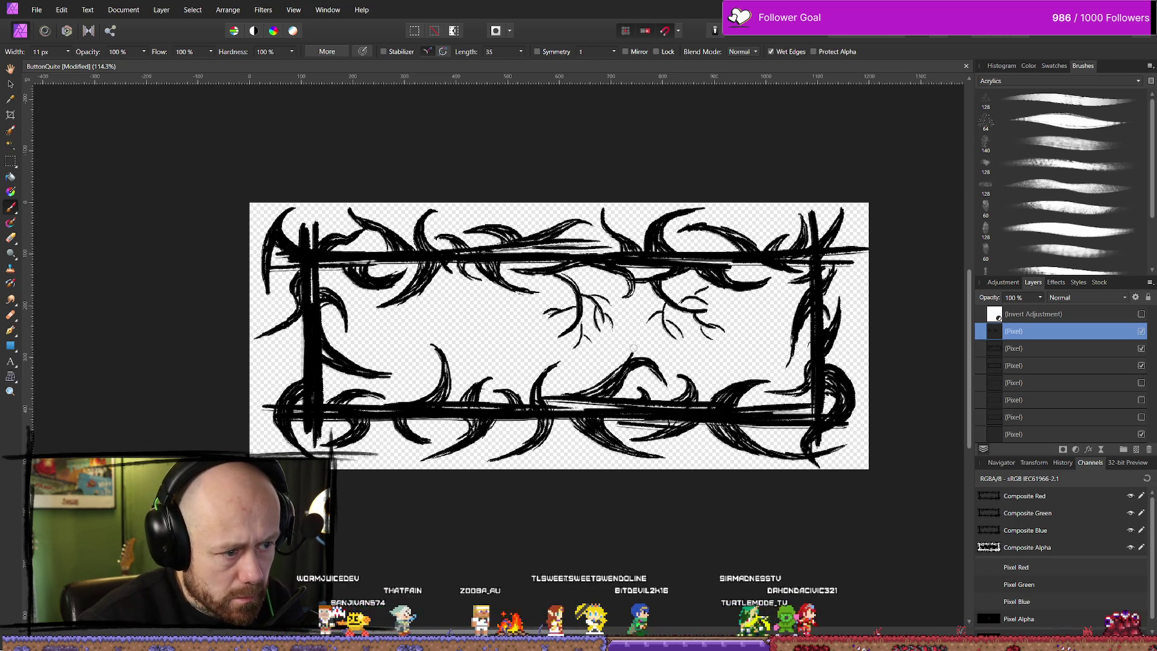
{"action": "left_click_drag", "start_coordinate": [633, 350], "coordinate": [629, 328]}
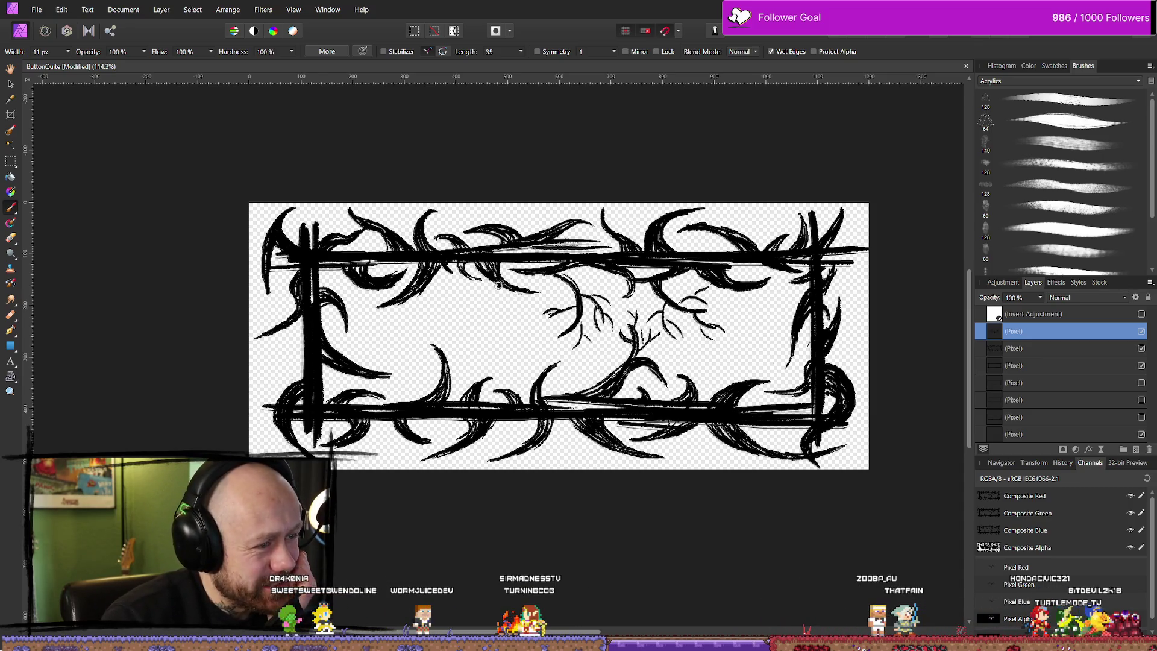
{"action": "left_click_drag", "start_coordinate": [498, 284], "coordinate": [467, 328]}
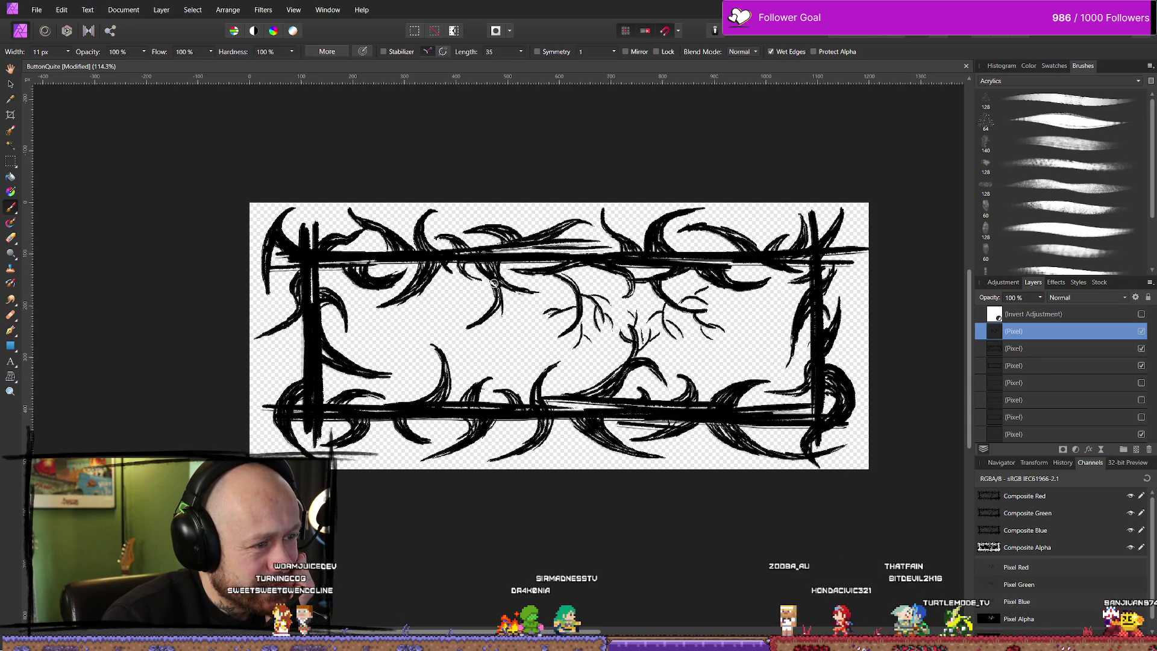
{"action": "key", "text": "e"}
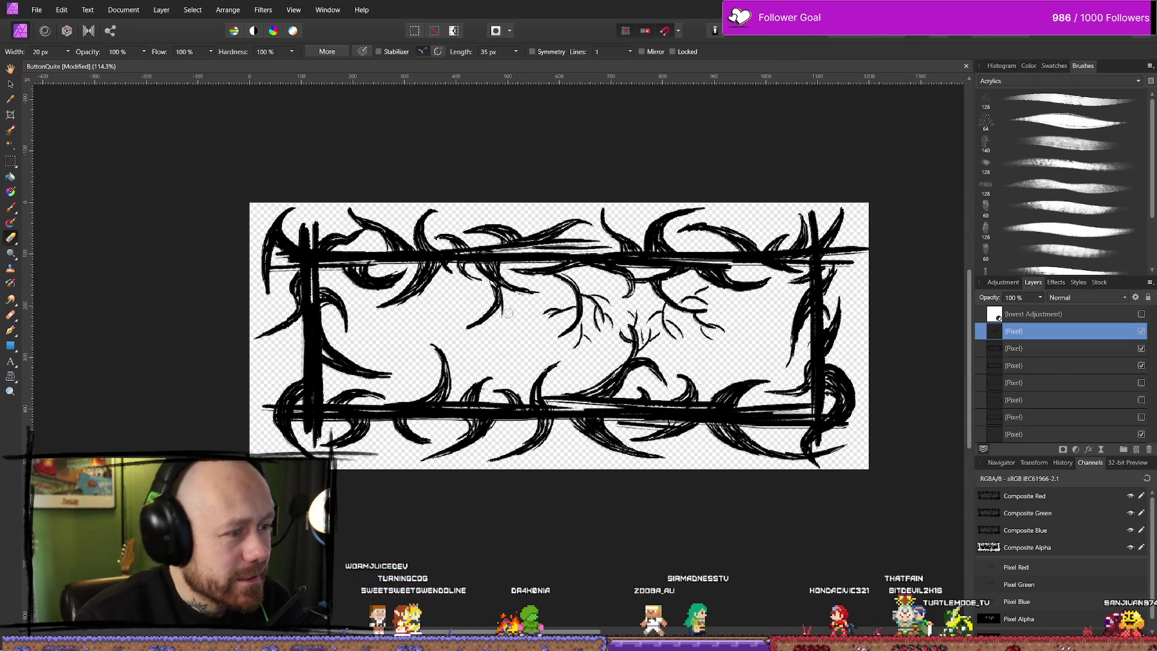
Paint a small branch on the left side of the frame interior.
{"action": "key", "text": "b"}
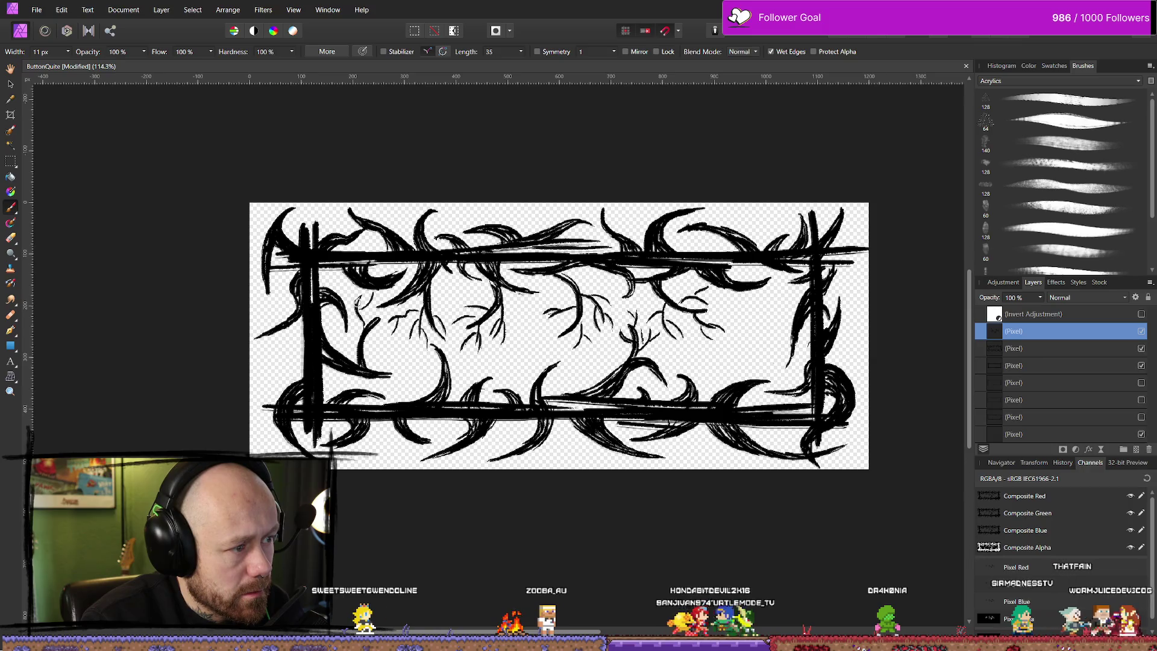
{"action": "mouse_move", "coordinate": [374, 332]}
{"action": "left_mouse_down"}
{"action": "mouse_move", "coordinate": [377, 352]}
{"action": "mouse_move", "coordinate": [360, 314]}
{"action": "left_mouse_up"}
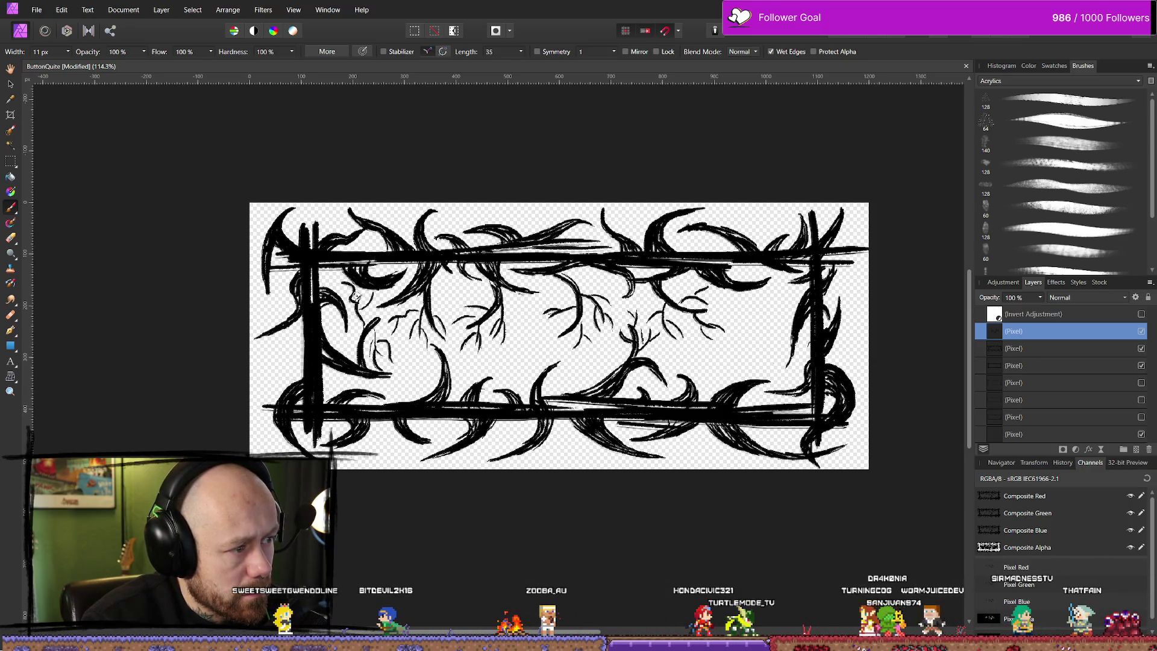
{"action": "key", "text": "e"}
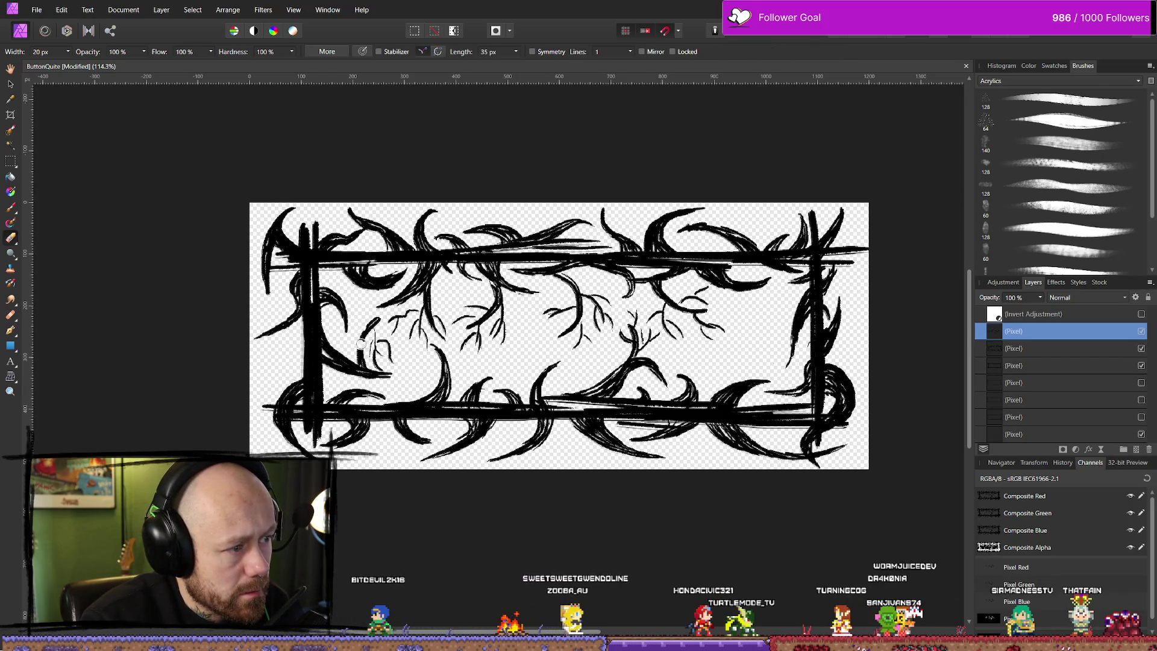
{"action": "key", "text": "b"}
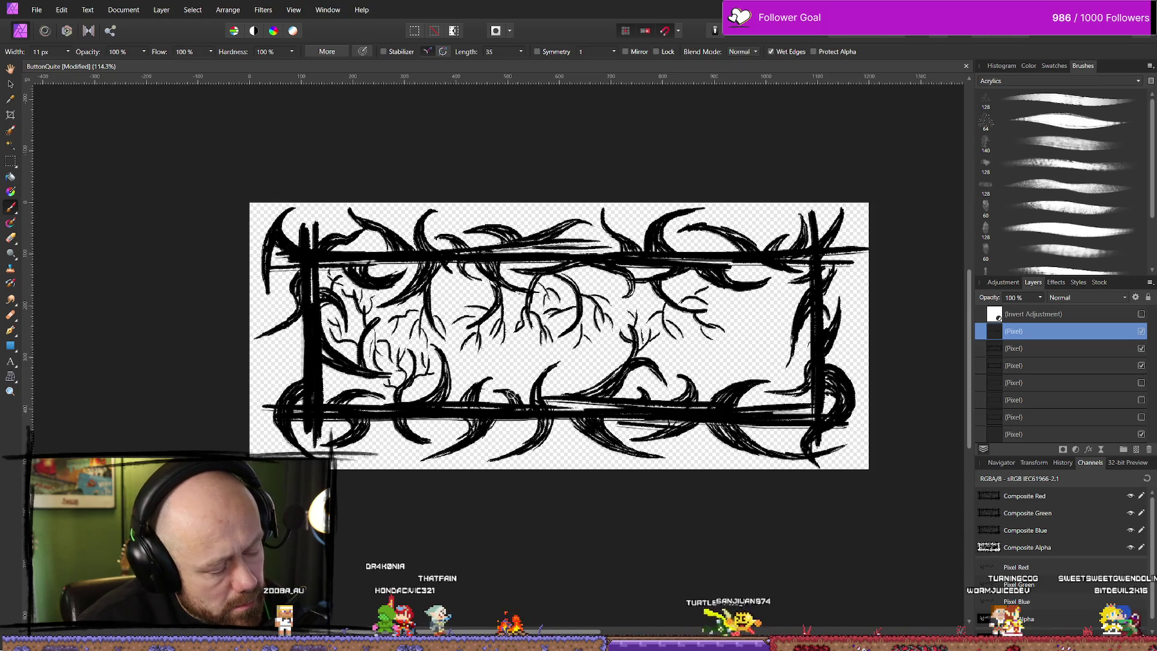
Draw a thin curved twig in the lower interior, then undo it.
{"action": "left_click_drag", "start_coordinate": [509, 391], "coordinate": [513, 351]}
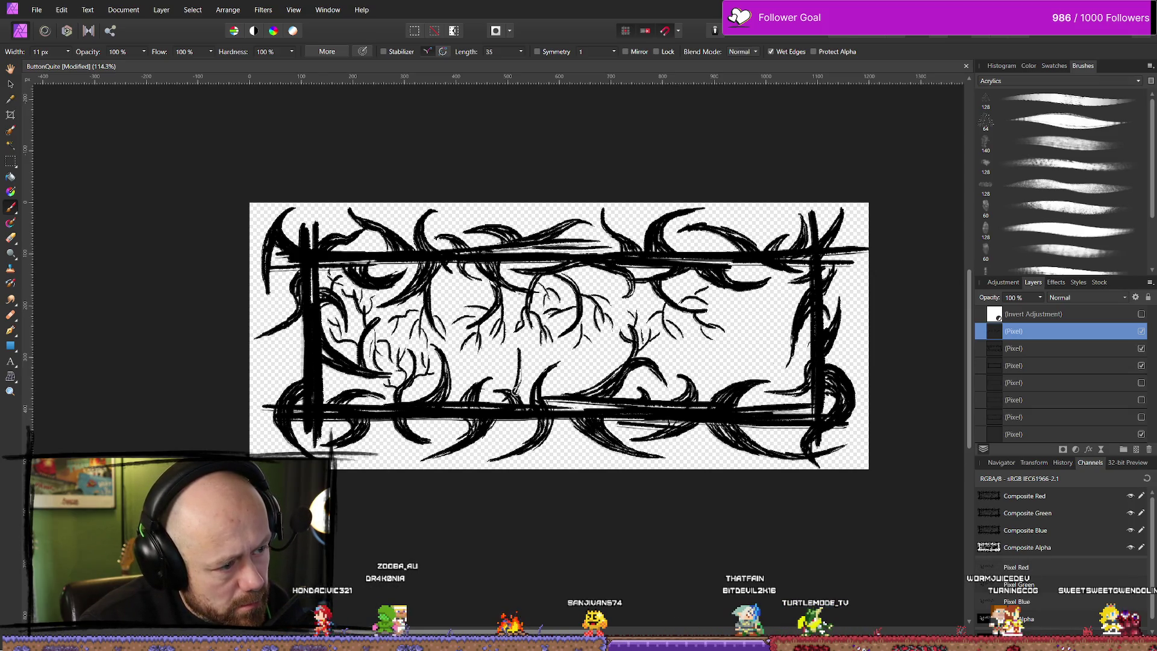
{"action": "key", "text": "ctrl+z"}
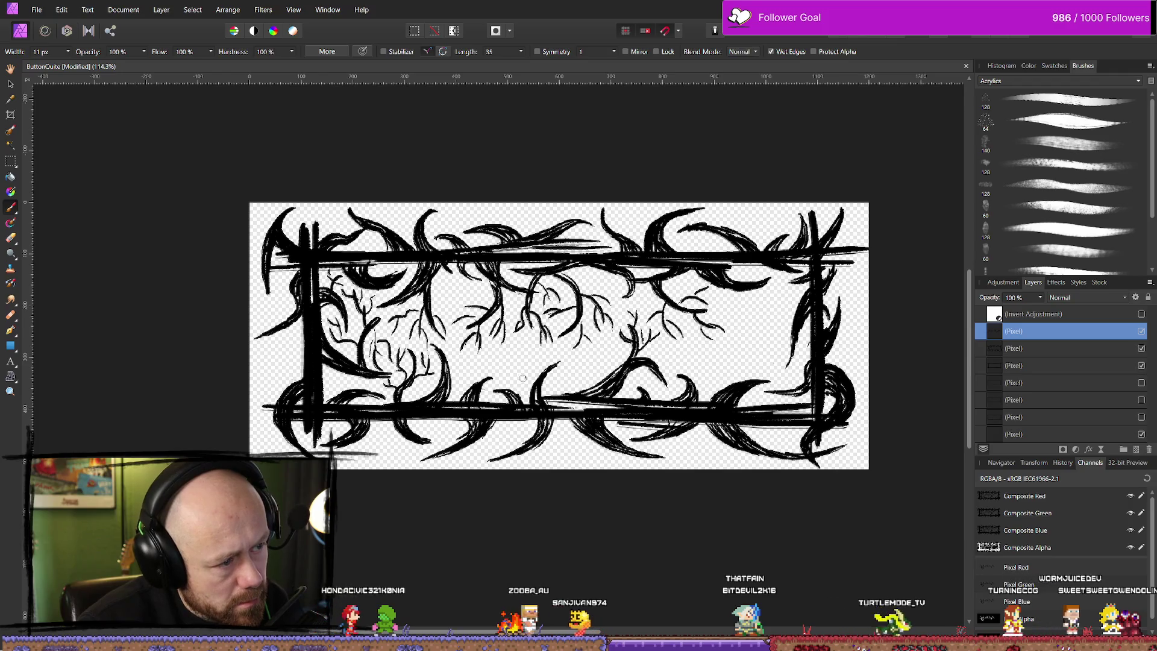
Replace the rejected twig with a small branching one, and add thin twigs in the right interior.
{"action": "left_click_drag", "start_coordinate": [505, 366], "coordinate": [517, 386]}
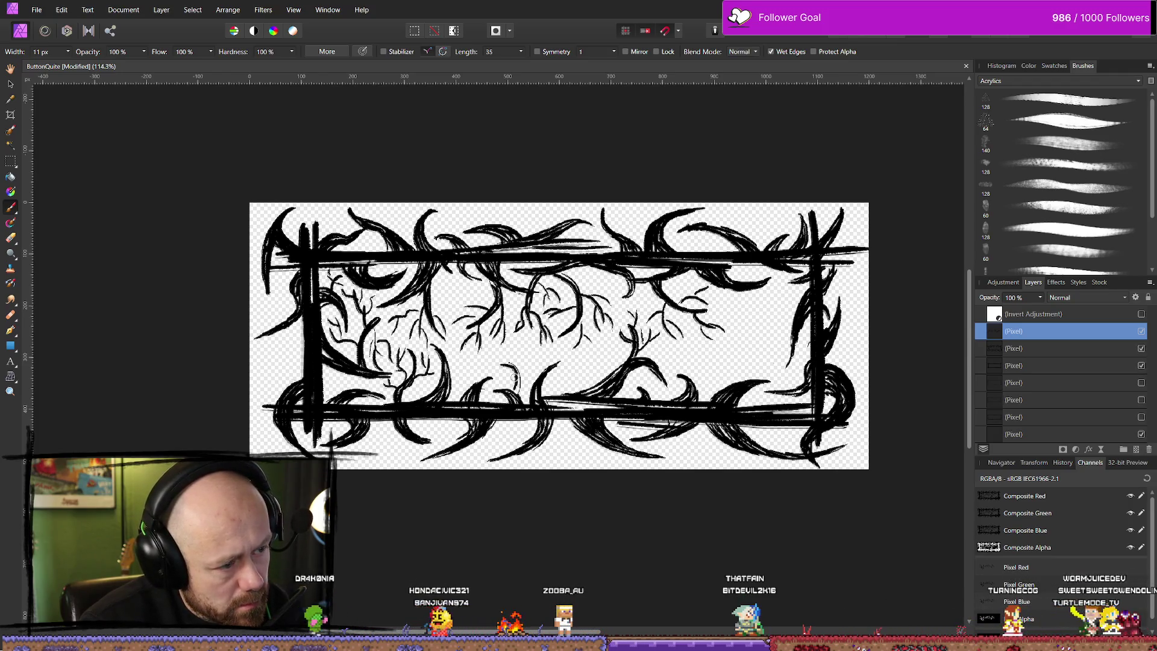
{"action": "key", "text": "ctrl+z"}
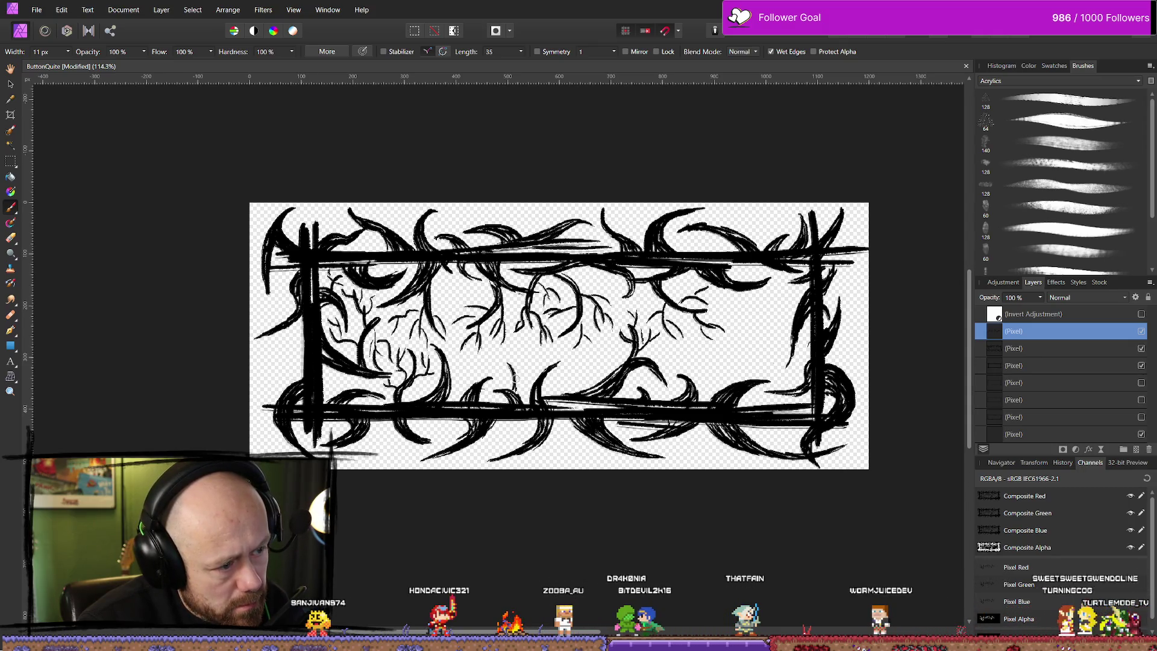
{"action": "left_click_drag", "start_coordinate": [513, 384], "coordinate": [520, 360]}
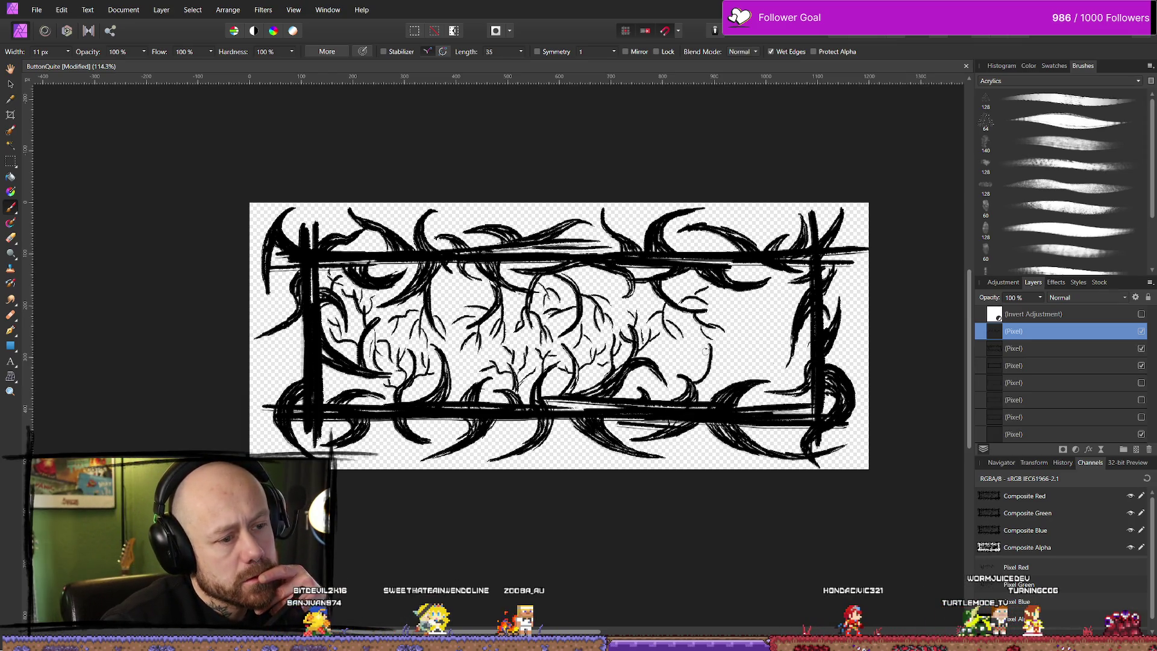
{"action": "left_click_drag", "start_coordinate": [702, 348], "coordinate": [706, 372]}
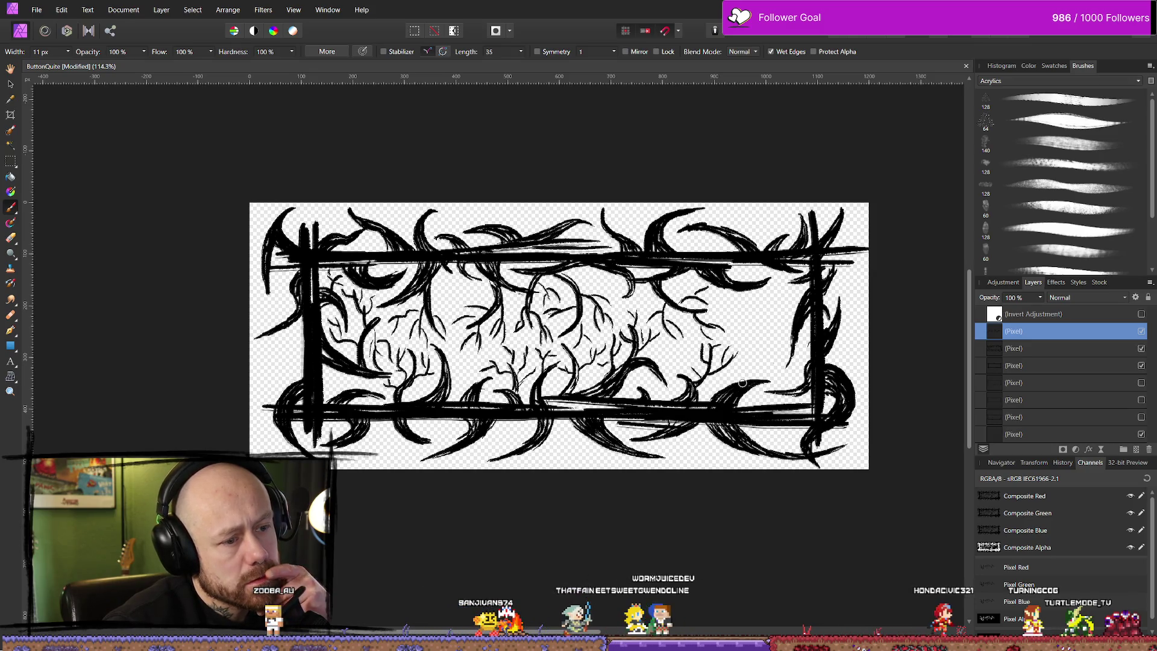
{"action": "left_click_drag", "start_coordinate": [742, 383], "coordinate": [750, 317]}
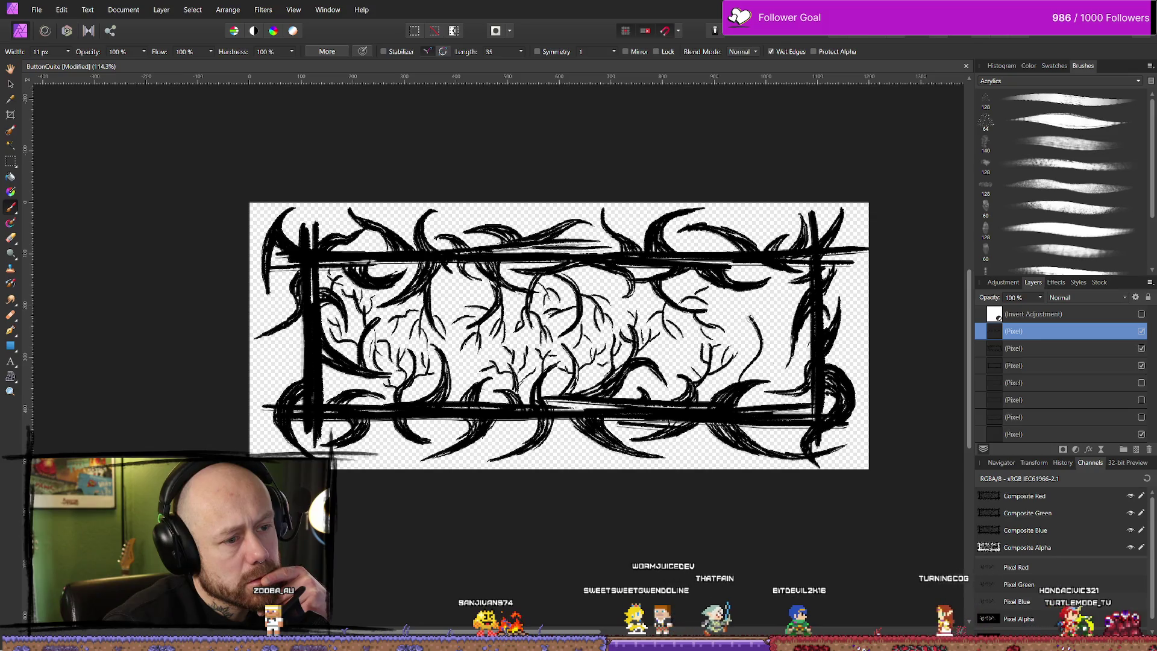